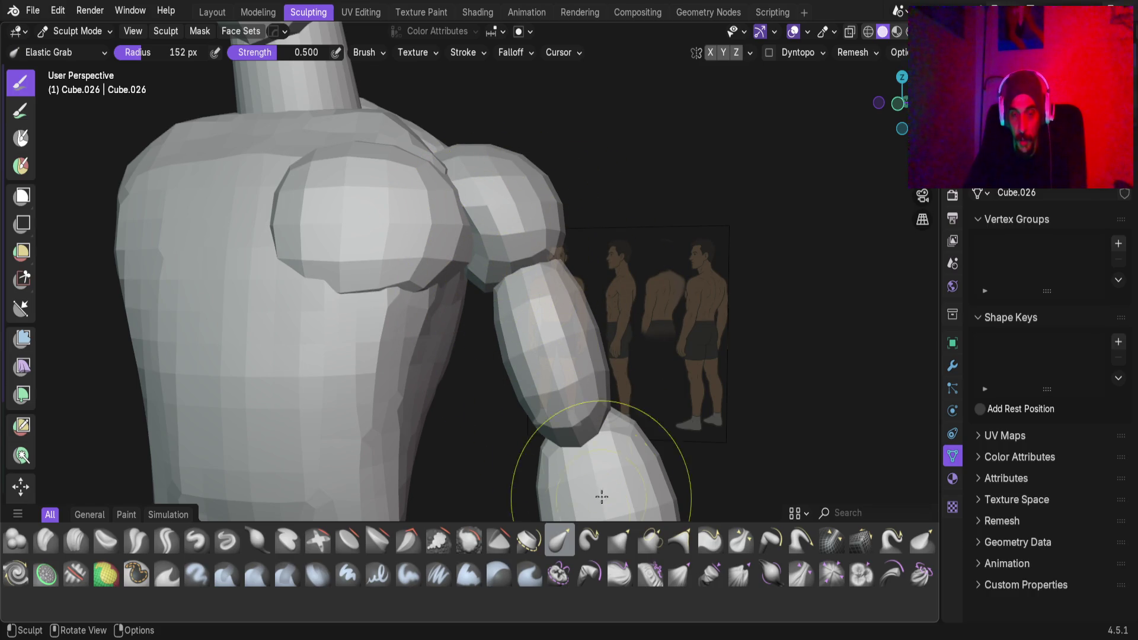
Frame the shoulder and drag the pec–shoulder crease upward with the 152 px Elastic Grab brush
{"action": "middle_click_drag", "start_coordinate": [521, 279], "coordinate": [497, 216], "text": "shift"}
{"action": "middle_click_drag", "start_coordinate": [413, 90], "coordinate": [488, 207], "text": "shift"}
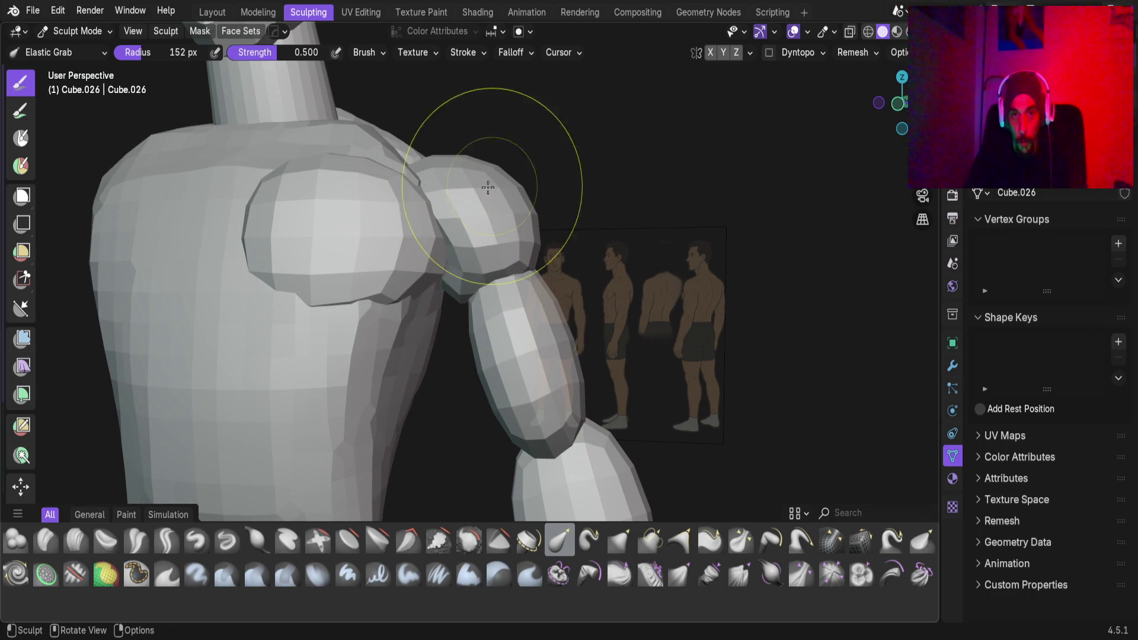
{"action": "scroll", "coordinate": [518, 191], "scroll_direction": "up", "scroll_amount": 3}
{"action": "middle_click_drag", "start_coordinate": [517, 190], "coordinate": [474, 177], "text": "shift"}
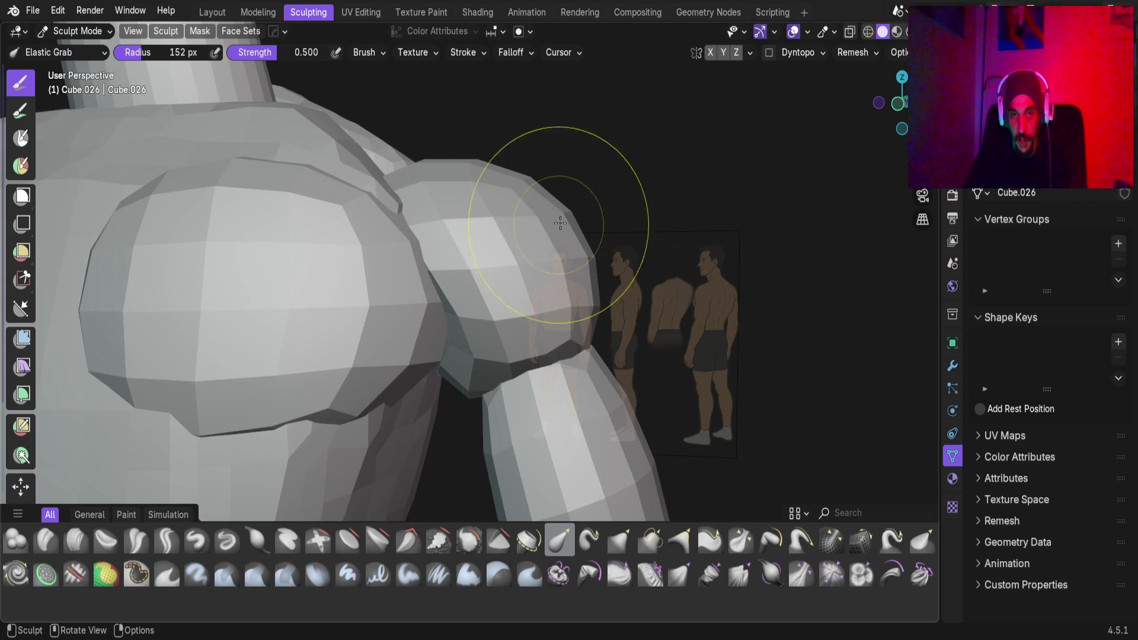
{"action": "mouse_move", "coordinate": [521, 169]}
{"action": "middle_mouse_down"}
{"action": "mouse_move", "coordinate": [407, 297]}
{"action": "mouse_move", "coordinate": [457, 381]}
{"action": "mouse_move", "coordinate": [494, 339]}
{"action": "middle_mouse_up"}
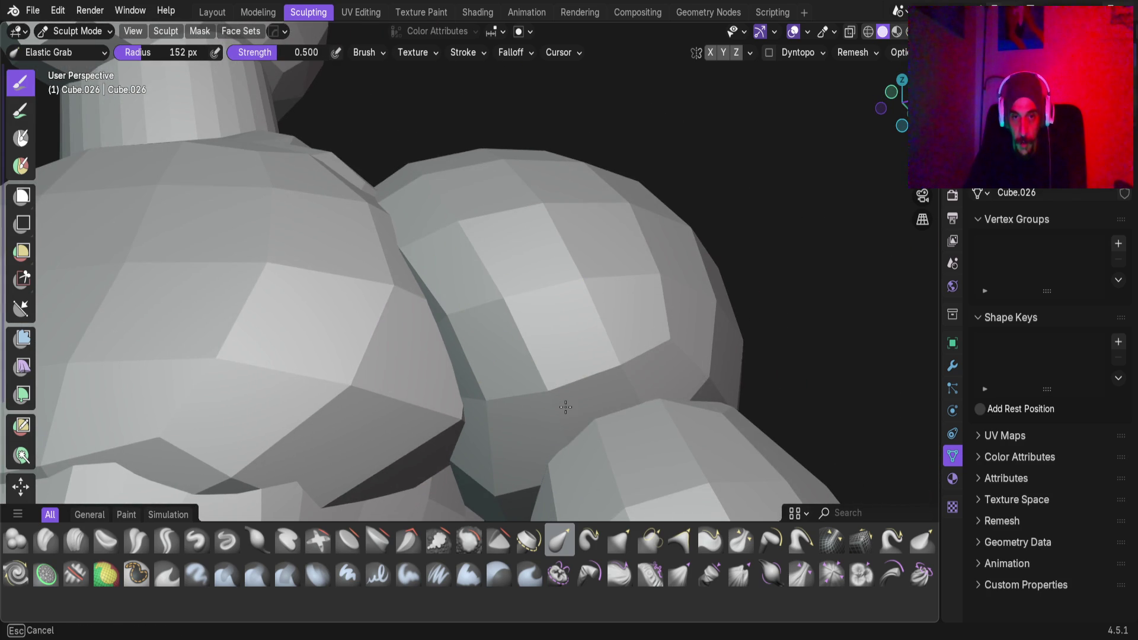
{"action": "middle_click_drag", "start_coordinate": [560, 404], "coordinate": [500, 422]}
{"action": "mouse_move", "coordinate": [520, 381]}
{"action": "middle_mouse_down"}
{"action": "mouse_move", "coordinate": [597, 394]}
{"action": "mouse_move", "coordinate": [563, 288]}
{"action": "mouse_move", "coordinate": [475, 231]}
{"action": "mouse_move", "coordinate": [516, 297]}
{"action": "mouse_move", "coordinate": [539, 266]}
{"action": "mouse_move", "coordinate": [620, 395]}
{"action": "mouse_move", "coordinate": [646, 403]}
{"action": "mouse_move", "coordinate": [666, 381]}
{"action": "mouse_move", "coordinate": [602, 242]}
{"action": "mouse_move", "coordinate": [574, 254]}
{"action": "mouse_move", "coordinate": [564, 321]}
{"action": "middle_mouse_up"}
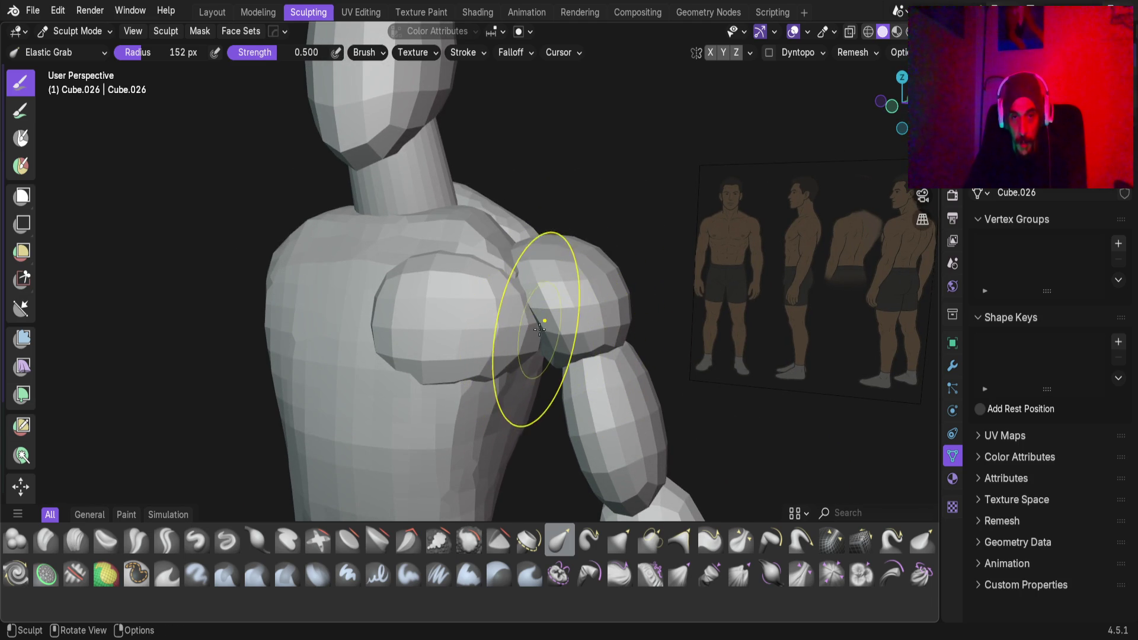
{"action": "middle_click_drag", "start_coordinate": [538, 336], "coordinate": [533, 326]}
{"action": "scroll", "coordinate": [529, 317], "scroll_direction": "up", "scroll_amount": 3}
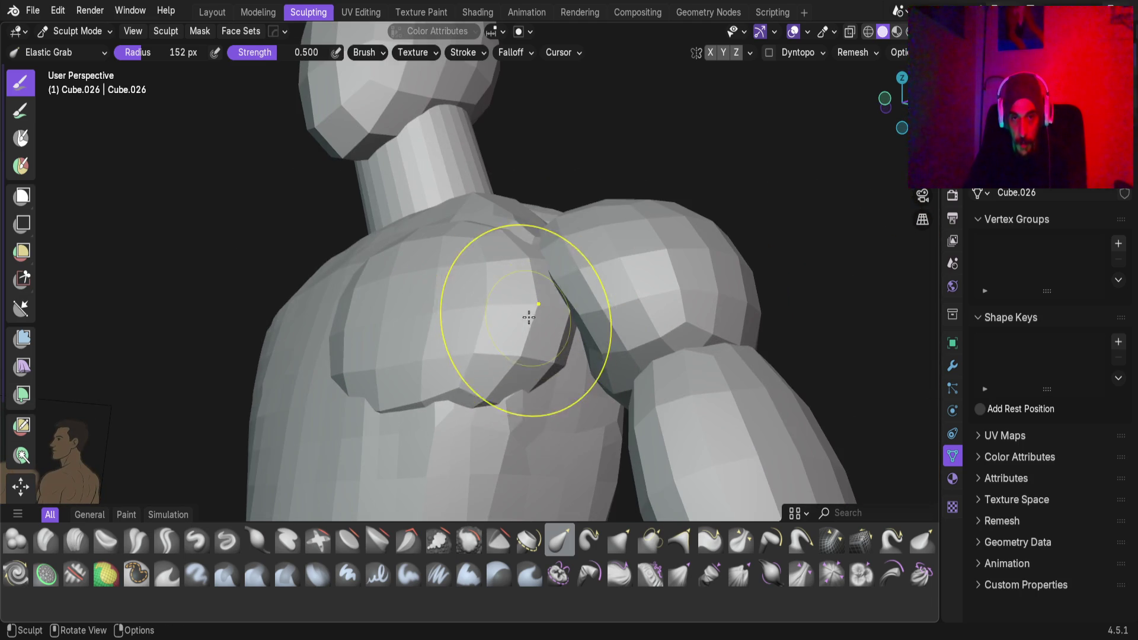
{"action": "mouse_move", "coordinate": [552, 344]}
{"action": "left_mouse_down"}
{"action": "mouse_move", "coordinate": [544, 320]}
{"action": "mouse_move", "coordinate": [566, 296]}
{"action": "mouse_move", "coordinate": [640, 298]}
{"action": "left_mouse_up"}
{"action": "mouse_move", "coordinate": [640, 297]}
{"action": "middle_mouse_down"}
{"action": "mouse_move", "coordinate": [518, 305]}
{"action": "mouse_move", "coordinate": [483, 254]}
{"action": "mouse_move", "coordinate": [530, 289]}
{"action": "middle_mouse_up"}
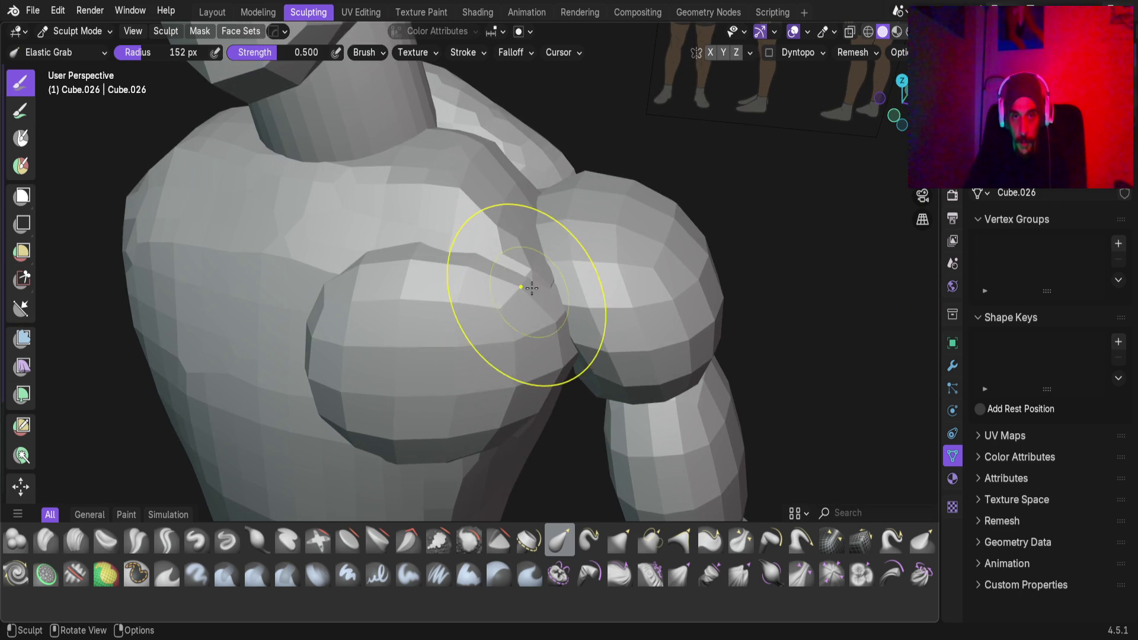
{"action": "left_click_drag", "start_coordinate": [532, 287], "coordinate": [499, 314]}
{"action": "mouse_move", "coordinate": [499, 314]}
{"action": "middle_mouse_down"}
{"action": "mouse_move", "coordinate": [406, 330]}
{"action": "mouse_move", "coordinate": [470, 322]}
{"action": "mouse_move", "coordinate": [457, 312]}
{"action": "middle_mouse_up"}
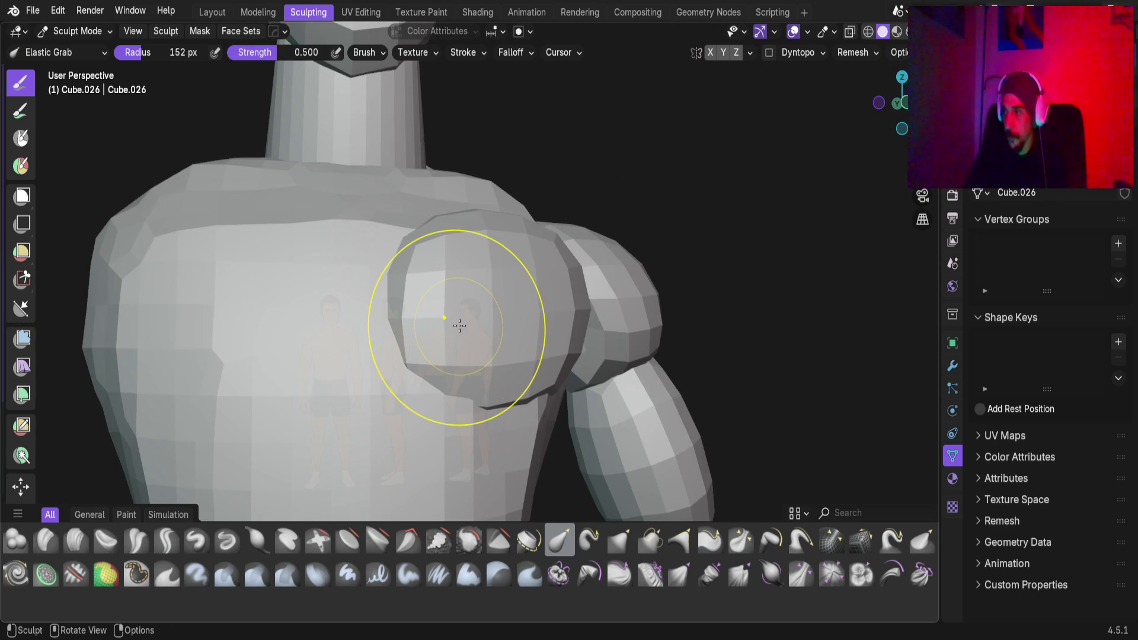
In front orthographic view, pull the pec's lower edge down and its left outline outward
{"action": "key", "text": "KP_1"}
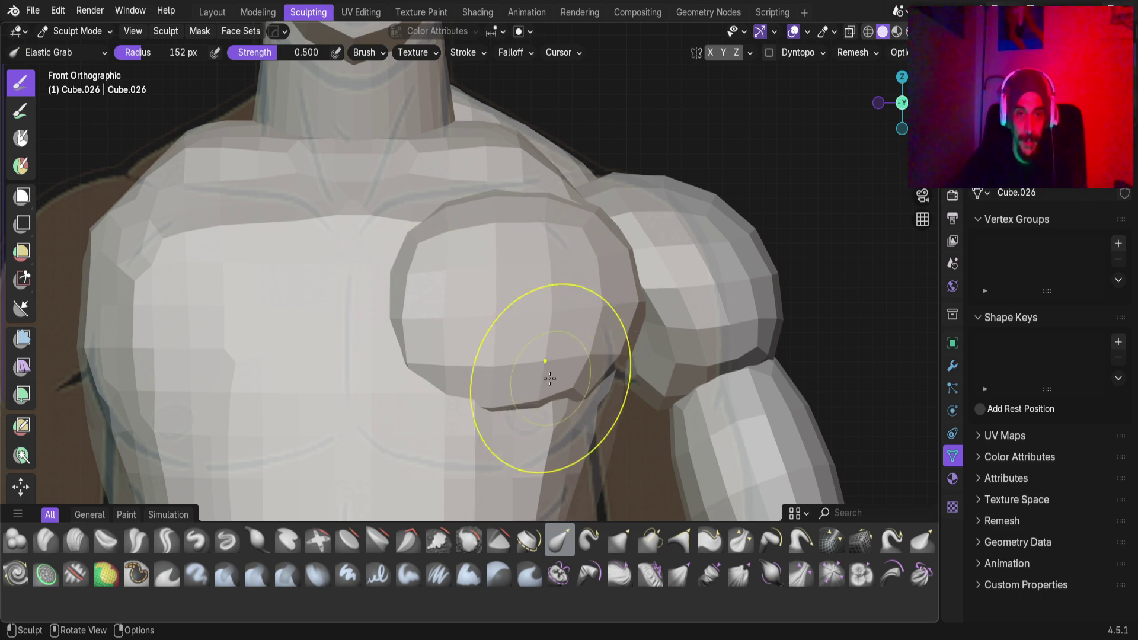
{"action": "scroll", "coordinate": [516, 374], "scroll_direction": "down", "scroll_amount": 2}
{"action": "scroll", "coordinate": [497, 306], "scroll_direction": "up", "scroll_amount": 3}
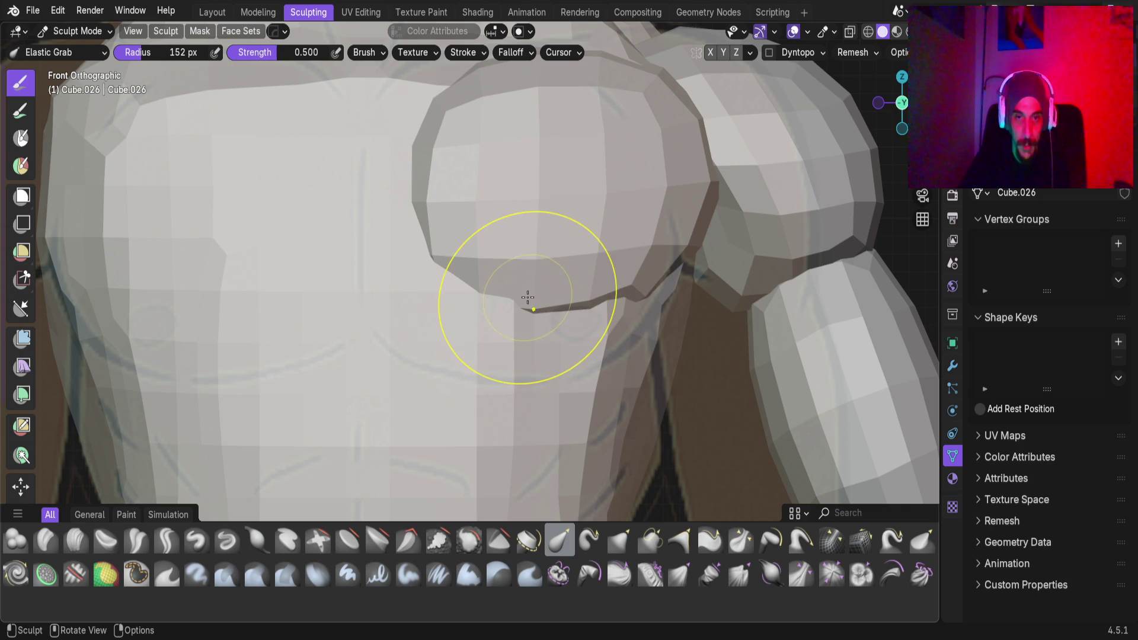
{"action": "mouse_move", "coordinate": [506, 294]}
{"action": "left_mouse_down"}
{"action": "mouse_move", "coordinate": [462, 363]}
{"action": "mouse_move", "coordinate": [498, 302]}
{"action": "mouse_move", "coordinate": [435, 474]}
{"action": "left_mouse_up"}
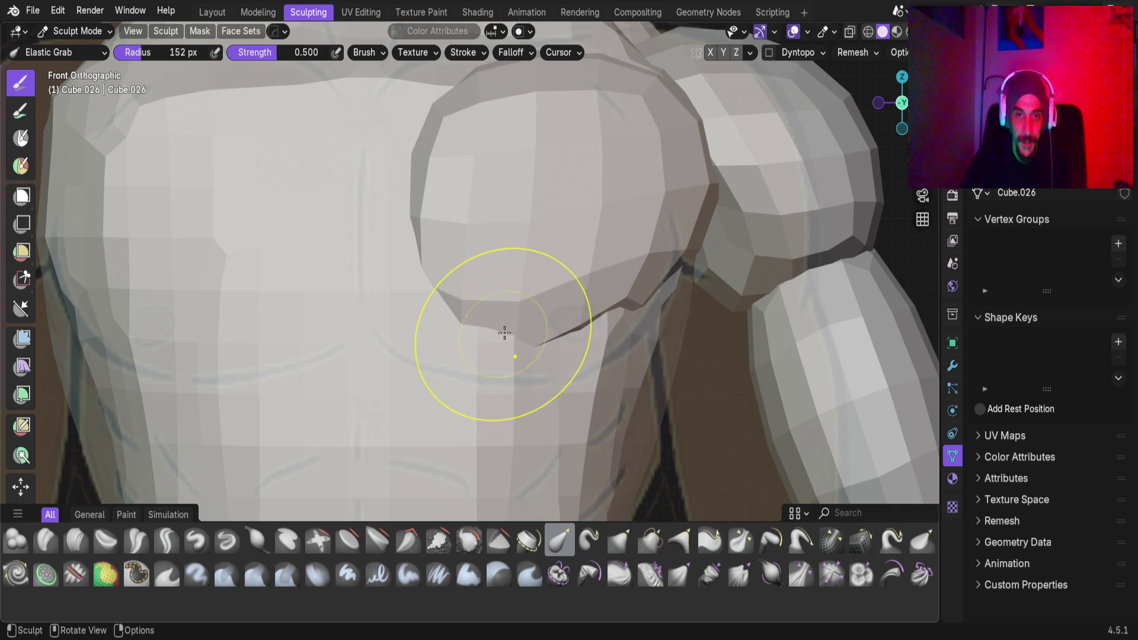
{"action": "left_click_drag", "start_coordinate": [394, 240], "coordinate": [331, 212]}
{"action": "left_click_drag", "start_coordinate": [424, 114], "coordinate": [308, 108]}
Reshape the pec's top edge and pull its lower and lower-right edges to the reference
{"action": "middle_click_drag", "start_coordinate": [450, 172], "coordinate": [452, 204], "text": "shift"}
{"action": "left_click_drag", "start_coordinate": [451, 196], "coordinate": [432, 158]}
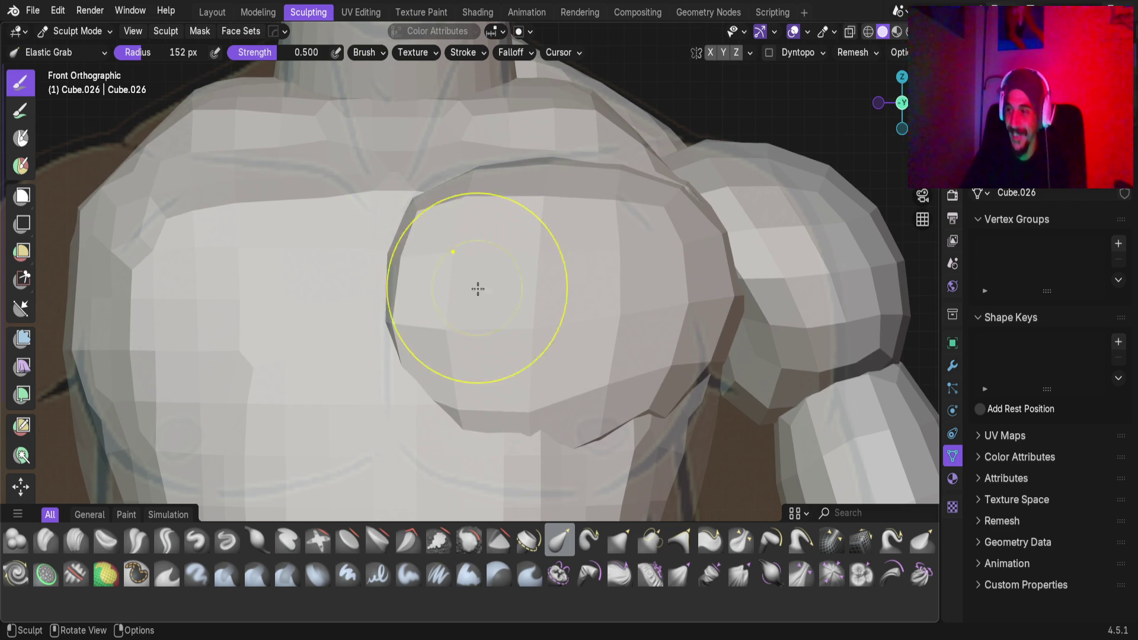
{"action": "middle_click_drag", "start_coordinate": [467, 256], "coordinate": [482, 196], "text": "shift"}
{"action": "mouse_move", "coordinate": [485, 336]}
{"action": "left_mouse_down"}
{"action": "mouse_move", "coordinate": [472, 431]}
{"action": "mouse_move", "coordinate": [425, 310]}
{"action": "left_mouse_up"}
{"action": "left_click_drag", "start_coordinate": [359, 354], "coordinate": [414, 336]}
{"action": "mouse_move", "coordinate": [593, 331]}
{"action": "left_mouse_down"}
{"action": "mouse_move", "coordinate": [610, 338]}
{"action": "mouse_move", "coordinate": [593, 364]}
{"action": "left_mouse_up"}
In perspective, reshape the shoulder edge and pull a mesh corner right, then start resizing the remesh voxels
{"action": "mouse_move", "coordinate": [506, 317]}
{"action": "middle_mouse_down"}
{"action": "mouse_move", "coordinate": [378, 257]}
{"action": "mouse_move", "coordinate": [520, 368]}
{"action": "middle_mouse_up"}
{"action": "left_click_drag", "start_coordinate": [521, 368], "coordinate": [463, 349]}
{"action": "scroll", "coordinate": [462, 349], "scroll_direction": "down", "scroll_amount": 3}
{"action": "mouse_move", "coordinate": [463, 349]}
{"action": "middle_mouse_down"}
{"action": "mouse_move", "coordinate": [600, 397]}
{"action": "mouse_move", "coordinate": [450, 428]}
{"action": "mouse_move", "coordinate": [487, 246]}
{"action": "middle_mouse_up"}
{"action": "left_click_drag", "start_coordinate": [488, 247], "coordinate": [480, 248]}
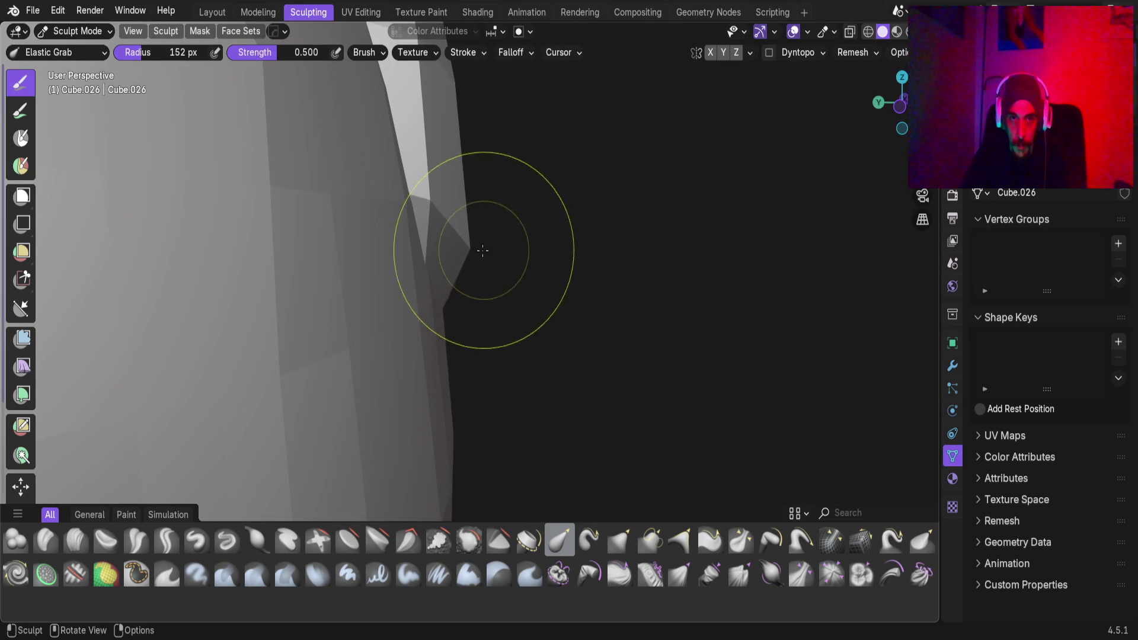
{"action": "scroll", "coordinate": [480, 247], "scroll_direction": "down", "scroll_amount": 3}
{"action": "mouse_move", "coordinate": [480, 248]}
{"action": "middle_mouse_down"}
{"action": "mouse_move", "coordinate": [492, 261]}
{"action": "mouse_move", "coordinate": [475, 253]}
{"action": "mouse_move", "coordinate": [533, 255]}
{"action": "mouse_move", "coordinate": [602, 234]}
{"action": "mouse_move", "coordinate": [489, 248]}
{"action": "middle_mouse_up"}
{"action": "scroll", "coordinate": [533, 254], "scroll_direction": "up", "scroll_amount": 3}
{"action": "left_click_drag", "start_coordinate": [489, 248], "coordinate": [507, 245]}
{"action": "mouse_move", "coordinate": [506, 246]}
{"action": "middle_mouse_down"}
{"action": "mouse_move", "coordinate": [673, 233]}
{"action": "mouse_move", "coordinate": [624, 239]}
{"action": "mouse_move", "coordinate": [830, 241]}
{"action": "mouse_move", "coordinate": [673, 254]}
{"action": "mouse_move", "coordinate": [507, 236]}
{"action": "middle_mouse_up"}
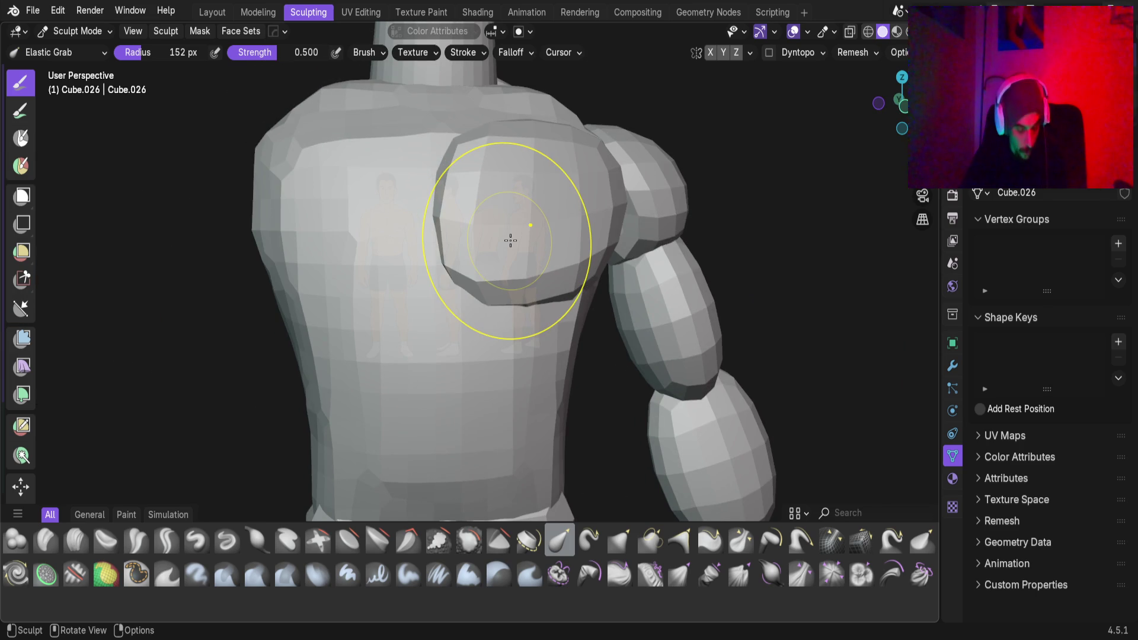
{"action": "key", "text": "f"}
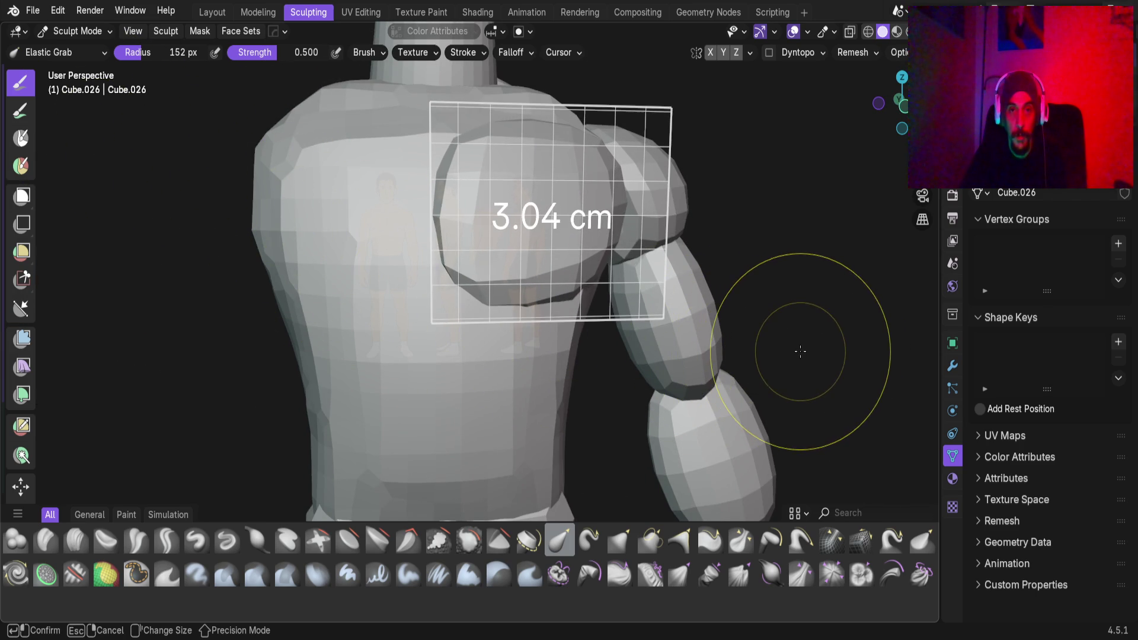
{"action": "key", "text": "Escape"}
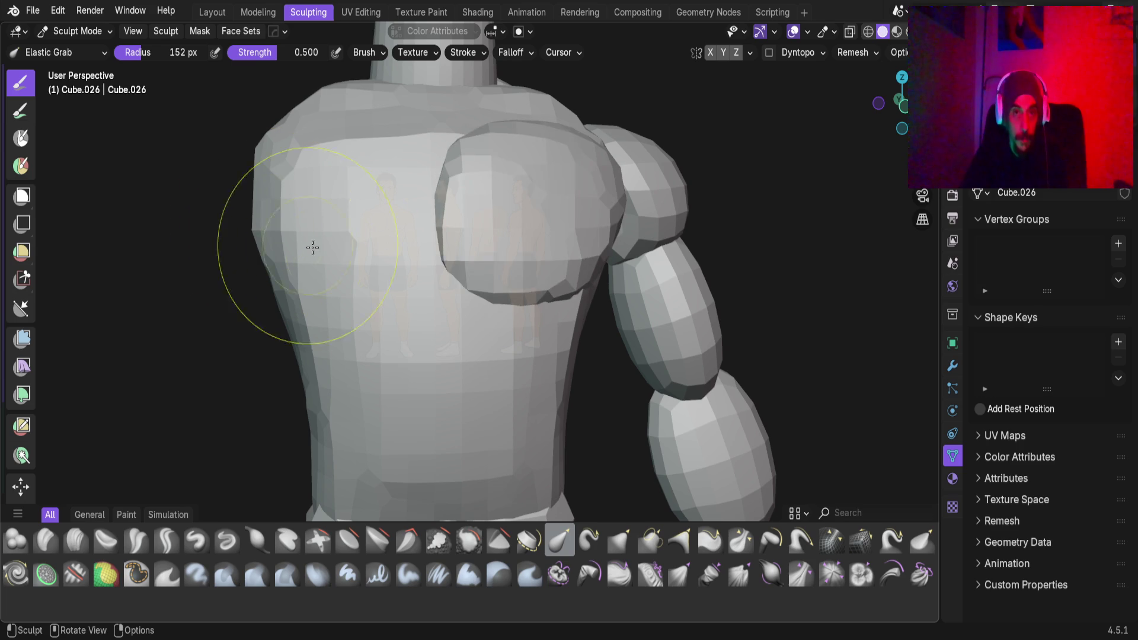
{"action": "middle_click_drag", "start_coordinate": [536, 233], "coordinate": [579, 215]}
{"action": "scroll", "coordinate": [458, 285], "scroll_direction": "up", "scroll_amount": 3}
{"action": "mouse_move", "coordinate": [457, 284]}
{"action": "middle_mouse_down"}
{"action": "mouse_move", "coordinate": [477, 254]}
{"action": "mouse_move", "coordinate": [404, 327]}
{"action": "mouse_move", "coordinate": [394, 246]}
{"action": "middle_mouse_up"}
{"action": "scroll", "coordinate": [478, 254], "scroll_direction": "down", "scroll_amount": 3}
{"action": "key", "text": "KP_1"}
{"action": "scroll", "coordinate": [396, 249], "scroll_direction": "up", "scroll_amount": 3}
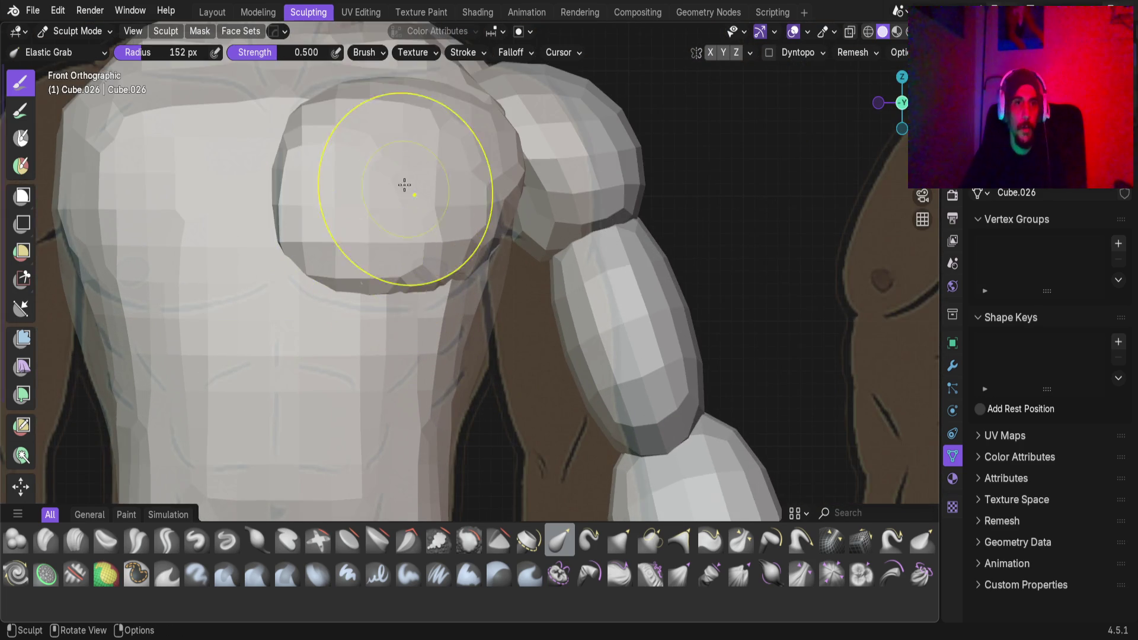
{"action": "middle_click_drag", "start_coordinate": [407, 208], "coordinate": [460, 272], "text": "shift"}
{"action": "scroll", "coordinate": [460, 272], "scroll_direction": "up", "scroll_amount": 1}
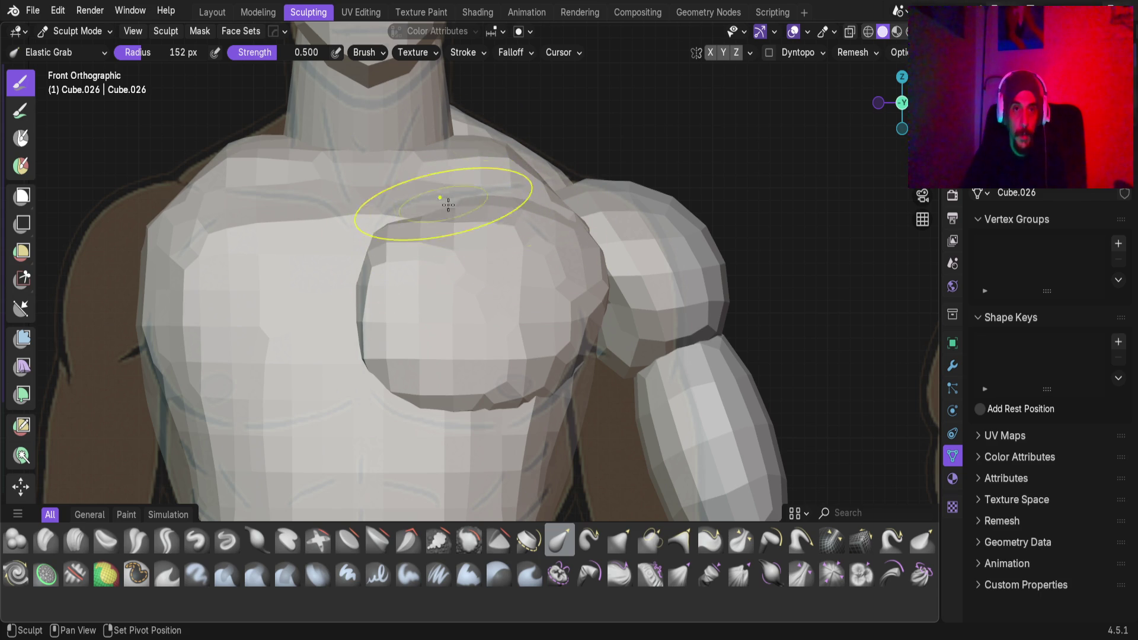
{"action": "left_click", "coordinate": [475, 197]}
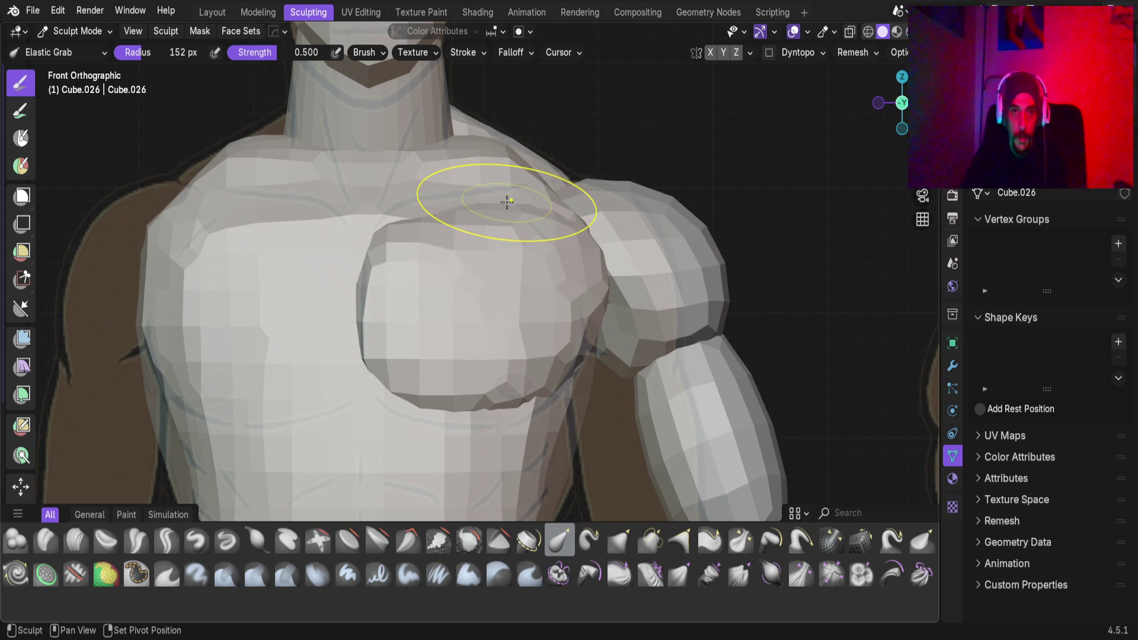
{"action": "scroll", "coordinate": [482, 338], "scroll_direction": "down", "scroll_amount": 1}
{"action": "mouse_move", "coordinate": [482, 337]}
{"action": "middle_mouse_down", "text": "shift"}
{"action": "mouse_move", "coordinate": [501, 237]}
{"action": "mouse_move", "coordinate": [602, 243]}
{"action": "mouse_move", "coordinate": [447, 287]}
{"action": "mouse_move", "coordinate": [682, 266]}
{"action": "mouse_move", "coordinate": [571, 266]}
{"action": "middle_mouse_up", "text": "shift"}
{"action": "scroll", "coordinate": [407, 254], "scroll_direction": "down", "scroll_amount": 5}
{"action": "scroll", "coordinate": [490, 249], "scroll_direction": "up", "scroll_amount": 2}
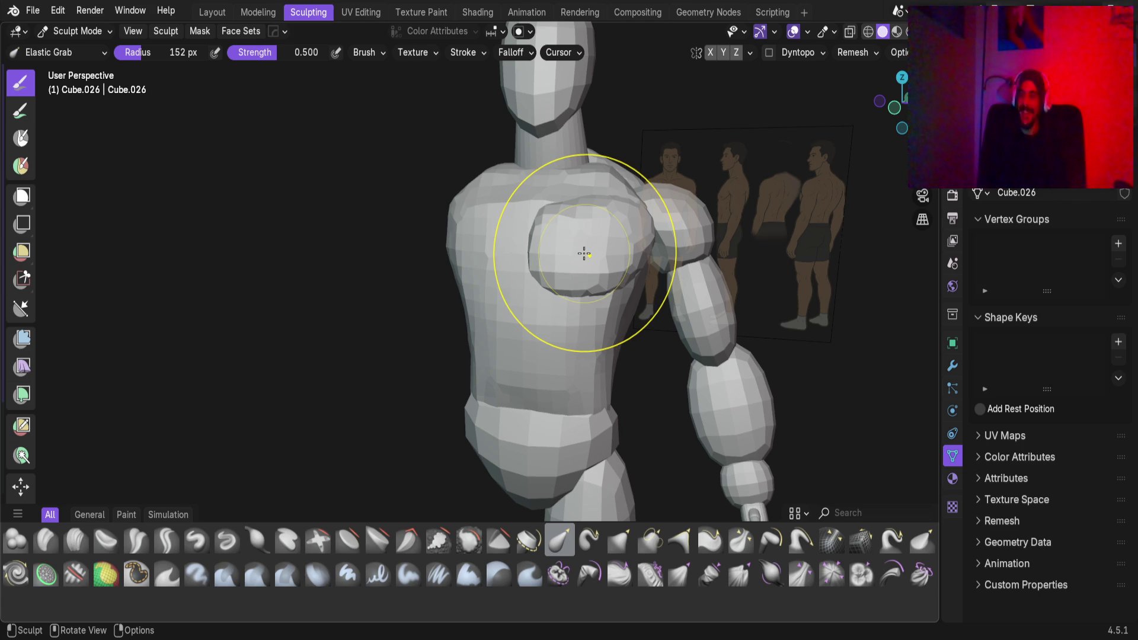
{"action": "mouse_move", "coordinate": [583, 254]}
{"action": "middle_mouse_down"}
{"action": "mouse_move", "coordinate": [634, 267]}
{"action": "mouse_move", "coordinate": [569, 266]}
{"action": "mouse_move", "coordinate": [383, 223]}
{"action": "middle_mouse_up"}
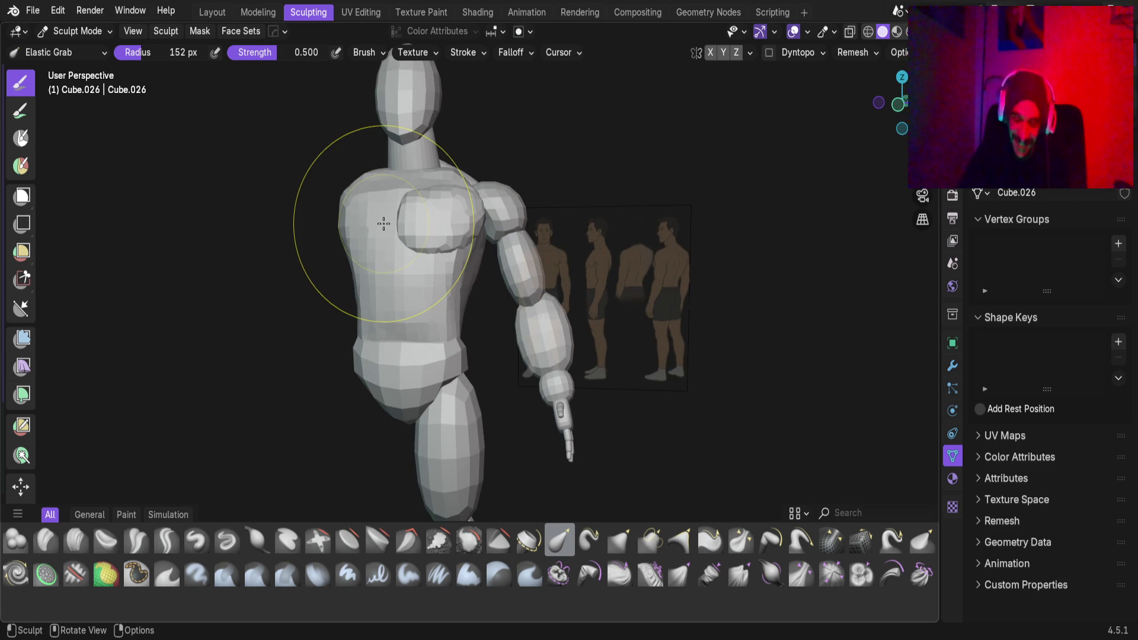
{"action": "key", "text": "KP_1"}
{"action": "mouse_move", "coordinate": [412, 327]}
{"action": "middle_mouse_down"}
{"action": "mouse_move", "coordinate": [419, 309]}
{"action": "mouse_move", "coordinate": [381, 330]}
{"action": "mouse_move", "coordinate": [419, 308]}
{"action": "mouse_move", "coordinate": [244, 231]}
{"action": "mouse_move", "coordinate": [364, 259]}
{"action": "mouse_move", "coordinate": [343, 279]}
{"action": "mouse_move", "coordinate": [406, 229]}
{"action": "mouse_move", "coordinate": [338, 363]}
{"action": "mouse_move", "coordinate": [414, 290]}
{"action": "mouse_move", "coordinate": [355, 292]}
{"action": "mouse_move", "coordinate": [283, 259]}
{"action": "mouse_move", "coordinate": [241, 197]}
{"action": "mouse_move", "coordinate": [337, 301]}
{"action": "mouse_move", "coordinate": [336, 234]}
{"action": "mouse_move", "coordinate": [412, 290]}
{"action": "mouse_move", "coordinate": [363, 330]}
{"action": "mouse_move", "coordinate": [399, 221]}
{"action": "mouse_move", "coordinate": [430, 216]}
{"action": "mouse_move", "coordinate": [436, 168]}
{"action": "mouse_move", "coordinate": [437, 203]}
{"action": "mouse_move", "coordinate": [421, 211]}
{"action": "mouse_move", "coordinate": [436, 336]}
{"action": "middle_mouse_up"}
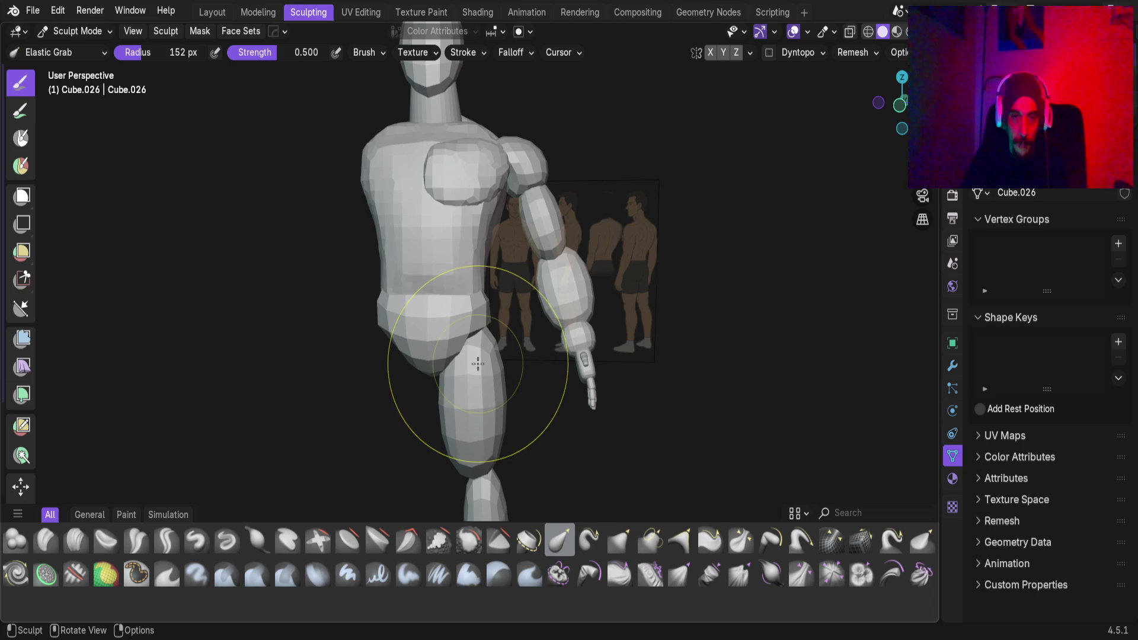
{"action": "mouse_move", "coordinate": [443, 187]}
{"action": "middle_mouse_down"}
{"action": "mouse_move", "coordinate": [419, 224]}
{"action": "mouse_move", "coordinate": [272, 254]}
{"action": "mouse_move", "coordinate": [127, 236]}
{"action": "mouse_move", "coordinate": [203, 218]}
{"action": "mouse_move", "coordinate": [158, 213]}
{"action": "middle_mouse_up"}
{"action": "mouse_move", "coordinate": [223, 183]}
{"action": "middle_mouse_down"}
{"action": "mouse_move", "coordinate": [417, 267]}
{"action": "mouse_move", "coordinate": [553, 271]}
{"action": "mouse_move", "coordinate": [453, 273]}
{"action": "middle_mouse_up"}
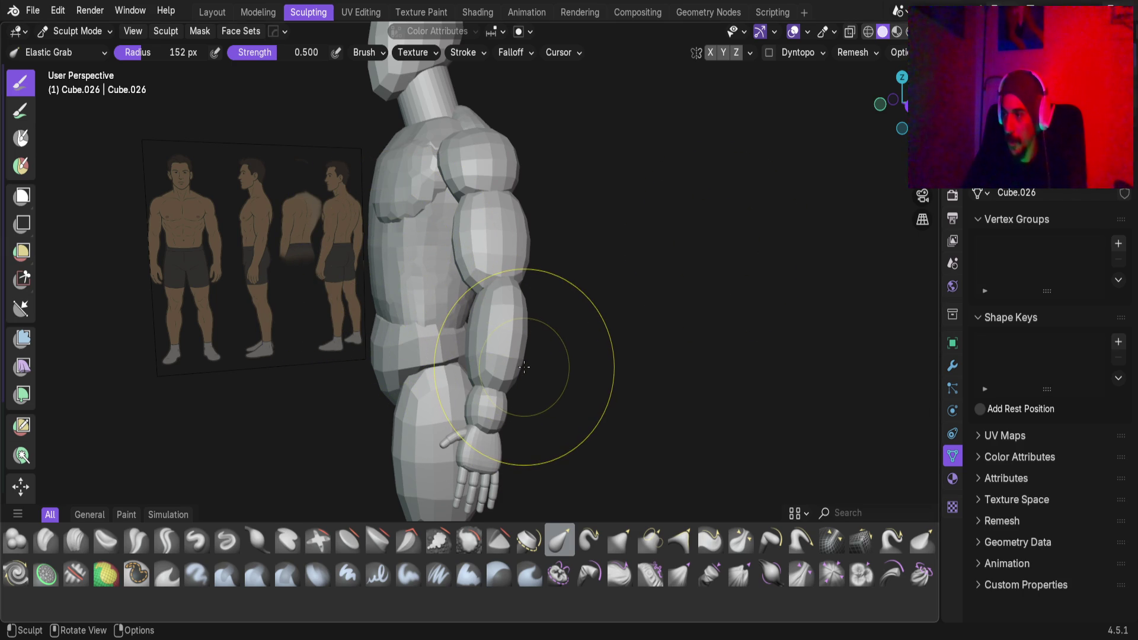
{"action": "mouse_move", "coordinate": [381, 216]}
{"action": "middle_mouse_down"}
{"action": "mouse_move", "coordinate": [463, 320]}
{"action": "mouse_move", "coordinate": [427, 251]}
{"action": "mouse_move", "coordinate": [368, 279]}
{"action": "mouse_move", "coordinate": [475, 267]}
{"action": "mouse_move", "coordinate": [353, 243]}
{"action": "mouse_move", "coordinate": [393, 322]}
{"action": "mouse_move", "coordinate": [508, 266]}
{"action": "mouse_move", "coordinate": [452, 255]}
{"action": "mouse_move", "coordinate": [472, 172]}
{"action": "mouse_move", "coordinate": [455, 191]}
{"action": "mouse_move", "coordinate": [460, 285]}
{"action": "mouse_move", "coordinate": [419, 208]}
{"action": "mouse_move", "coordinate": [418, 219]}
{"action": "middle_mouse_up"}
{"action": "key", "text": "alt+q"}
{"action": "key", "text": "alt+q"}
In front orthographic view, pull the shin's top left and up and shape the knee–shin junction
{"action": "key", "text": "KP_1"}
{"action": "scroll", "coordinate": [427, 216], "scroll_direction": "up", "scroll_amount": 2}
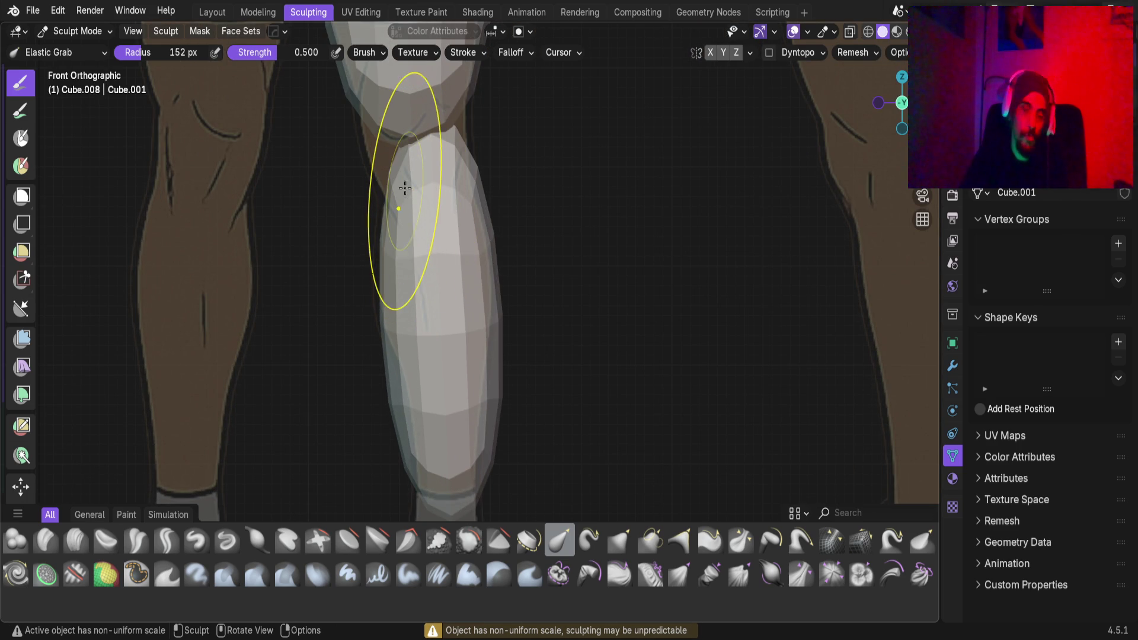
{"action": "middle_click_drag", "start_coordinate": [409, 127], "coordinate": [459, 264], "text": "shift"}
{"action": "left_click_drag", "start_coordinate": [446, 254], "coordinate": [368, 193]}
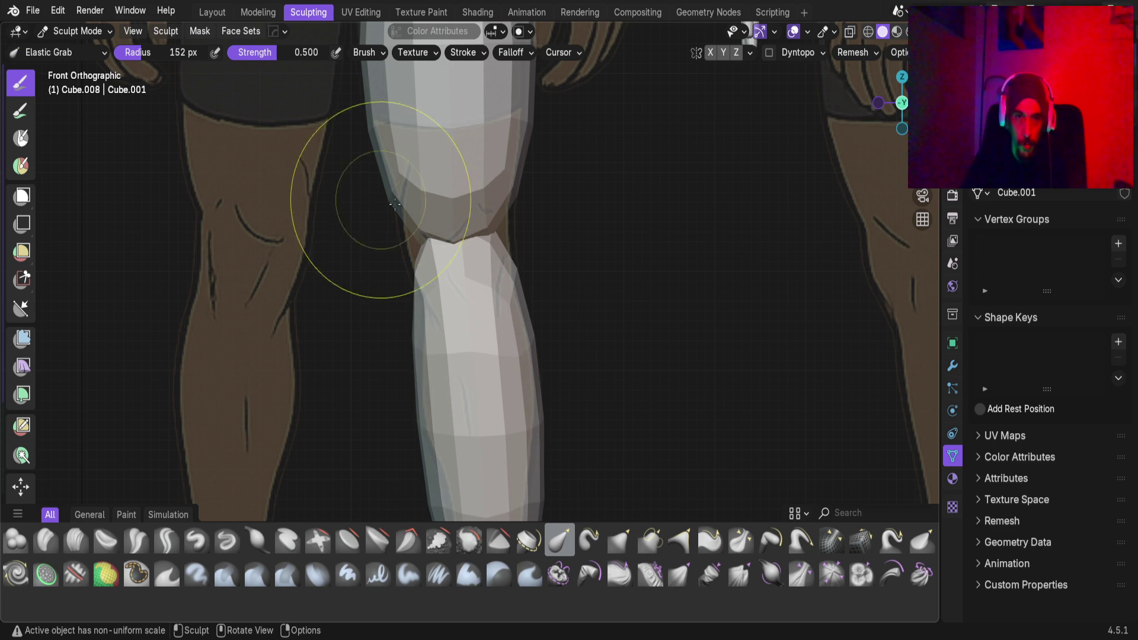
{"action": "scroll", "coordinate": [485, 237], "scroll_direction": "up", "scroll_amount": 2}
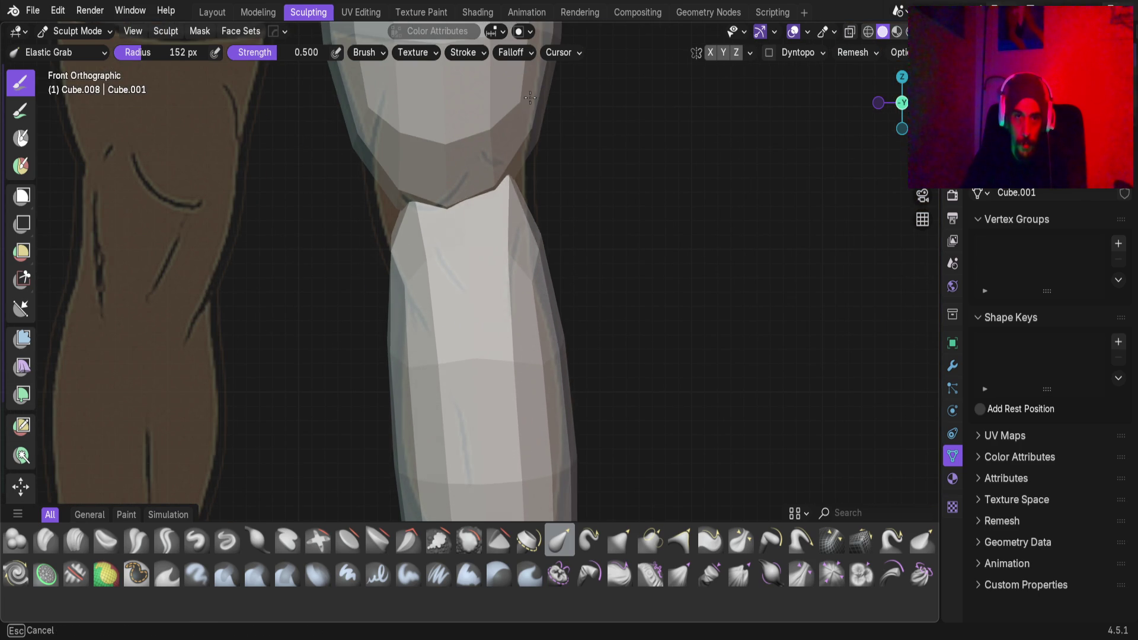
{"action": "scroll", "coordinate": [490, 250], "scroll_direction": "down", "scroll_amount": 2}
{"action": "mouse_move", "coordinate": [490, 250]}
{"action": "left_mouse_down"}
{"action": "mouse_move", "coordinate": [480, 237]}
{"action": "mouse_move", "coordinate": [429, 255]}
{"action": "mouse_move", "coordinate": [457, 293]}
{"action": "mouse_move", "coordinate": [498, 235]}
{"action": "mouse_move", "coordinate": [497, 279]}
{"action": "mouse_move", "coordinate": [496, 255]}
{"action": "left_mouse_up"}
On the thigh, sculpt the knee from the front and side, then return to the shin
{"action": "key", "text": "alt+q"}
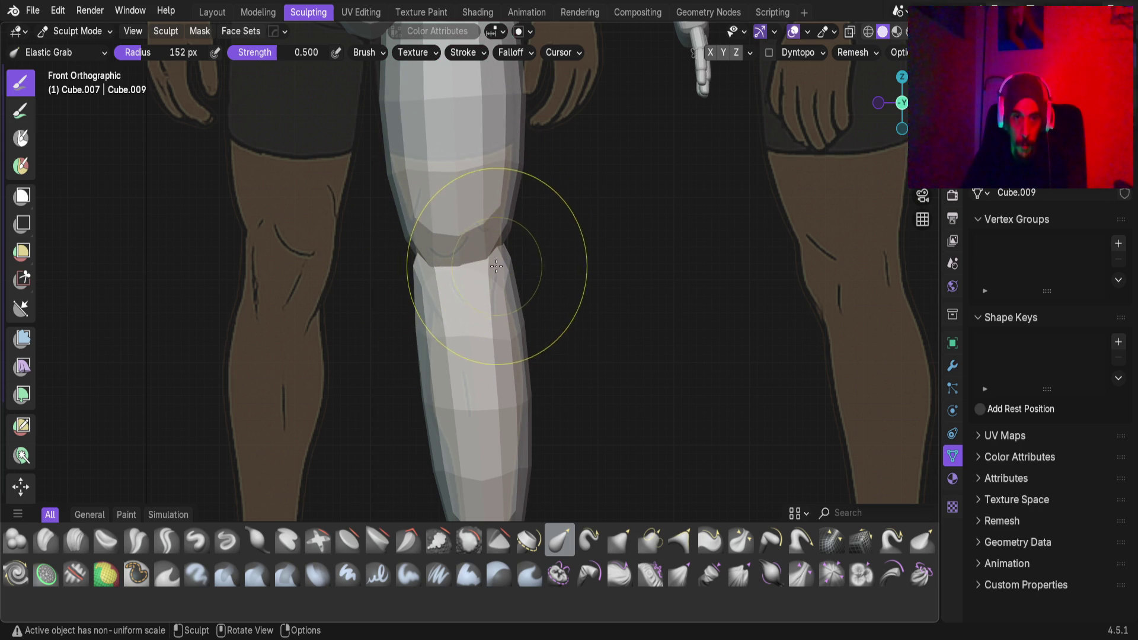
{"action": "mouse_move", "coordinate": [406, 254]}
{"action": "middle_mouse_down"}
{"action": "mouse_move", "coordinate": [330, 265]}
{"action": "mouse_move", "coordinate": [297, 218]}
{"action": "mouse_move", "coordinate": [363, 254]}
{"action": "middle_mouse_up"}
{"action": "left_click_drag", "start_coordinate": [495, 237], "coordinate": [497, 263]}
{"action": "middle_click_drag", "start_coordinate": [496, 263], "coordinate": [549, 237]}
{"action": "mouse_move", "coordinate": [549, 236]}
{"action": "left_mouse_down"}
{"action": "mouse_move", "coordinate": [559, 240]}
{"action": "mouse_move", "coordinate": [534, 278]}
{"action": "left_mouse_up"}
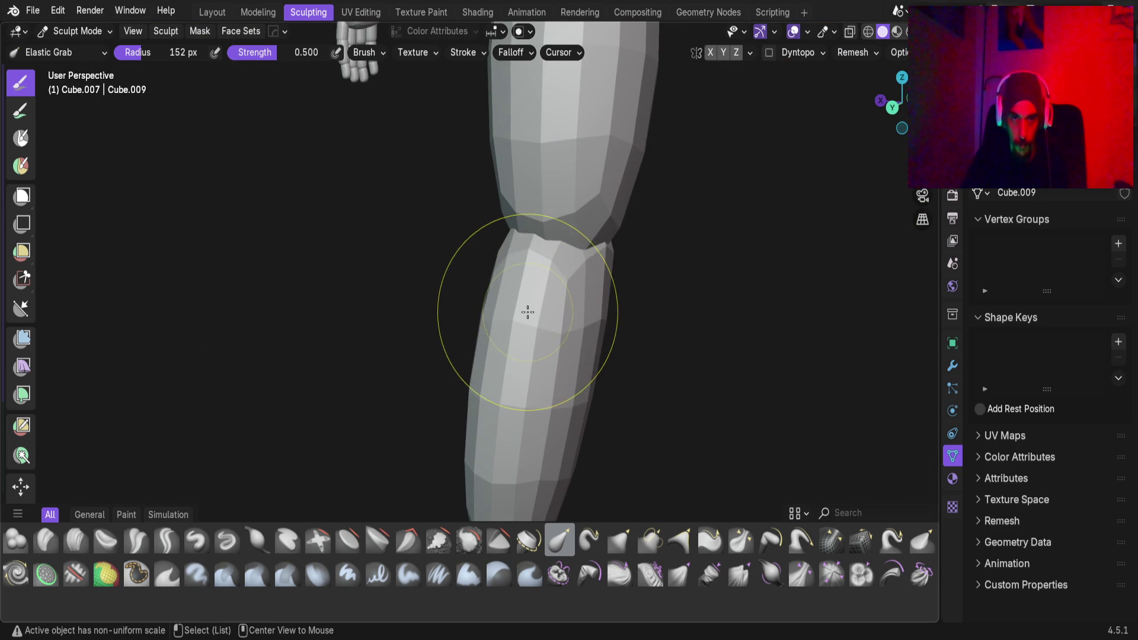
{"action": "key", "text": "alt+q"}
{"action": "scroll", "coordinate": [543, 310], "scroll_direction": "up", "scroll_amount": 4}
{"action": "mouse_move", "coordinate": [471, 315]}
{"action": "middle_mouse_down"}
{"action": "mouse_move", "coordinate": [461, 290]}
{"action": "mouse_move", "coordinate": [490, 175]}
{"action": "mouse_move", "coordinate": [452, 337]}
{"action": "mouse_move", "coordinate": [460, 371]}
{"action": "middle_mouse_up"}
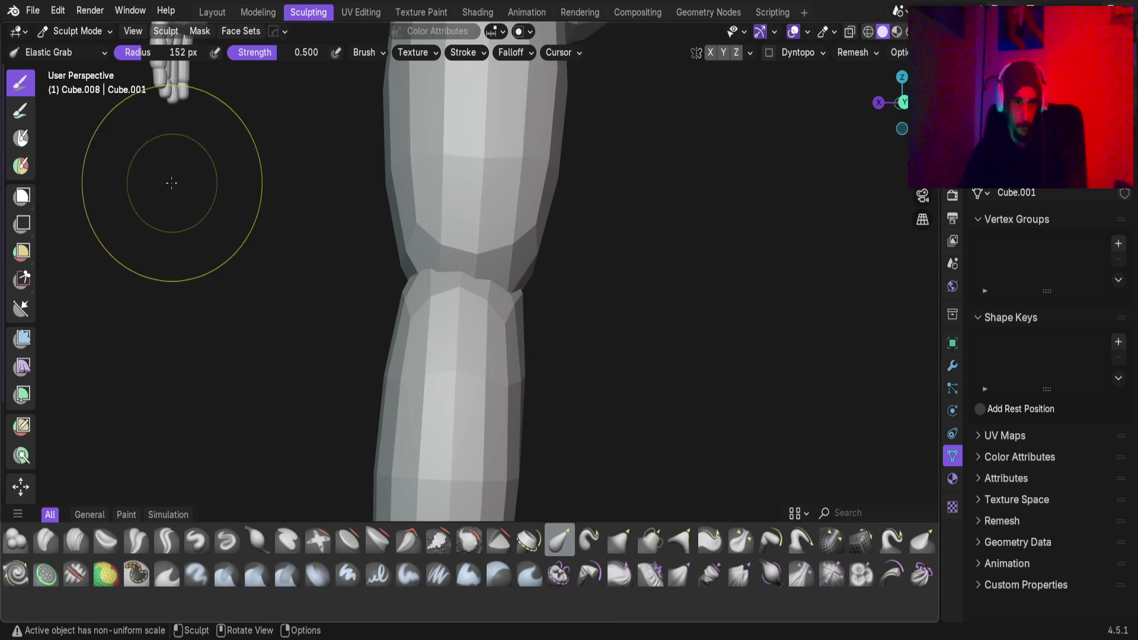
Remesh the shin at a 4.05 cm voxel size
{"action": "key", "text": "r"}
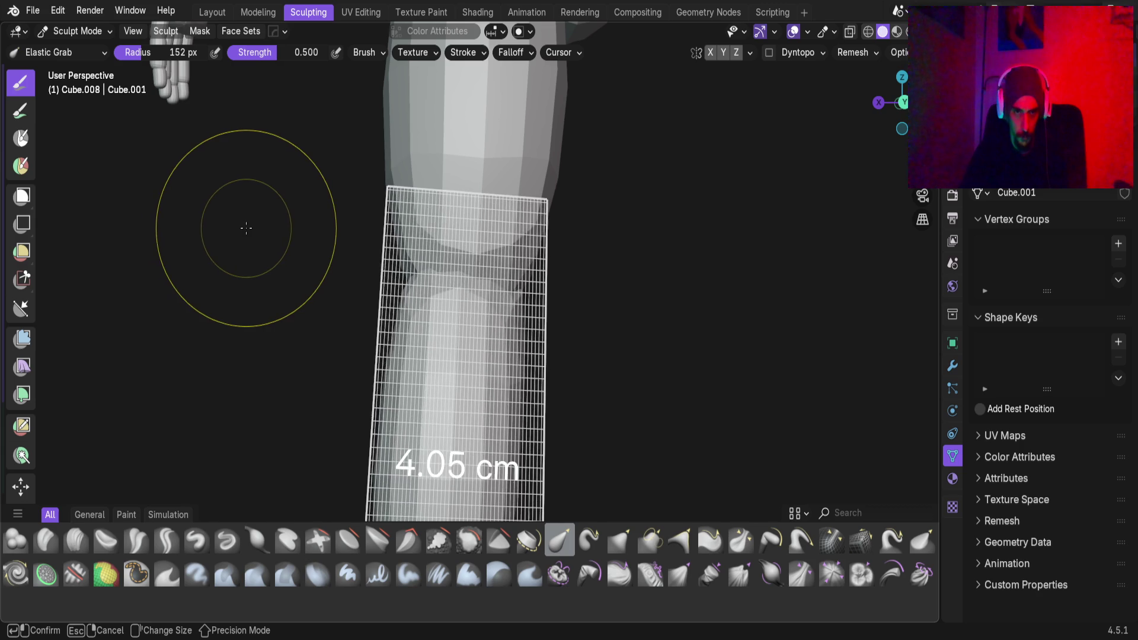
{"action": "left_click", "coordinate": [240, 228]}
{"action": "mouse_move", "coordinate": [240, 228]}
{"action": "middle_mouse_down"}
{"action": "mouse_move", "coordinate": [432, 313]}
{"action": "mouse_move", "coordinate": [380, 337]}
{"action": "mouse_move", "coordinate": [438, 261]}
{"action": "mouse_move", "coordinate": [462, 310]}
{"action": "middle_mouse_up"}
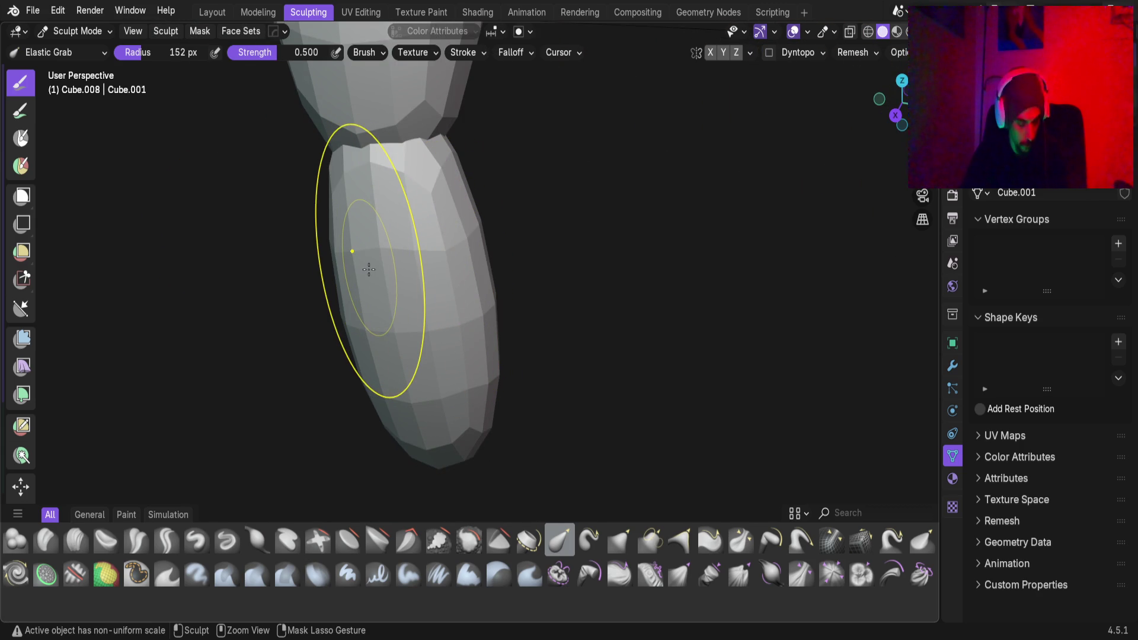
{"action": "key", "text": "ctrl+Tab"}
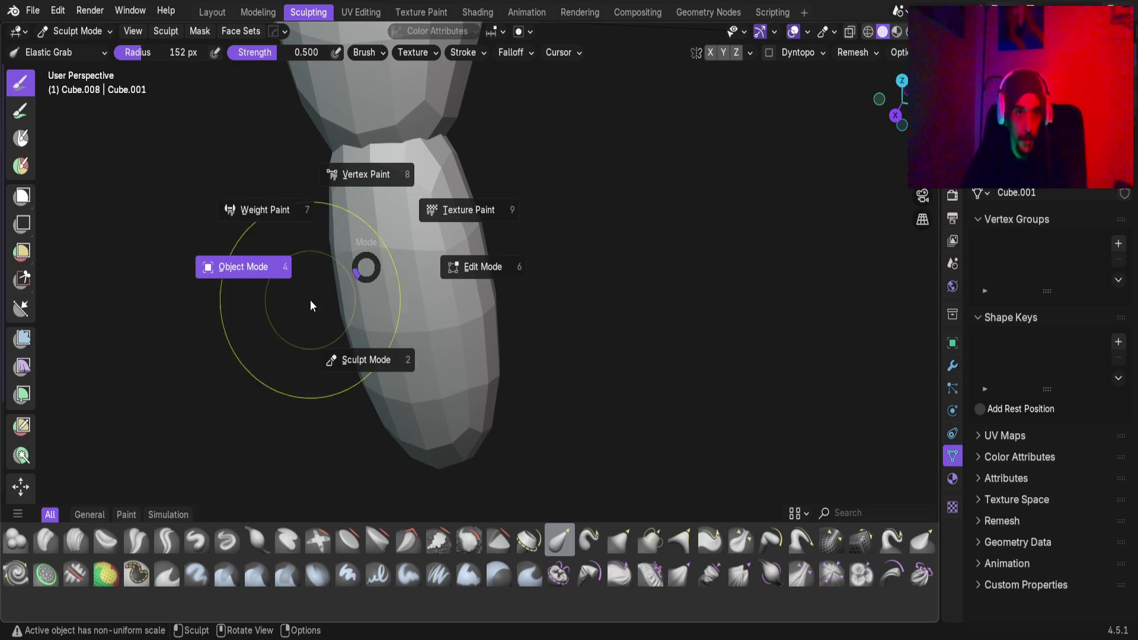
Switch to Object Mode and apply scale to the lower and upper leg pieces
{"action": "left_click", "coordinate": [258, 275]}
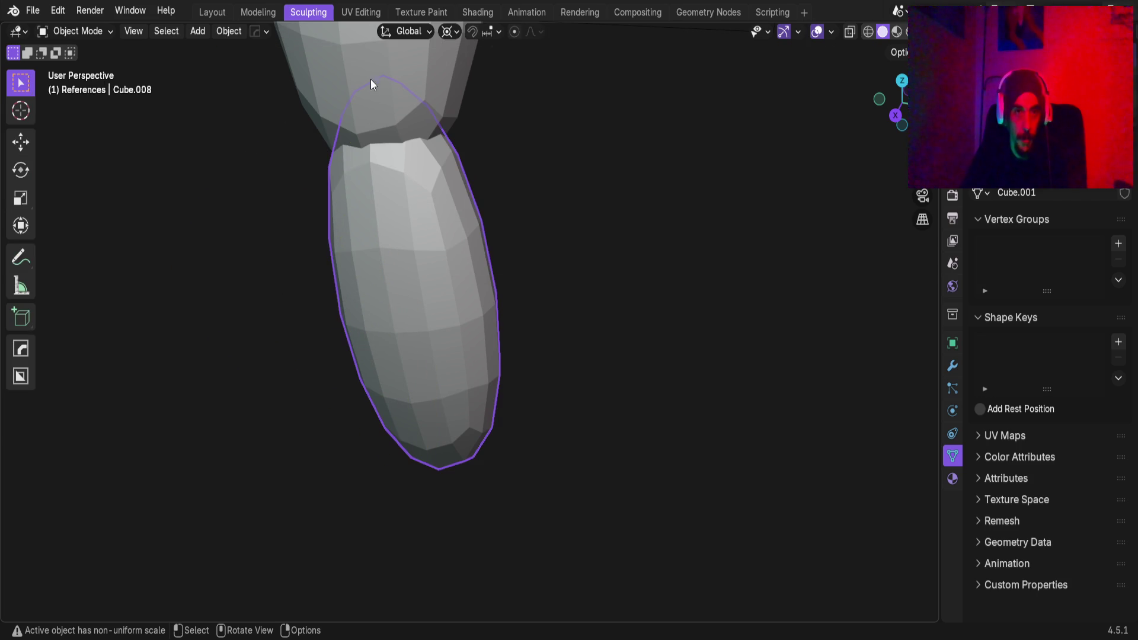
{"action": "key", "text": "ctrl+a"}
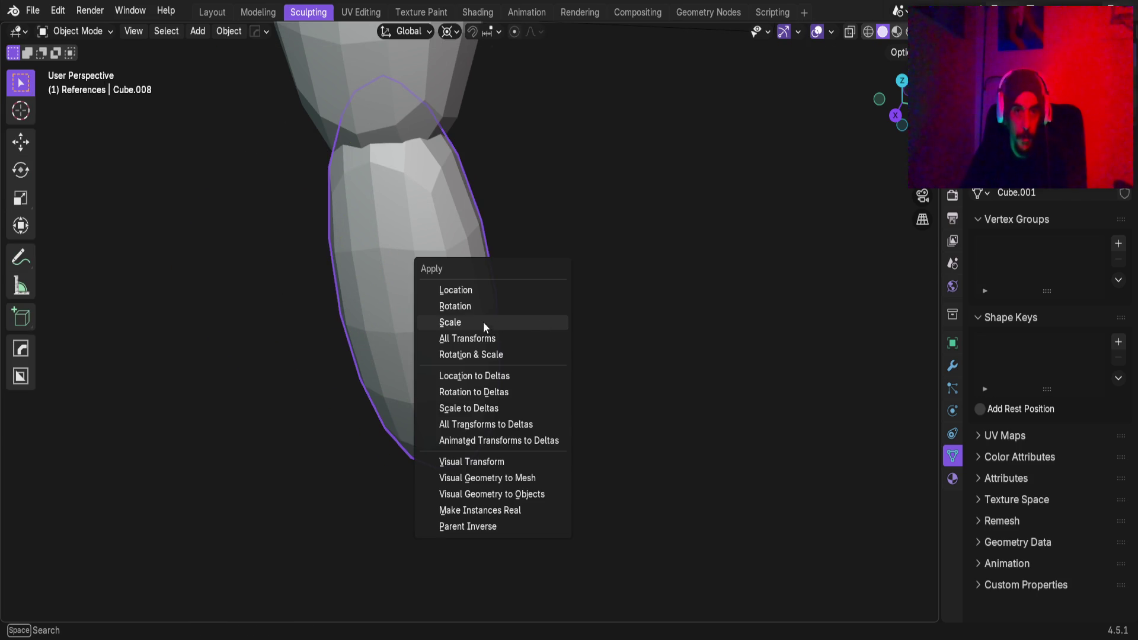
{"action": "left_click", "coordinate": [483, 326]}
{"action": "left_click", "coordinate": [309, 81]}
{"action": "key", "text": "ctrl+a"}
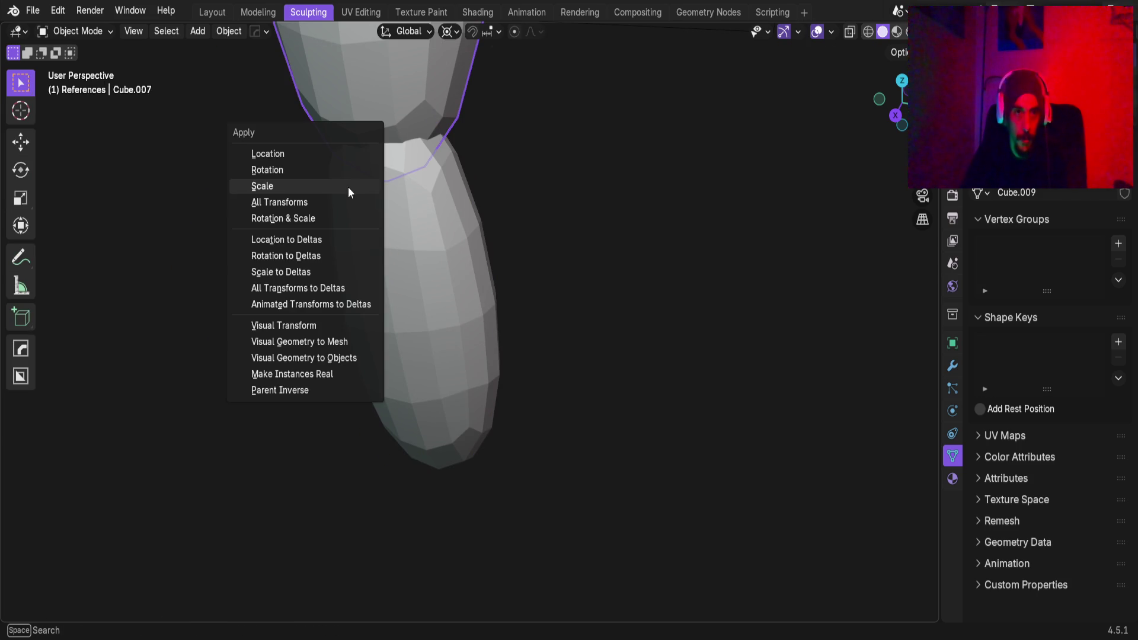
{"action": "left_click", "coordinate": [348, 187]}
{"action": "scroll", "coordinate": [378, 251], "scroll_direction": "down", "scroll_amount": 3}
Apply scale to the upper arm, the next arm piece and the upper body
{"action": "left_click", "coordinate": [402, 297]}
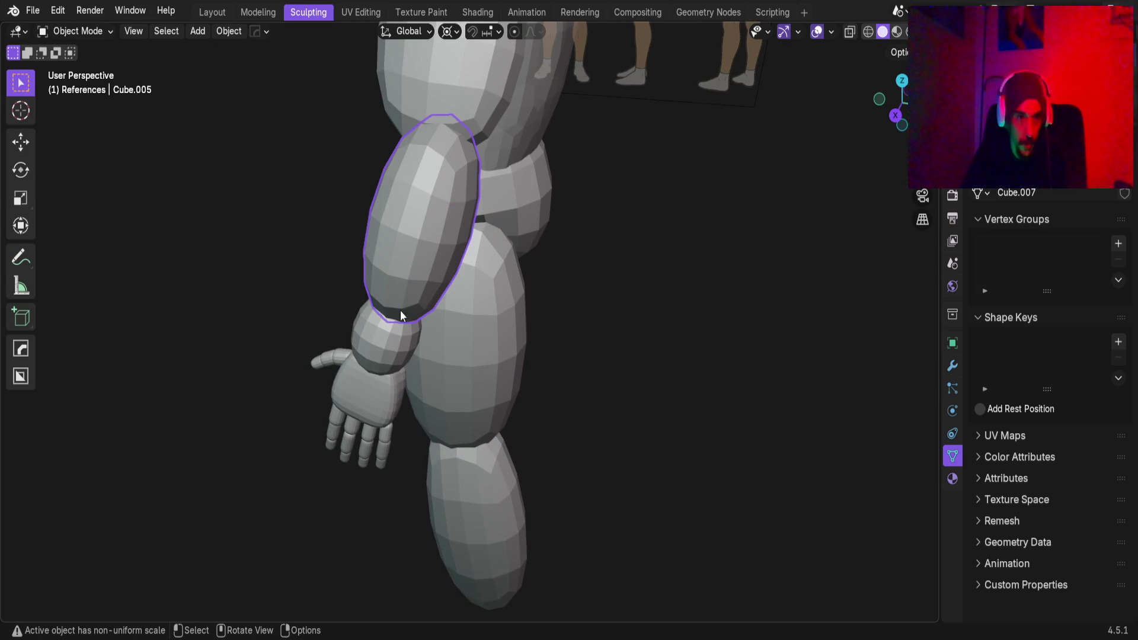
{"action": "key", "text": "ctrl+a"}
{"action": "left_click", "coordinate": [382, 323]}
{"action": "left_click", "coordinate": [383, 338]}
{"action": "key", "text": "ctrl+a"}
{"action": "left_click", "coordinate": [383, 336]}
{"action": "left_click", "coordinate": [440, 104]}
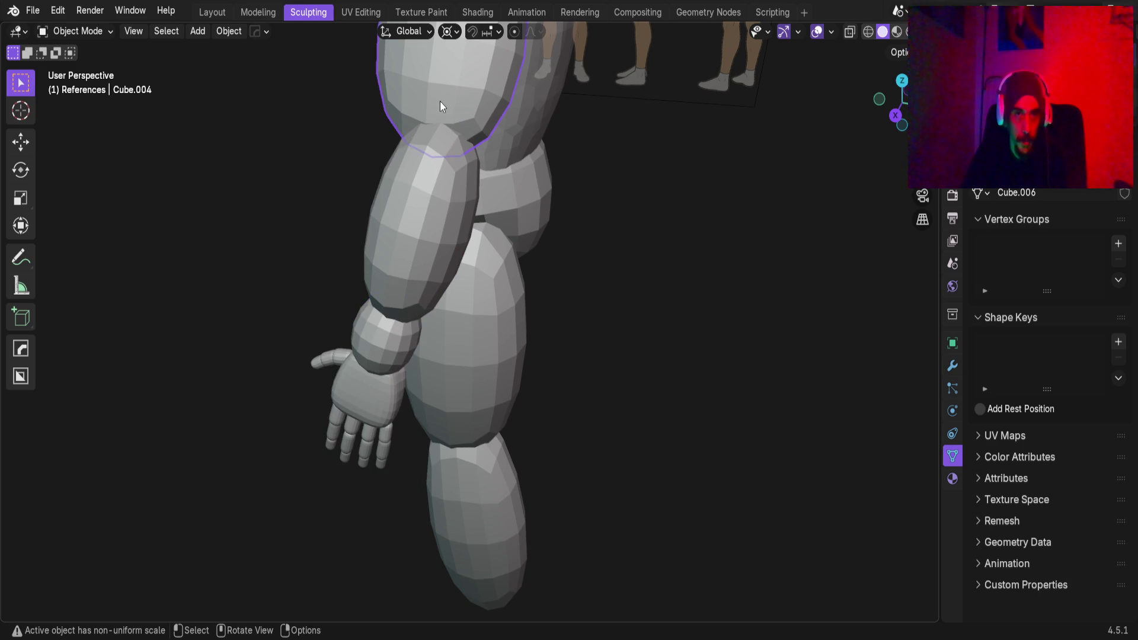
{"action": "key", "text": "ctrl+a"}
{"action": "left_click", "coordinate": [439, 102]}
Apply scale to the hand, then try applying scale to the thumb, forearm and leg together
{"action": "left_click", "coordinate": [382, 354]}
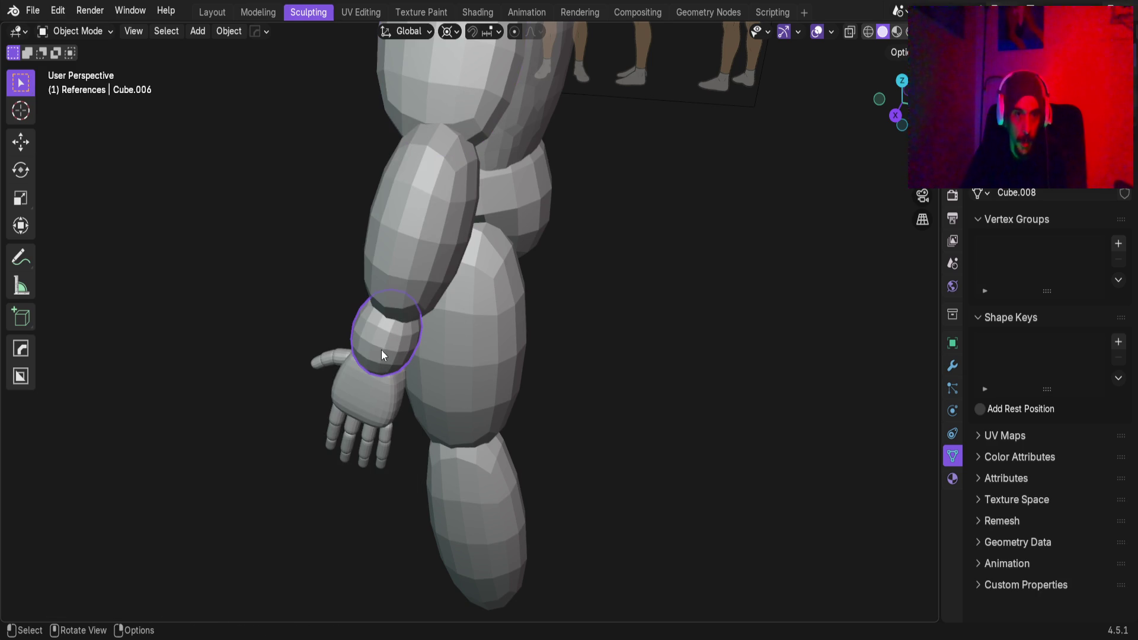
{"action": "left_click", "coordinate": [372, 379]}
{"action": "key", "text": "ctrl+a"}
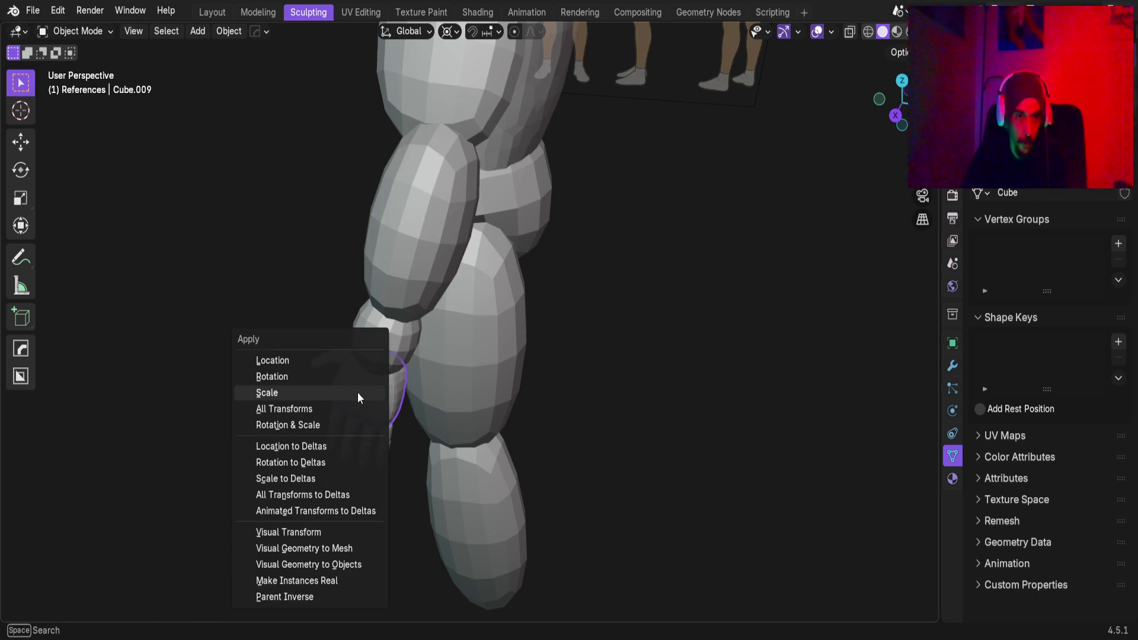
{"action": "left_click", "coordinate": [357, 392]}
{"action": "scroll", "coordinate": [383, 329], "scroll_direction": "up", "scroll_amount": 5}
{"action": "left_click", "coordinate": [350, 300]}
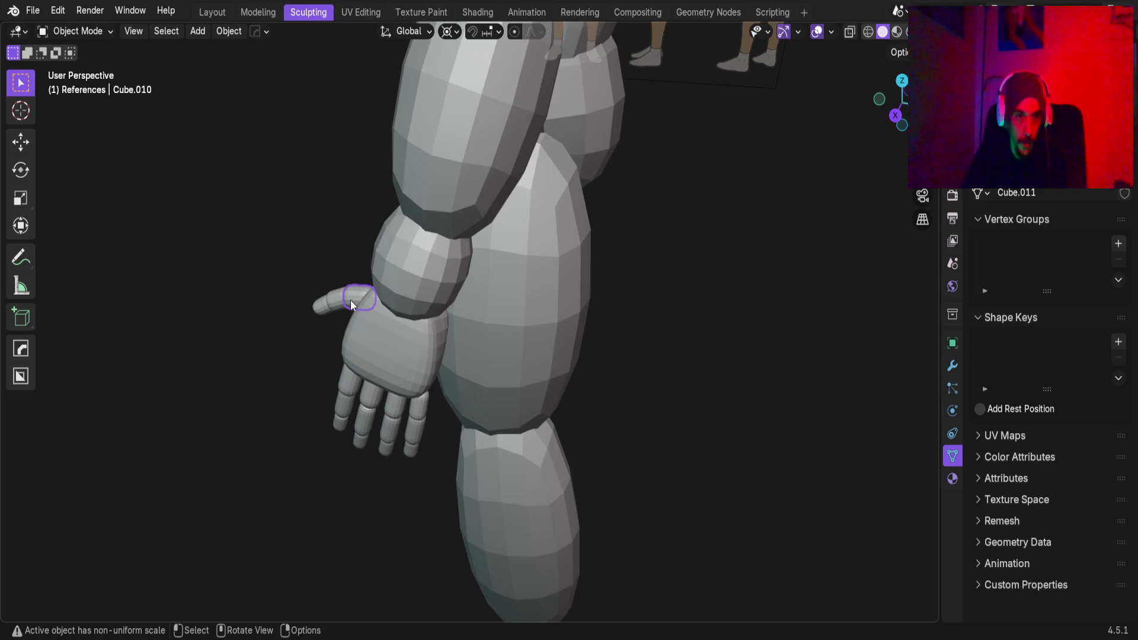
{"action": "left_click_drag", "start_coordinate": [276, 284], "coordinate": [474, 478]}
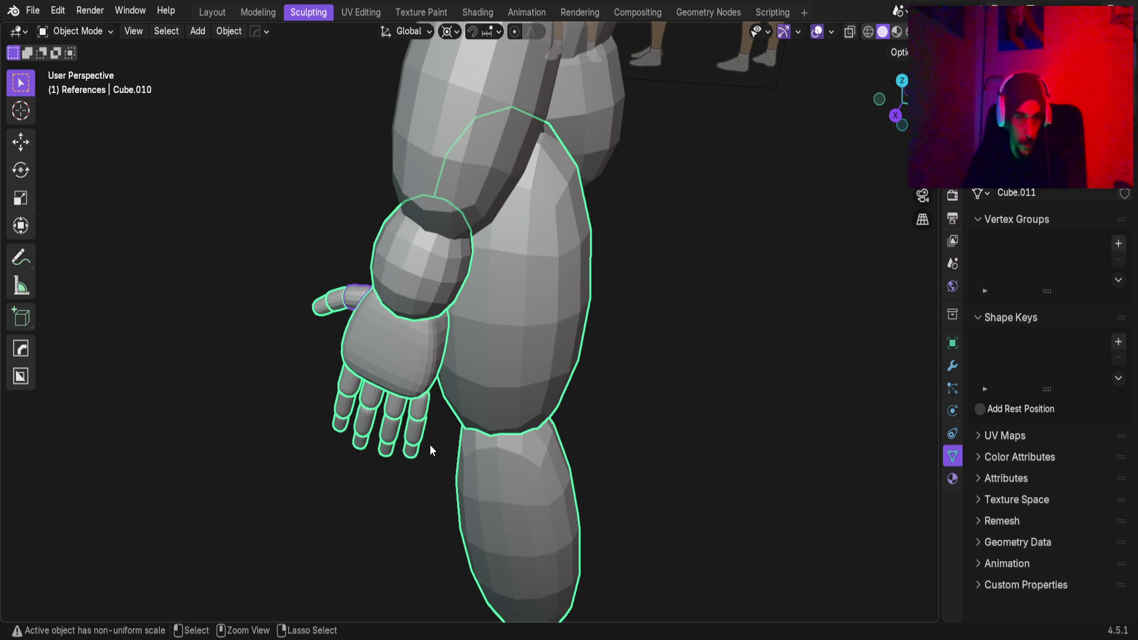
{"action": "key", "text": "ctrl+a"}
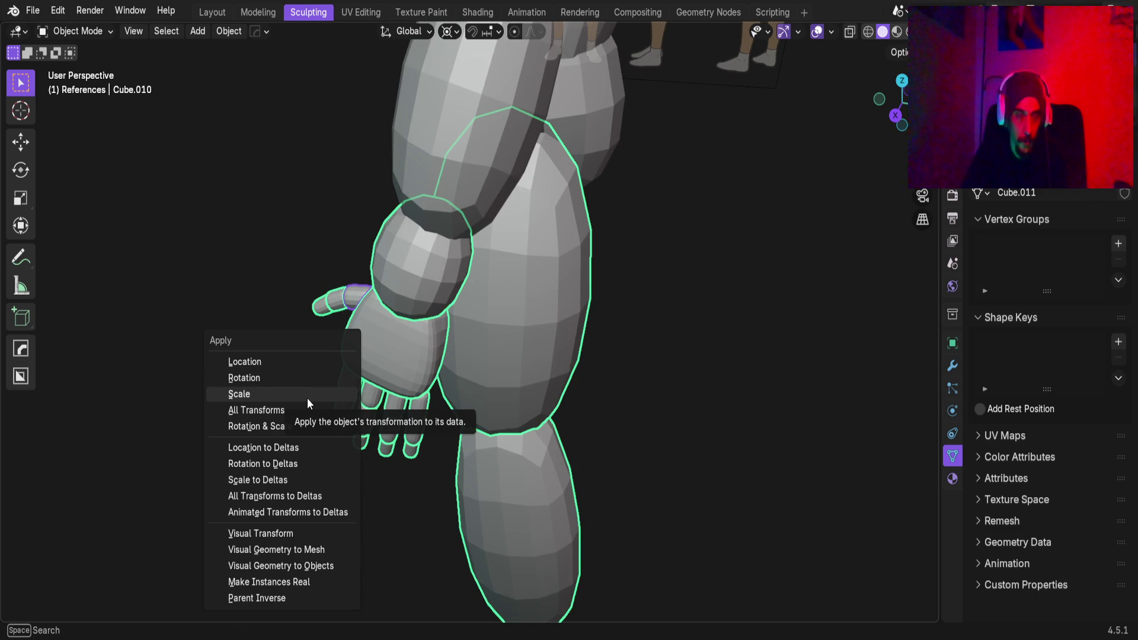
{"action": "left_click", "coordinate": [293, 394]}
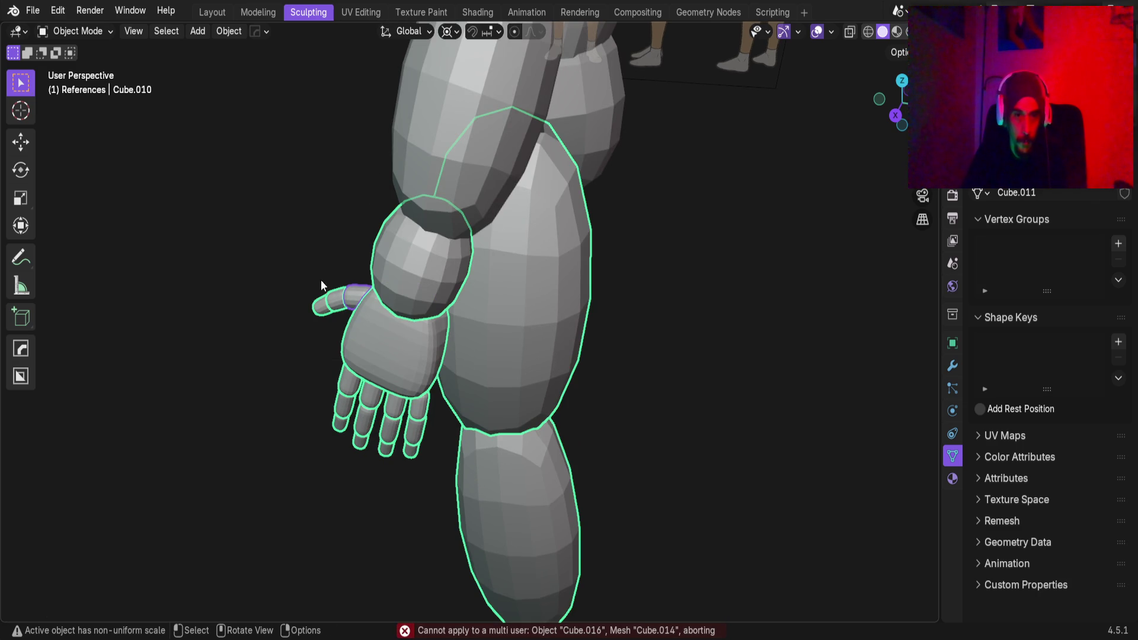
Apply scale individually to the thumb's base, middle and tip segments
{"action": "left_click", "coordinate": [246, 265]}
{"action": "scroll", "coordinate": [249, 269], "scroll_direction": "up", "scroll_amount": 2}
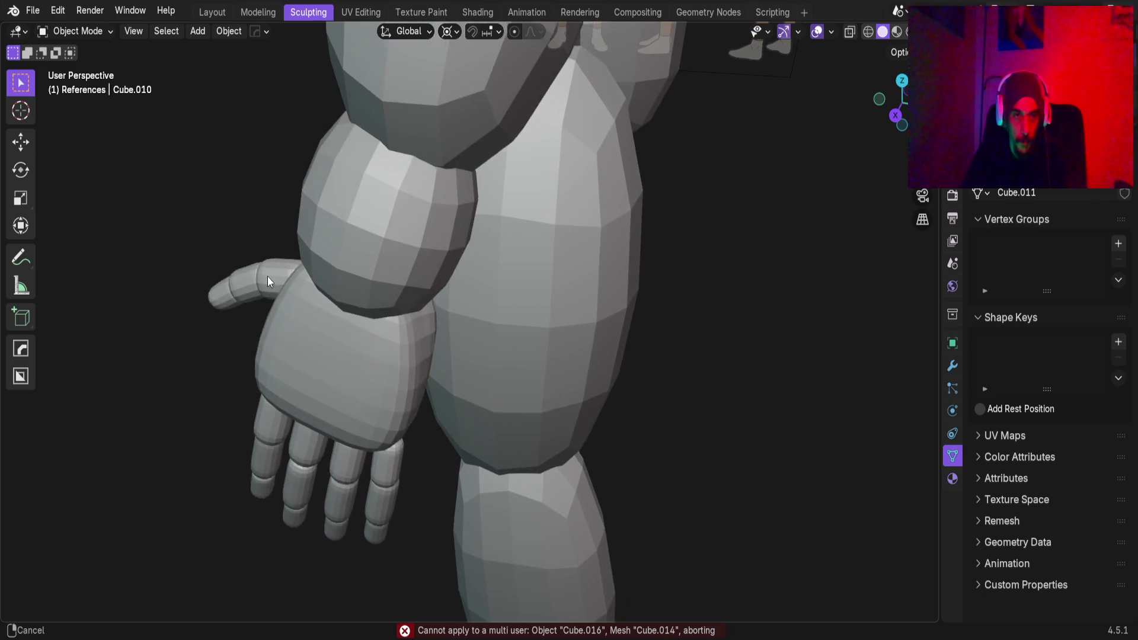
{"action": "scroll", "coordinate": [261, 276], "scroll_direction": "up", "scroll_amount": 2, "text": "ctrl"}
{"action": "key", "text": "ctrl+a"}
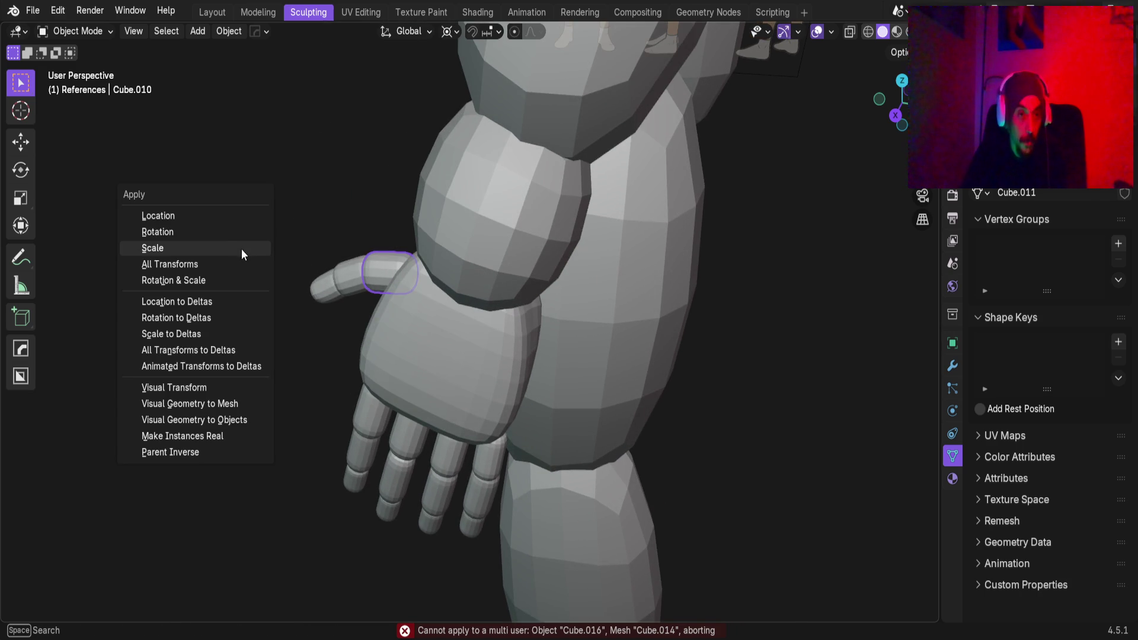
{"action": "left_click", "coordinate": [232, 251]}
{"action": "left_click", "coordinate": [354, 289]}
{"action": "key", "text": "ctrl+a"}
{"action": "left_click", "coordinate": [238, 265]}
{"action": "left_click", "coordinate": [312, 289]}
{"action": "key", "text": "ctrl+a"}
{"action": "left_click", "coordinate": [225, 279]}
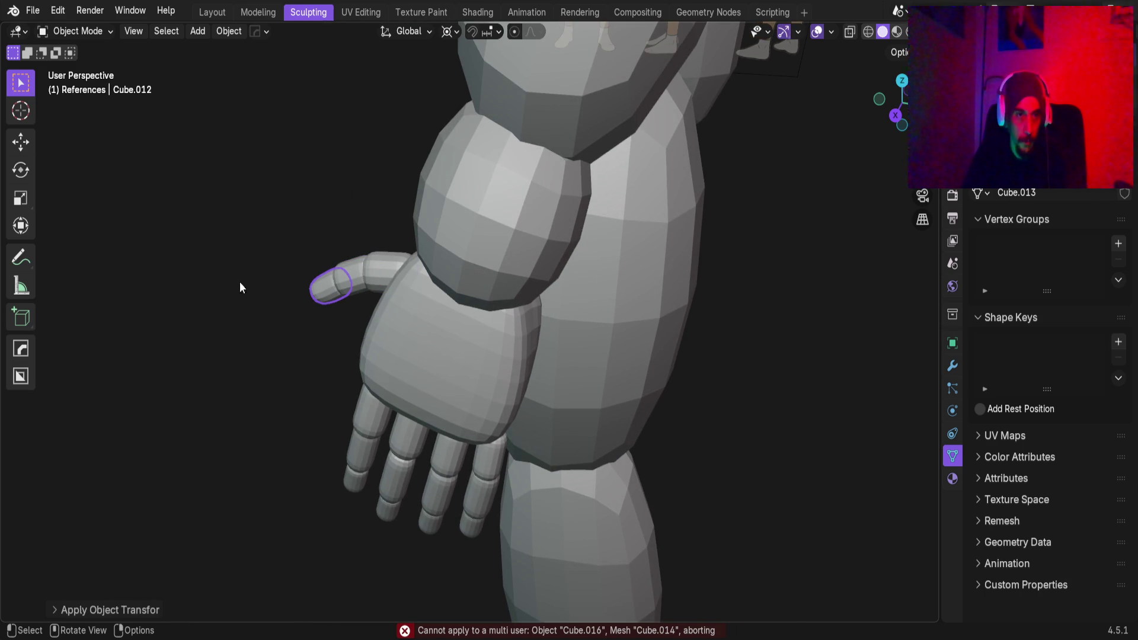
Attempt scale on the index finger base, dismissing the shared-data warning without applying
{"action": "left_click", "coordinate": [375, 415]}
{"action": "key", "text": "ctrl+a"}
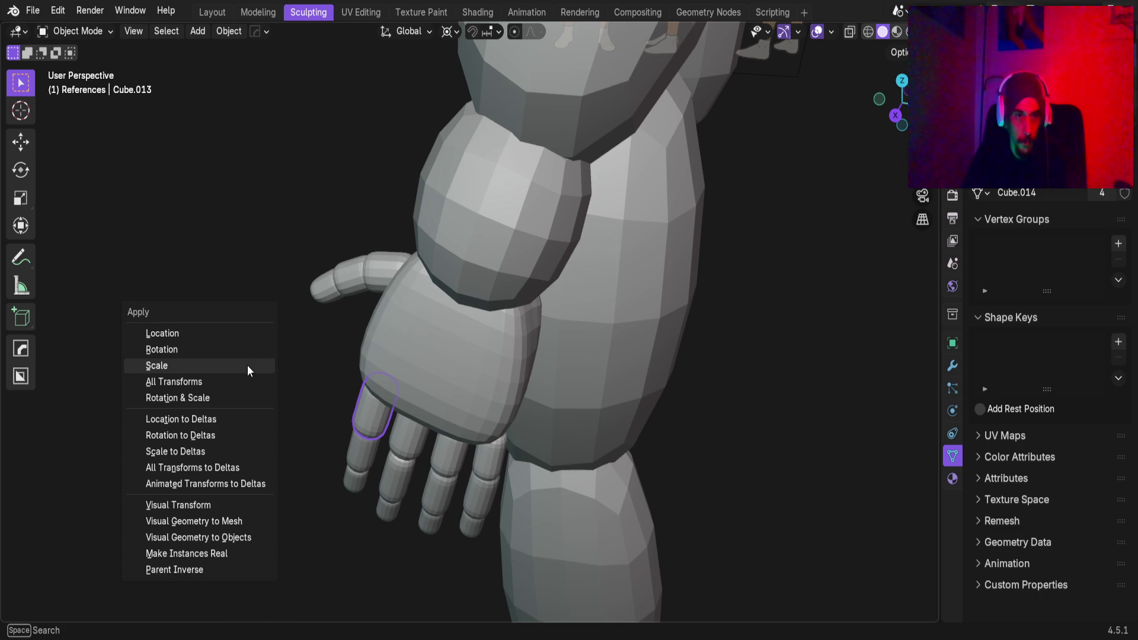
{"action": "left_click", "coordinate": [247, 365]}
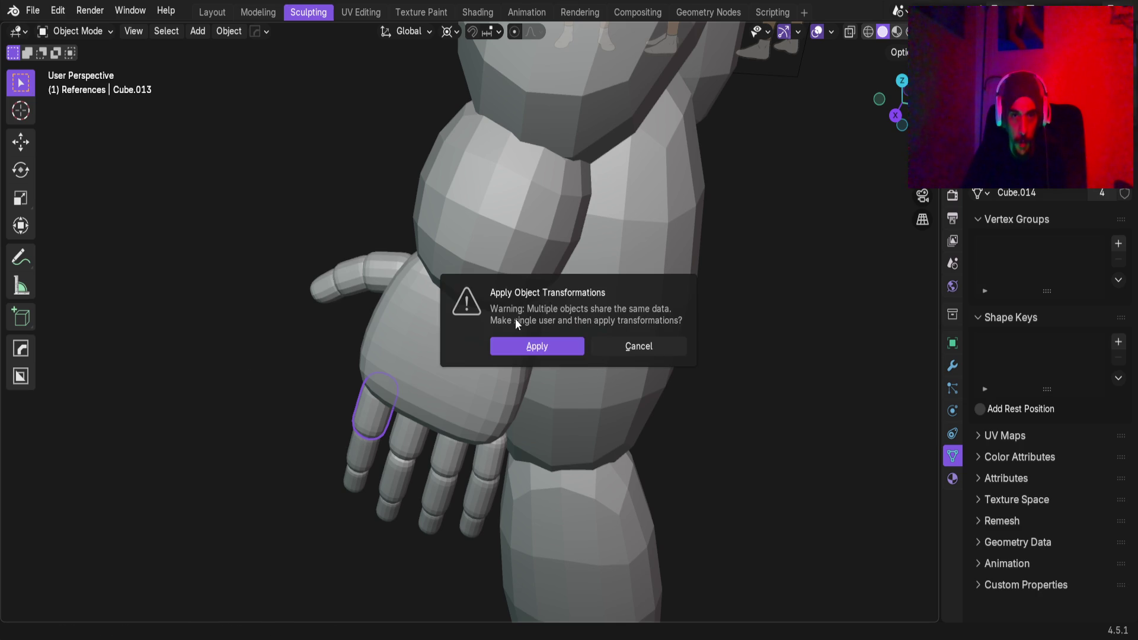
{"action": "left_click", "coordinate": [652, 347]}
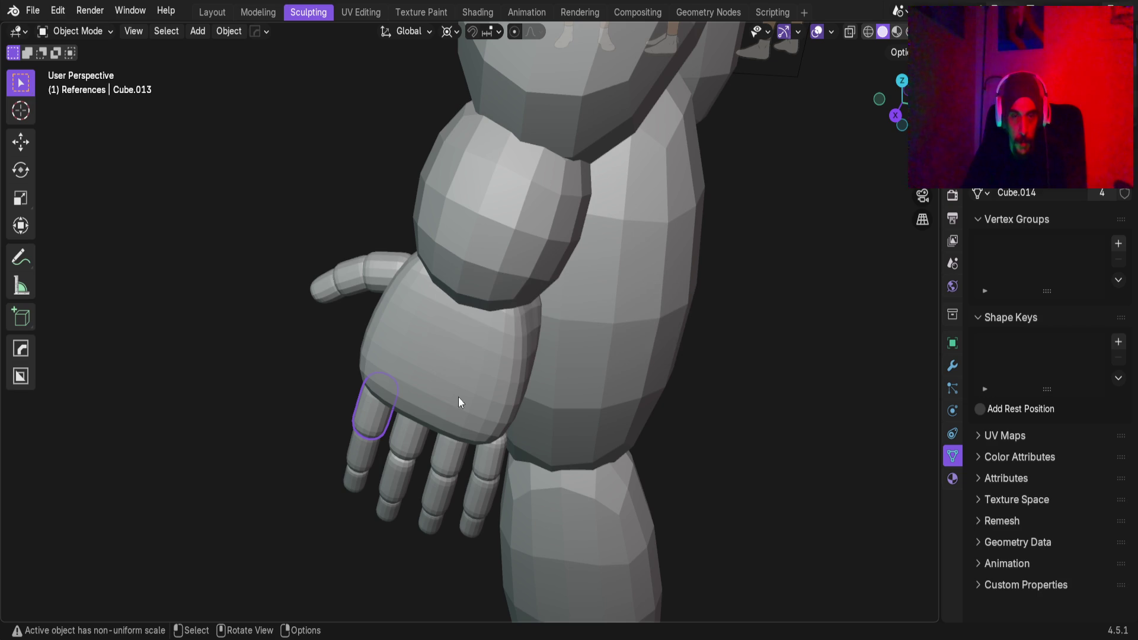
{"action": "mouse_move", "coordinate": [358, 424]}
{"action": "middle_mouse_down"}
{"action": "mouse_move", "coordinate": [442, 358]}
{"action": "mouse_move", "coordinate": [421, 347]}
{"action": "middle_mouse_up"}
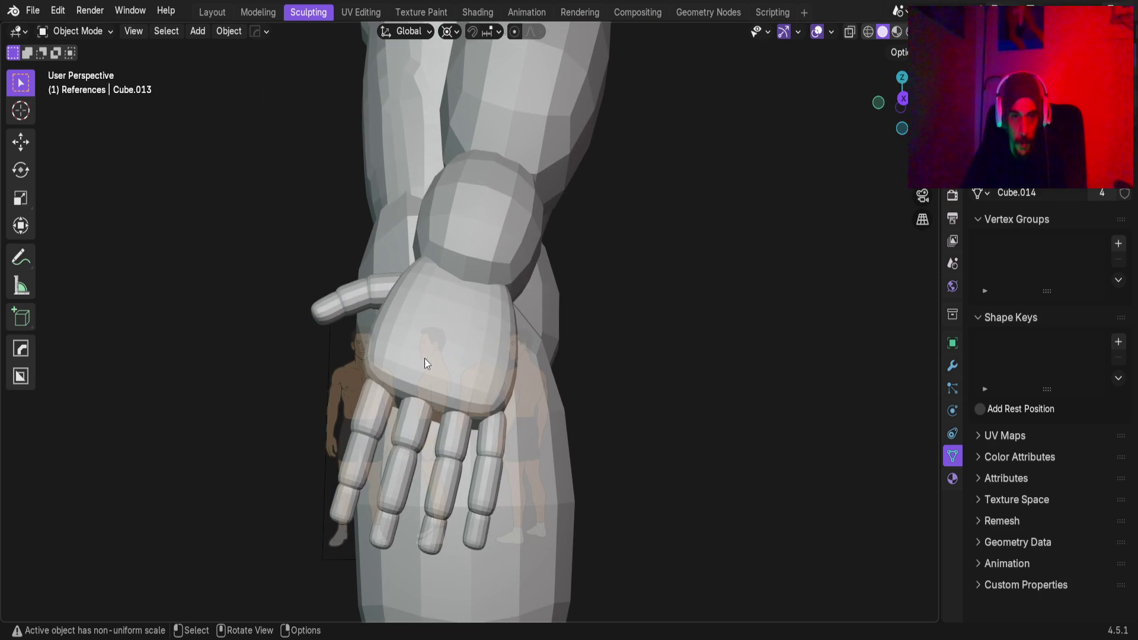
Click through the finger segments and apply scale to the index finger's middle segment
{"action": "left_click", "coordinate": [410, 437]}
{"action": "left_click", "coordinate": [453, 436]}
{"action": "left_click", "coordinate": [361, 462]}
{"action": "left_click", "coordinate": [448, 480]}
{"action": "left_click", "coordinate": [485, 483]}
{"action": "left_click", "coordinate": [357, 468]}
{"action": "left_click", "coordinate": [398, 474]}
{"action": "left_click", "coordinate": [445, 486]}
{"action": "left_click", "coordinate": [347, 461]}
{"action": "key", "text": "ctrl+a"}
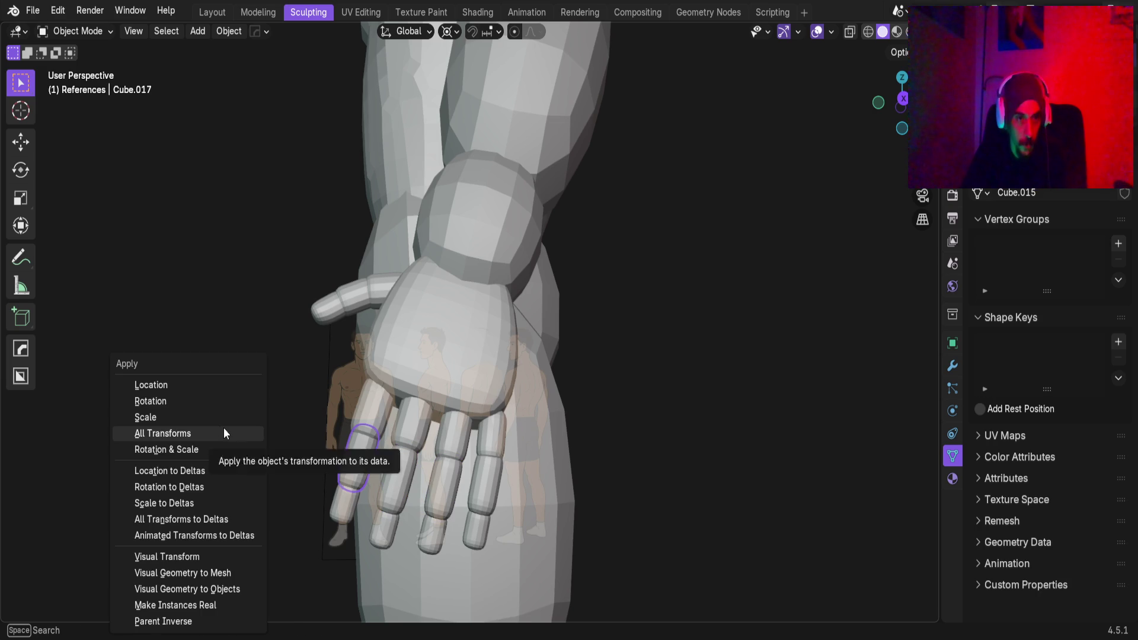
{"action": "left_click", "coordinate": [197, 415]}
Apply scale to the middle and ring finger segments and the next segment along
{"action": "left_click", "coordinate": [392, 481]}
{"action": "key", "text": "ctrl+a"}
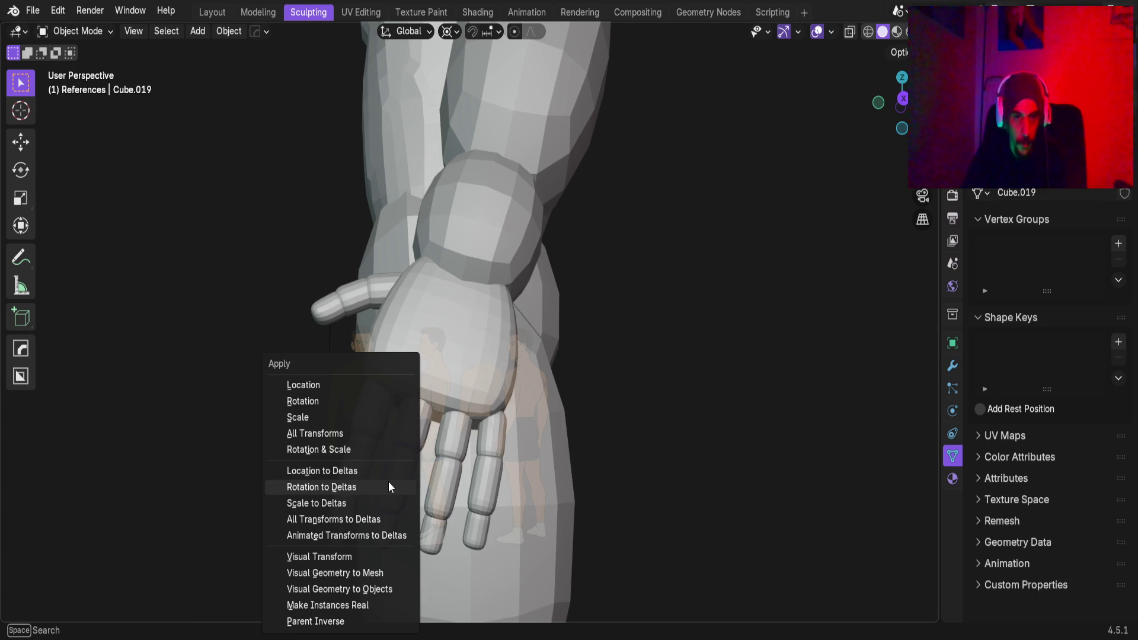
{"action": "left_click", "coordinate": [330, 413]}
{"action": "left_click", "coordinate": [436, 484]}
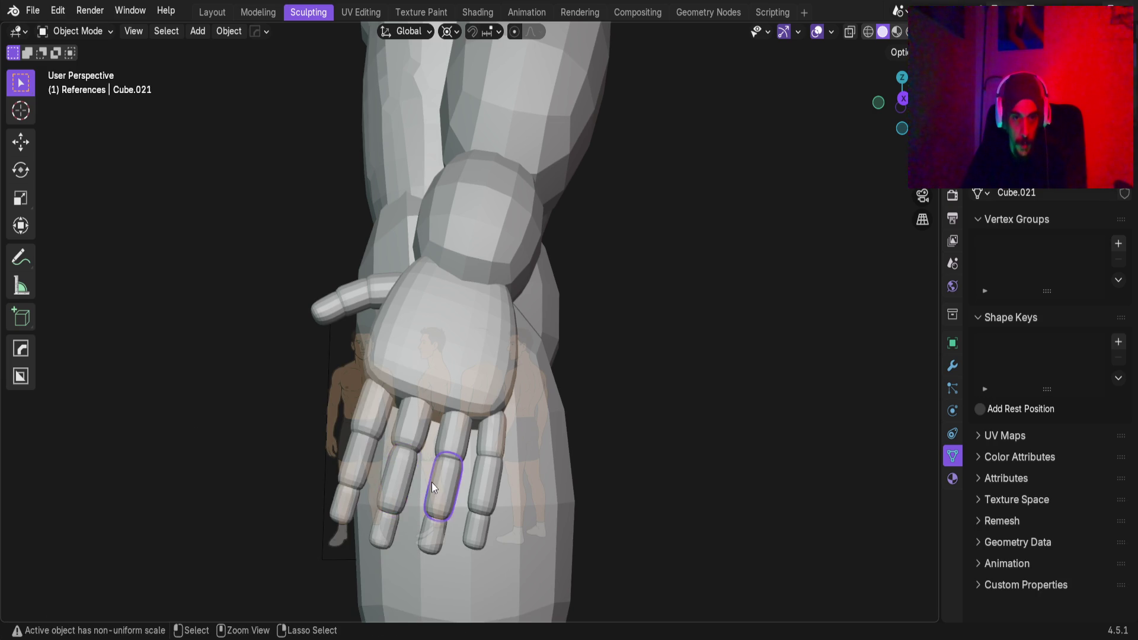
{"action": "key", "text": "ctrl+a"}
{"action": "left_click", "coordinate": [372, 422]}
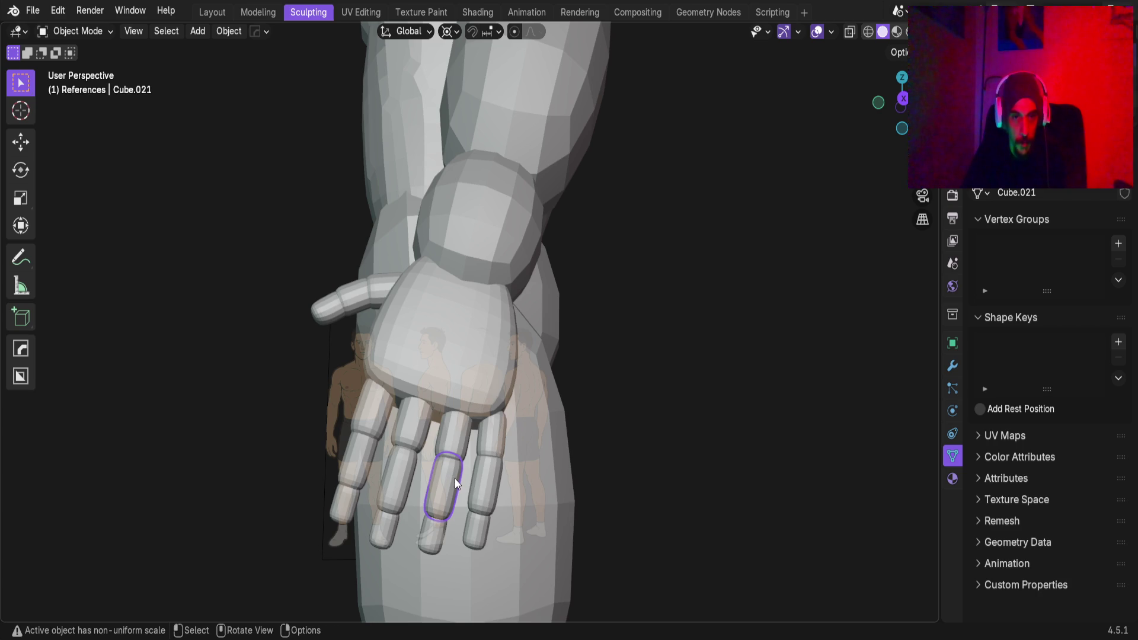
{"action": "key", "text": "ctrl+a"}
{"action": "left_click", "coordinate": [335, 417]}
{"action": "left_click", "coordinate": [480, 472]}
{"action": "key", "text": "ctrl+a"}
{"action": "left_click", "coordinate": [273, 398]}
Apply scale to each fingertip, from the pinky tip to the ring fingertip
{"action": "left_click", "coordinate": [343, 506]}
{"action": "key", "text": "ctrl+a"}
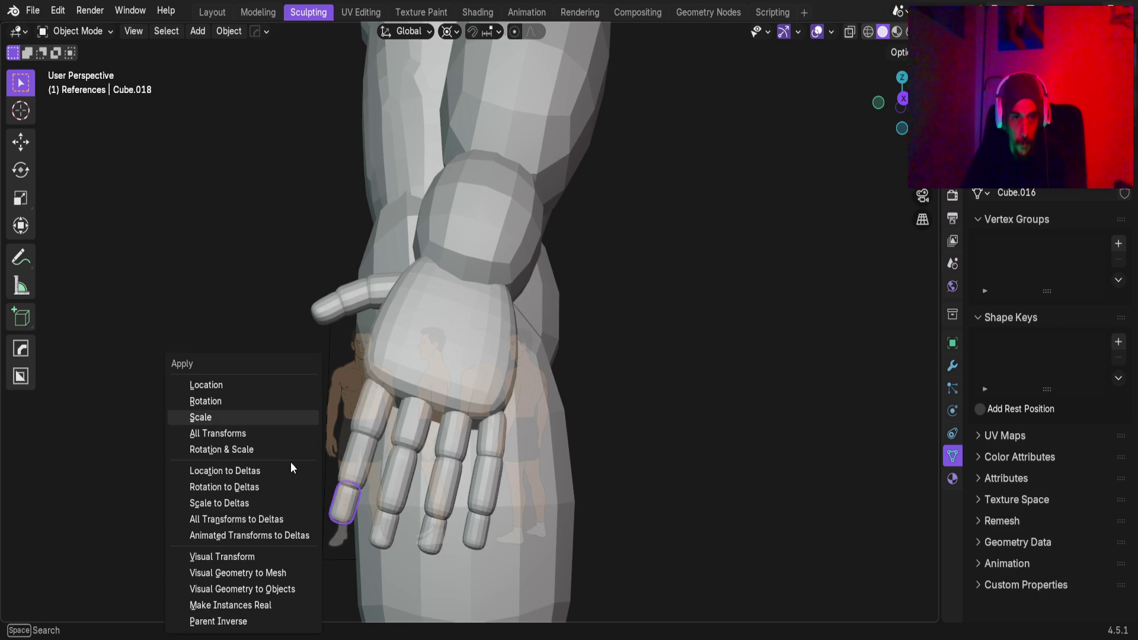
{"action": "left_click", "coordinate": [256, 413]}
{"action": "left_click", "coordinate": [378, 528]}
{"action": "key", "text": "ctrl+a"}
{"action": "left_click", "coordinate": [218, 418]}
{"action": "left_click", "coordinate": [440, 535]}
{"action": "key", "text": "ctrl+a"}
{"action": "left_click", "coordinate": [172, 356]}
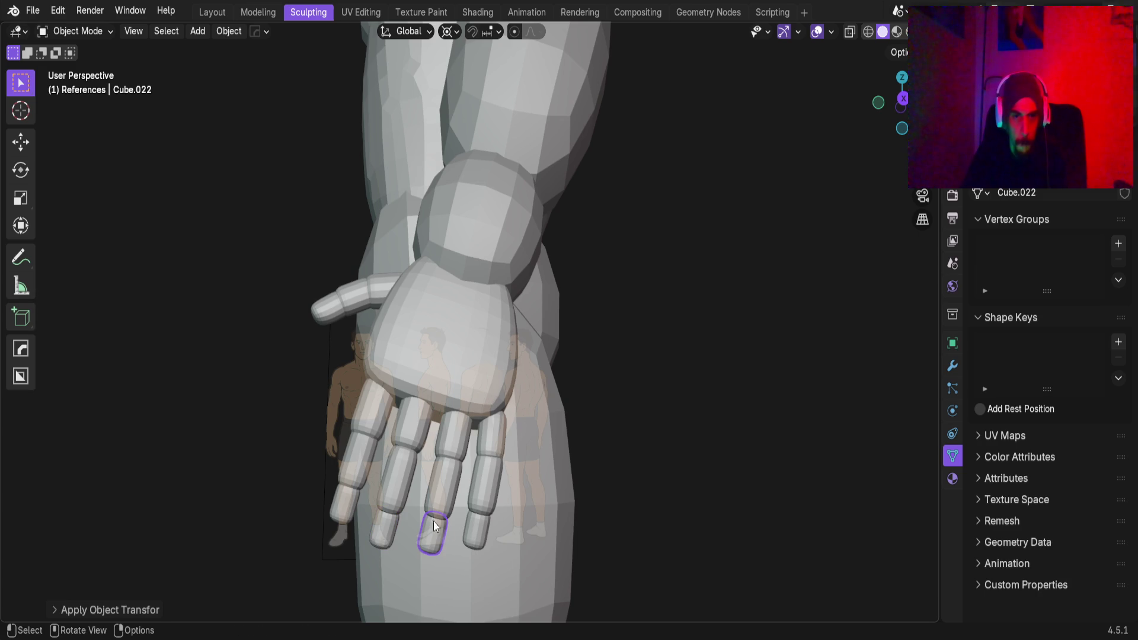
{"action": "left_click", "coordinate": [475, 527]}
{"action": "key", "text": "ctrl+a"}
{"action": "left_click", "coordinate": [318, 423]}
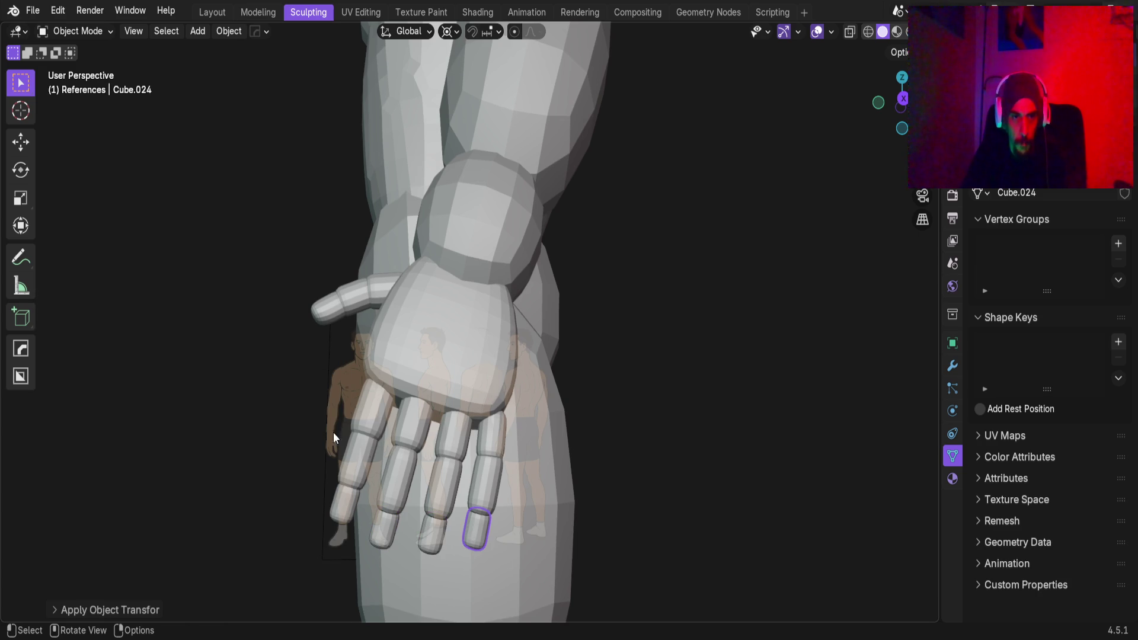
Apply scale to the index, middle and ring base segments, accepting the shared-data warning each time
{"action": "left_click", "coordinate": [358, 455]}
{"action": "key", "text": "ctrl+a"}
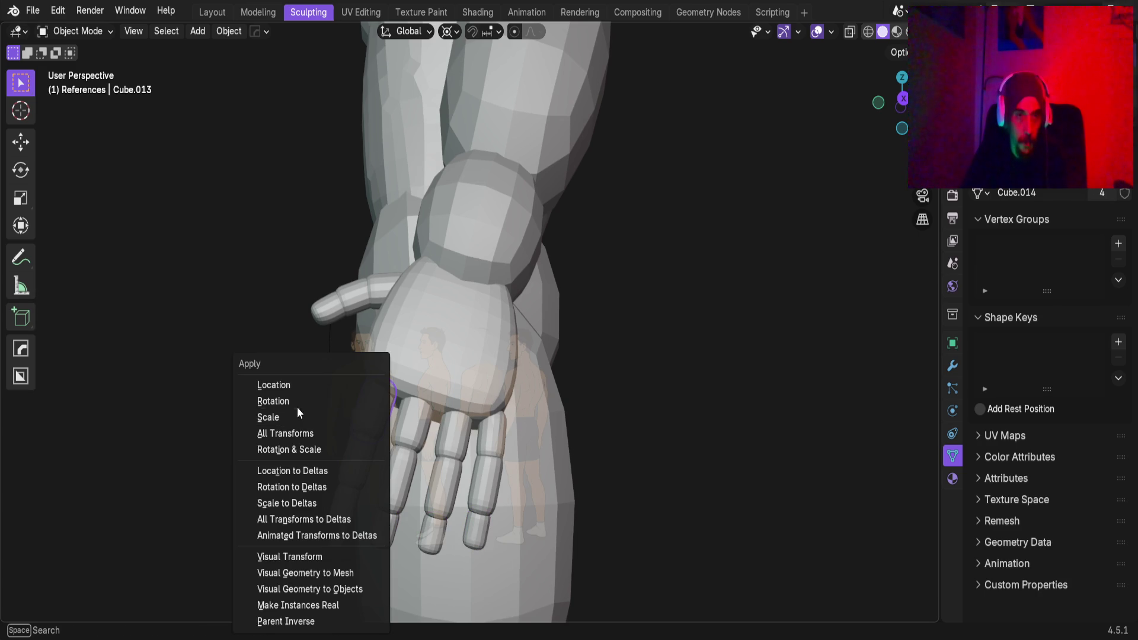
{"action": "left_click", "coordinate": [295, 416]}
{"action": "left_click", "coordinate": [531, 349]}
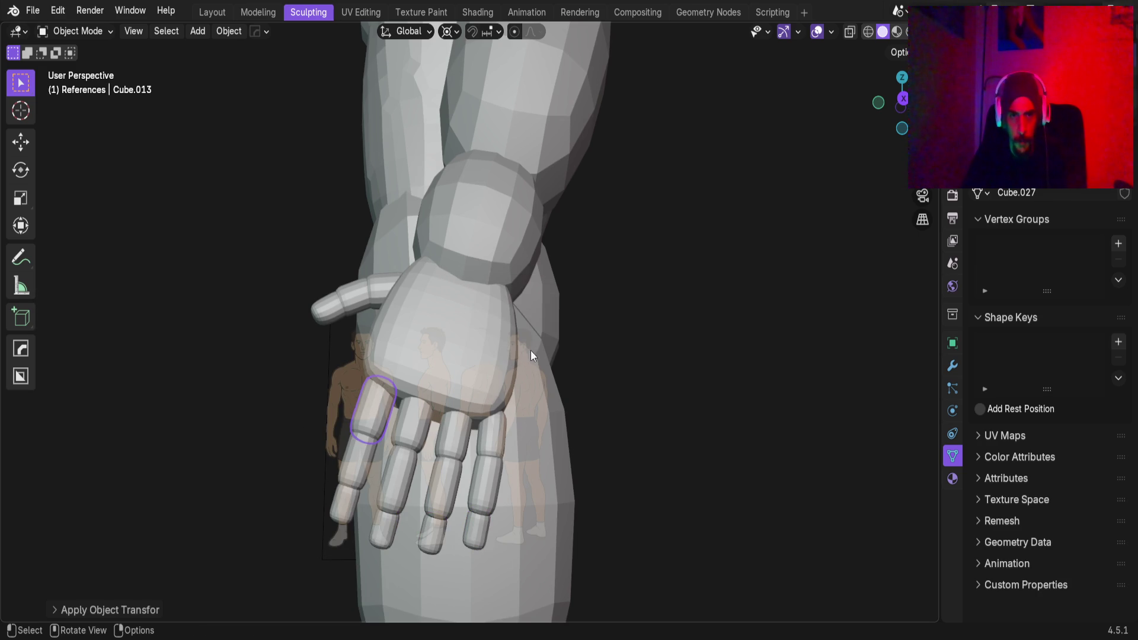
{"action": "left_click", "coordinate": [400, 420]}
{"action": "key", "text": "ctrl+a"}
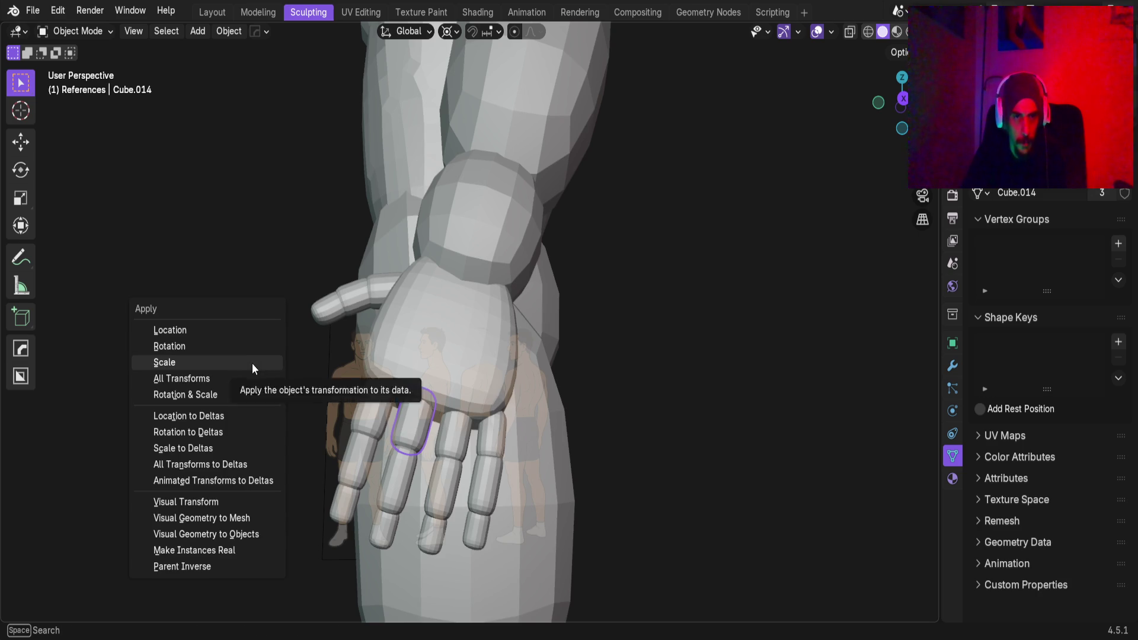
{"action": "left_click", "coordinate": [251, 362]}
{"action": "left_click", "coordinate": [546, 350]}
{"action": "left_click", "coordinate": [446, 428]}
{"action": "key", "text": "ctrl+a"}
{"action": "left_click", "coordinate": [262, 354]}
{"action": "left_click", "coordinate": [552, 343]}
Apply scale to the pinky's base segment
{"action": "left_click", "coordinate": [499, 428]}
{"action": "key", "text": "ctrl+a"}
{"action": "left_click", "coordinate": [288, 359]}
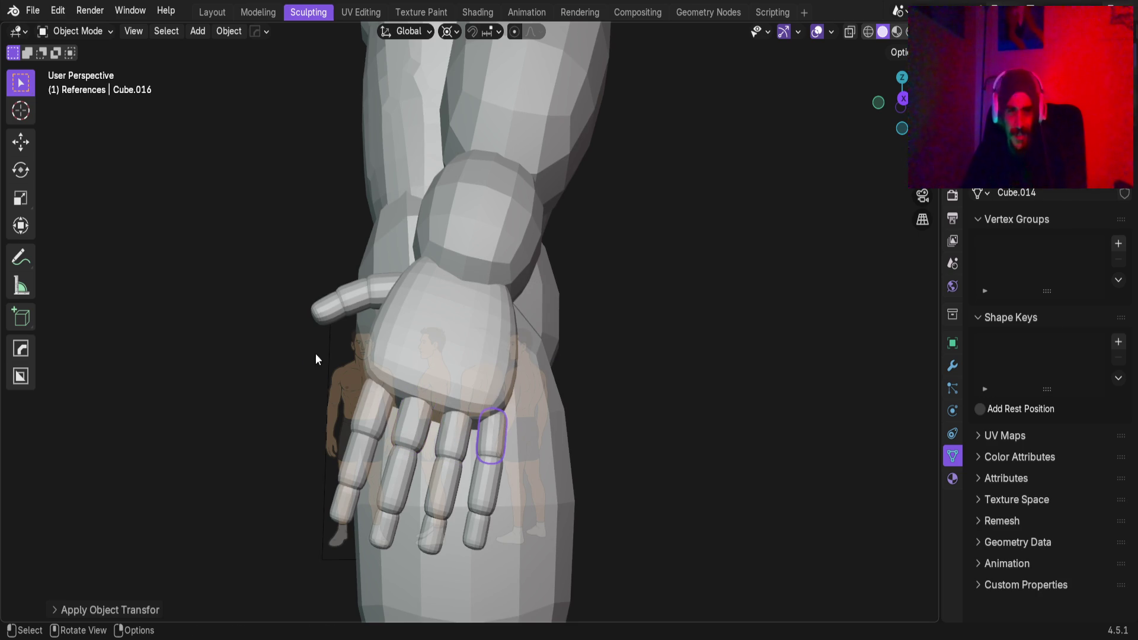
{"action": "scroll", "coordinate": [313, 361], "scroll_direction": "down", "scroll_amount": 8}
{"action": "scroll", "coordinate": [416, 320], "scroll_direction": "up", "scroll_amount": 15}
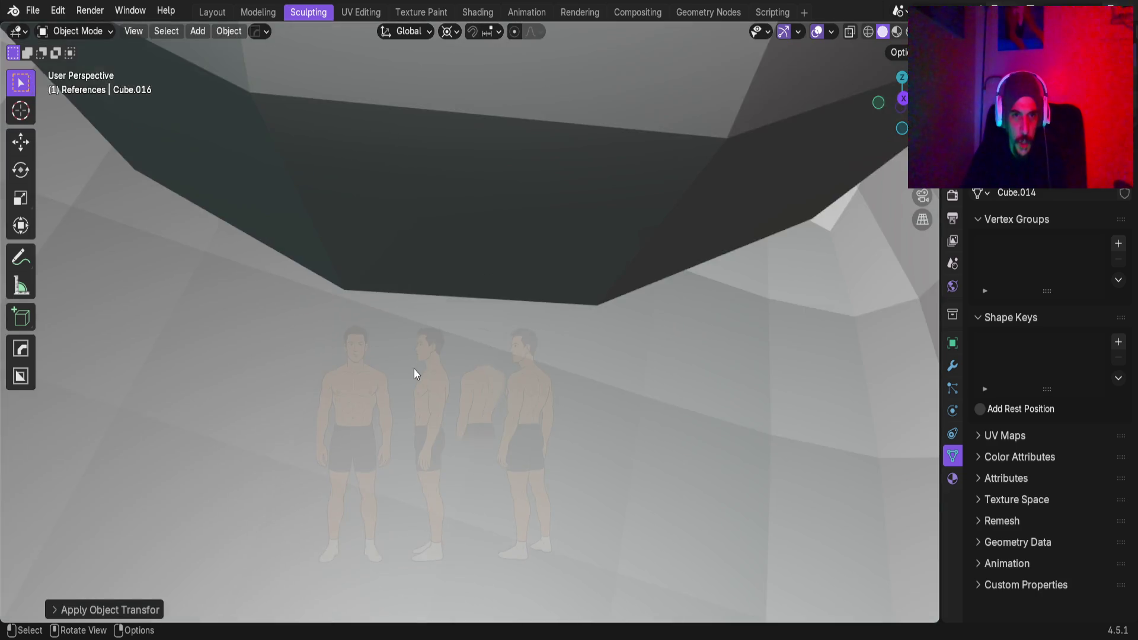
Inspect the hand by selecting the thumb base, palm and wrist sphere
{"action": "scroll", "coordinate": [415, 370], "scroll_direction": "down", "scroll_amount": 5}
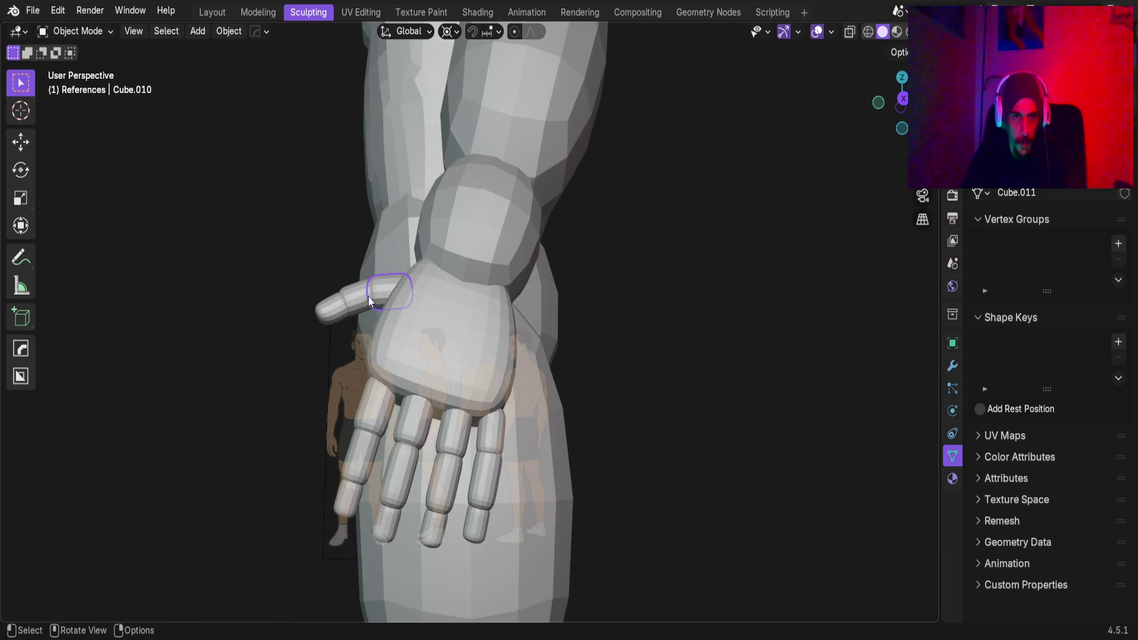
{"action": "left_click", "coordinate": [352, 299]}
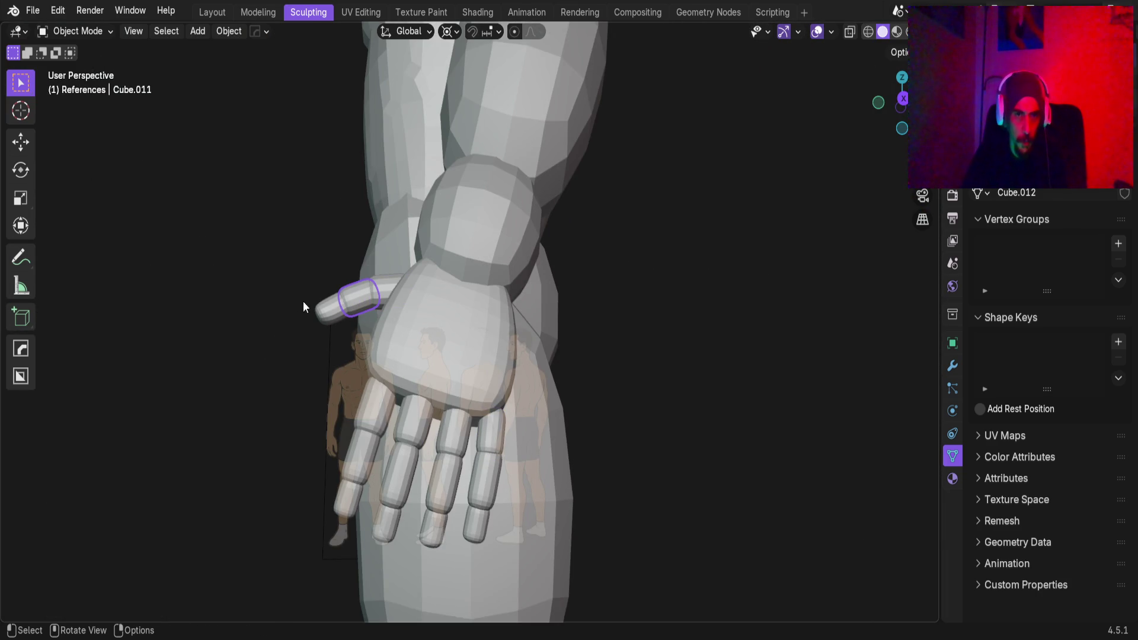
{"action": "left_click", "coordinate": [457, 336]}
{"action": "middle_click_drag", "start_coordinate": [456, 336], "coordinate": [427, 315]}
{"action": "left_click", "coordinate": [447, 278]}
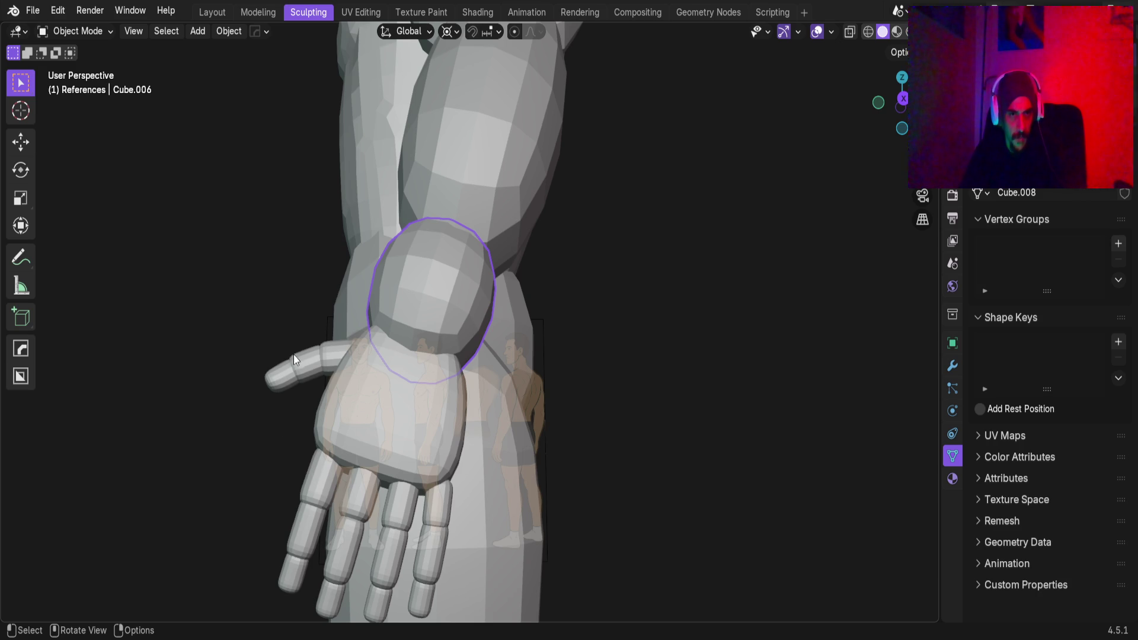
Check the upper arm, shoulder, chest, torso block, neck and head pieces in turn
{"action": "scroll", "coordinate": [457, 387], "scroll_direction": "down", "scroll_amount": 5}
{"action": "mouse_move", "coordinate": [478, 214]}
{"action": "middle_mouse_down", "text": "shift"}
{"action": "mouse_move", "coordinate": [496, 395]}
{"action": "mouse_move", "coordinate": [589, 410]}
{"action": "mouse_move", "coordinate": [539, 400]}
{"action": "mouse_move", "coordinate": [553, 353]}
{"action": "mouse_move", "coordinate": [455, 365]}
{"action": "middle_mouse_up", "text": "shift"}
{"action": "left_click", "coordinate": [456, 391]}
{"action": "left_click", "coordinate": [433, 291]}
{"action": "mouse_move", "coordinate": [432, 290]}
{"action": "middle_mouse_down"}
{"action": "mouse_move", "coordinate": [301, 286]}
{"action": "mouse_move", "coordinate": [334, 410]}
{"action": "mouse_move", "coordinate": [414, 309]}
{"action": "middle_mouse_up"}
{"action": "left_click", "coordinate": [300, 285]}
{"action": "left_click", "coordinate": [403, 332]}
{"action": "left_click", "coordinate": [338, 335]}
{"action": "left_click", "coordinate": [322, 296]}
{"action": "left_click", "coordinate": [315, 227]}
Select the lower leg piece, passing over the thigh, and orbit in close on it
{"action": "middle_click_drag", "start_coordinate": [331, 380], "coordinate": [442, 321]}
{"action": "left_click", "coordinate": [443, 321]}
{"action": "left_click", "coordinate": [472, 442]}
{"action": "scroll", "coordinate": [457, 507], "scroll_direction": "up", "scroll_amount": 3}
{"action": "mouse_move", "coordinate": [457, 507]}
{"action": "middle_mouse_down"}
{"action": "mouse_move", "coordinate": [493, 349]}
{"action": "mouse_move", "coordinate": [508, 357]}
{"action": "mouse_move", "coordinate": [321, 371]}
{"action": "mouse_move", "coordinate": [399, 409]}
{"action": "mouse_move", "coordinate": [432, 397]}
{"action": "middle_mouse_up"}
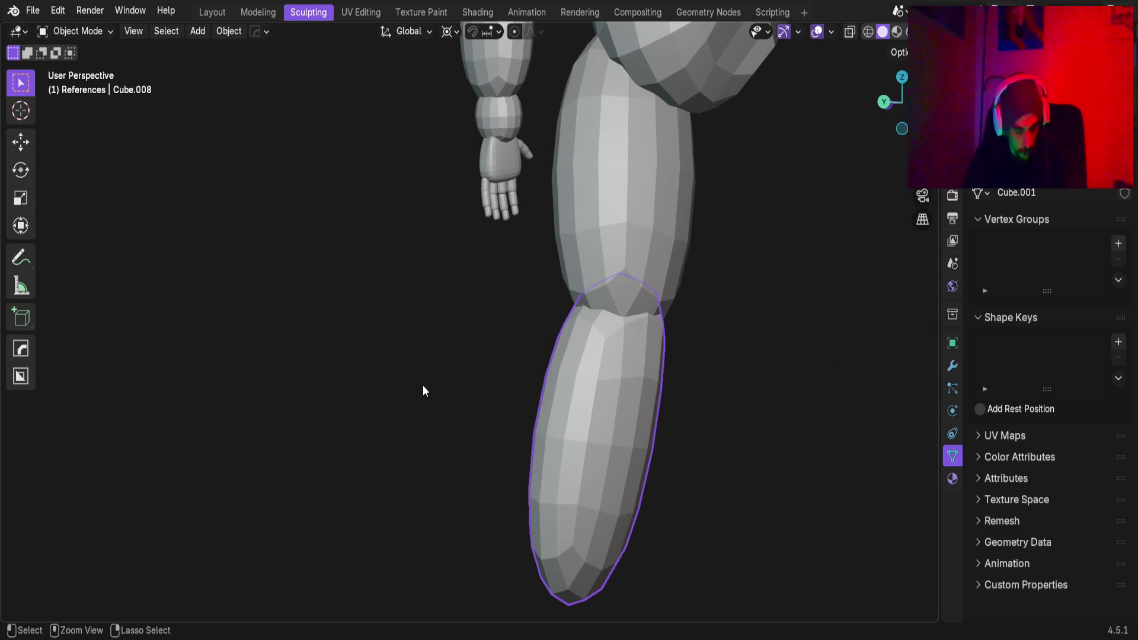
Put the lower leg into Sculpt Mode and orbit so it stands upright
{"action": "key", "text": "ctrl+Tab"}
{"action": "left_click", "coordinate": [415, 474]}
{"action": "mouse_move", "coordinate": [415, 474]}
{"action": "middle_mouse_down"}
{"action": "mouse_move", "coordinate": [444, 348]}
{"action": "mouse_move", "coordinate": [415, 296]}
{"action": "middle_mouse_up"}
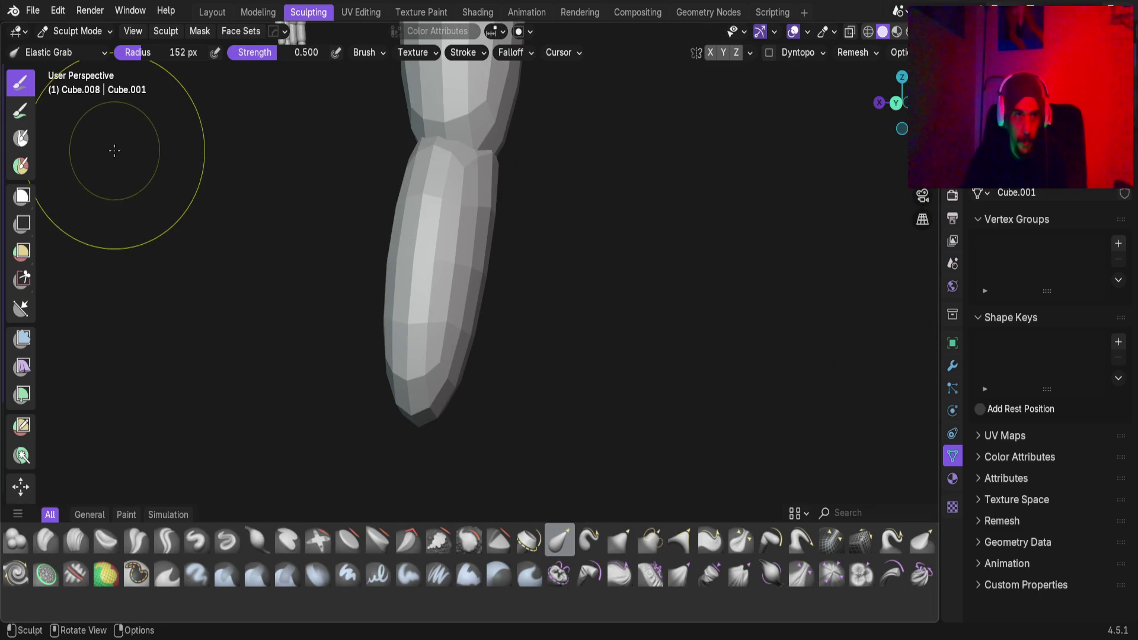
{"action": "key", "text": "f"}
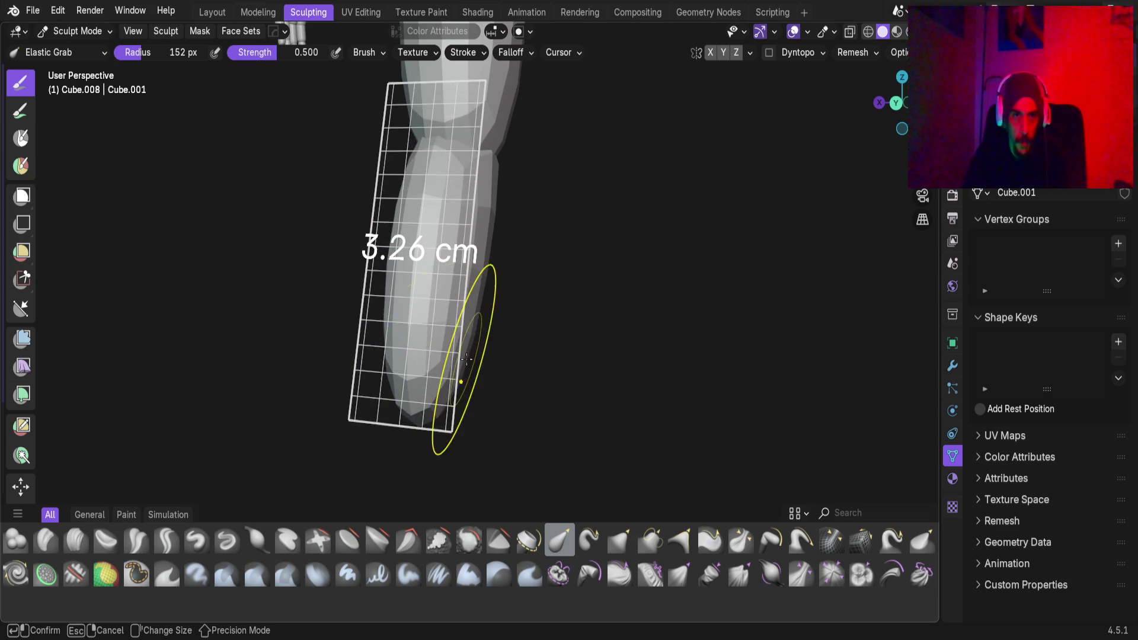
{"action": "left_click", "coordinate": [474, 361]}
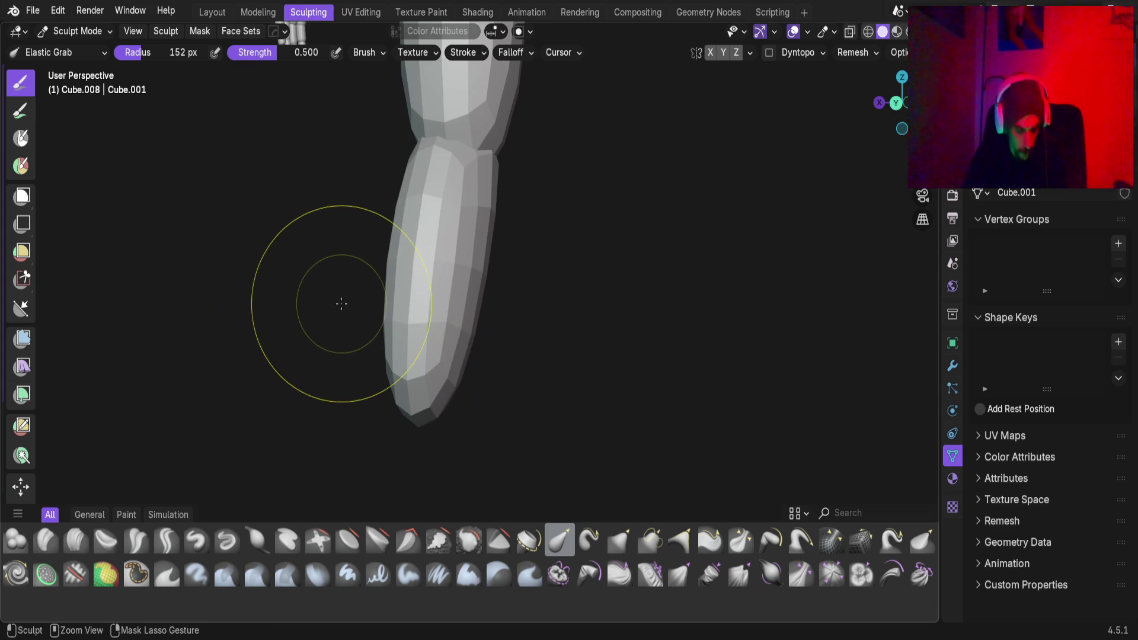
{"action": "mouse_move", "coordinate": [345, 301]}
{"action": "middle_mouse_down"}
{"action": "mouse_move", "coordinate": [478, 318]}
{"action": "mouse_move", "coordinate": [523, 305]}
{"action": "middle_mouse_up"}
{"action": "scroll", "coordinate": [450, 290], "scroll_direction": "up", "scroll_amount": 3}
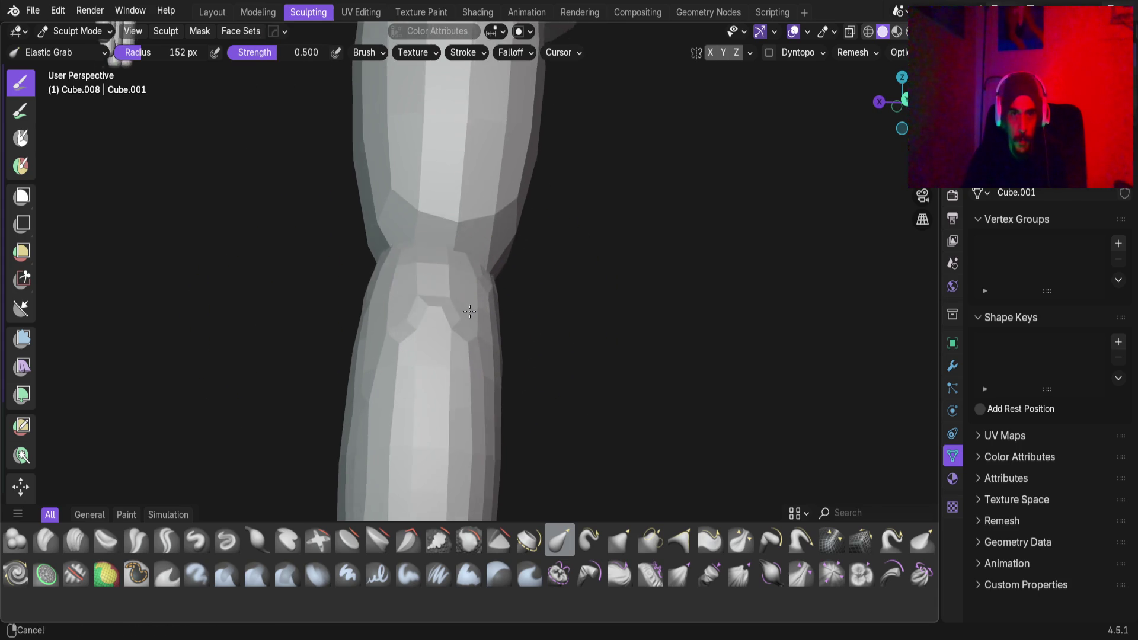
Pull the knee area upward and widen it with Elastic Grab
{"action": "mouse_move", "coordinate": [444, 270]}
{"action": "left_mouse_down"}
{"action": "mouse_move", "coordinate": [452, 210]}
{"action": "mouse_move", "coordinate": [489, 159]}
{"action": "left_mouse_up"}
{"action": "mouse_move", "coordinate": [429, 247]}
{"action": "left_mouse_down"}
{"action": "mouse_move", "coordinate": [406, 208]}
{"action": "mouse_move", "coordinate": [412, 314]}
{"action": "left_mouse_up"}
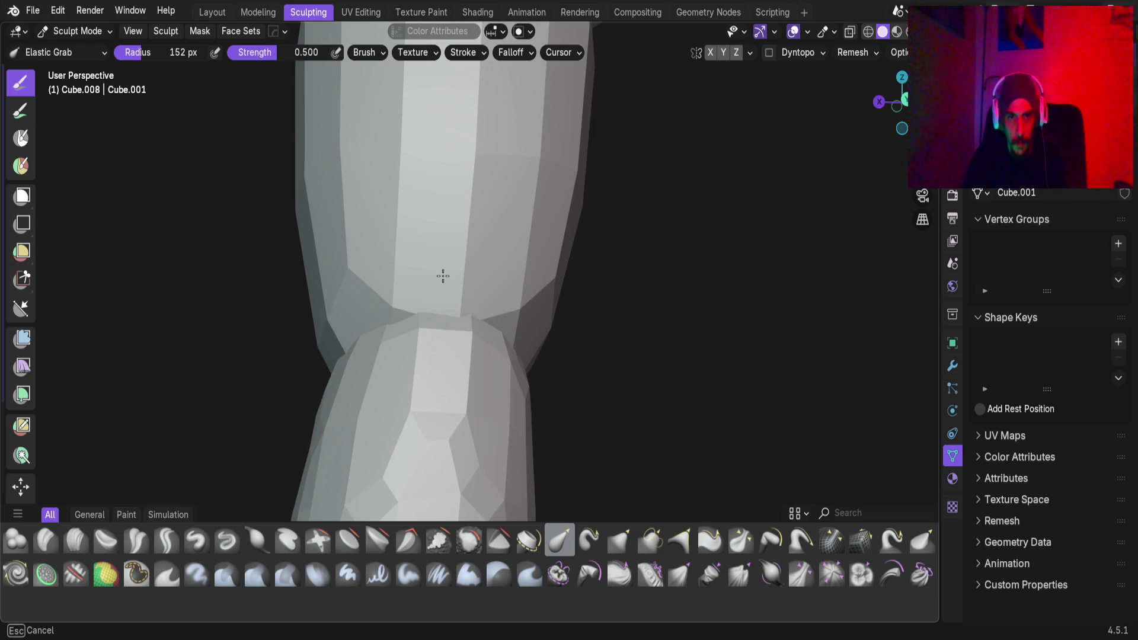
{"action": "mouse_move", "coordinate": [442, 289]}
{"action": "middle_mouse_down"}
{"action": "mouse_move", "coordinate": [355, 376]}
{"action": "mouse_move", "coordinate": [485, 231]}
{"action": "mouse_move", "coordinate": [460, 204]}
{"action": "mouse_move", "coordinate": [548, 203]}
{"action": "mouse_move", "coordinate": [491, 321]}
{"action": "middle_mouse_up"}
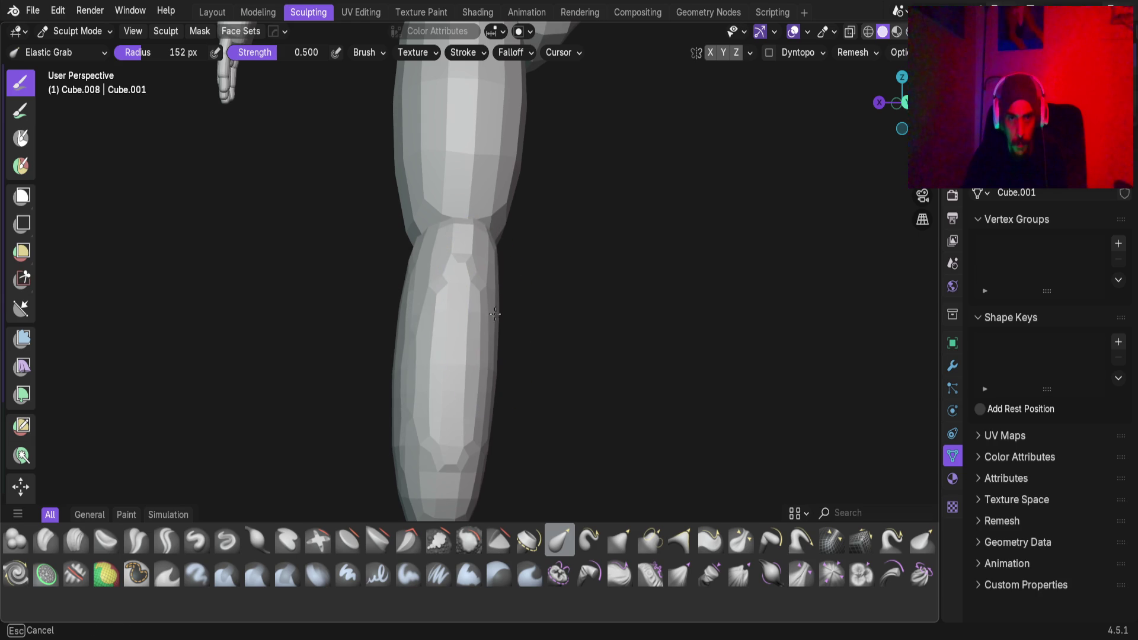
{"action": "mouse_move", "coordinate": [534, 316]}
{"action": "middle_mouse_down"}
{"action": "mouse_move", "coordinate": [609, 305]}
{"action": "mouse_move", "coordinate": [533, 305]}
{"action": "mouse_move", "coordinate": [541, 330]}
{"action": "mouse_move", "coordinate": [547, 309]}
{"action": "mouse_move", "coordinate": [519, 285]}
{"action": "mouse_move", "coordinate": [556, 307]}
{"action": "middle_mouse_up"}
Push out the leg's left contour into a fuller calf shape
{"action": "scroll", "coordinate": [524, 333], "scroll_direction": "up", "scroll_amount": 2}
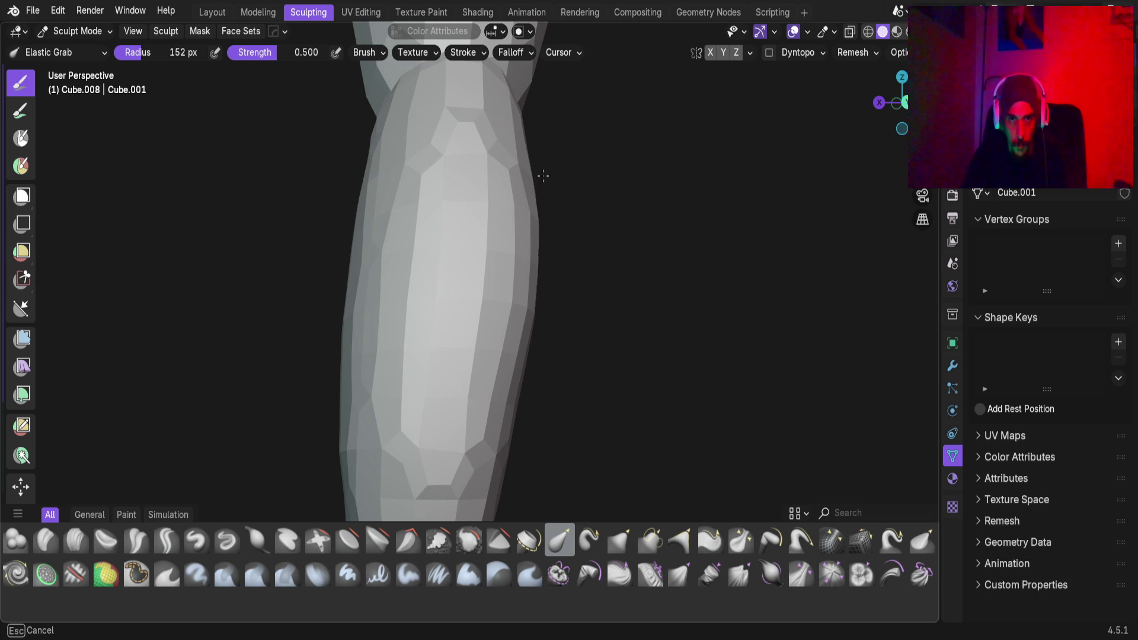
{"action": "scroll", "coordinate": [541, 208], "scroll_direction": "up", "scroll_amount": 3}
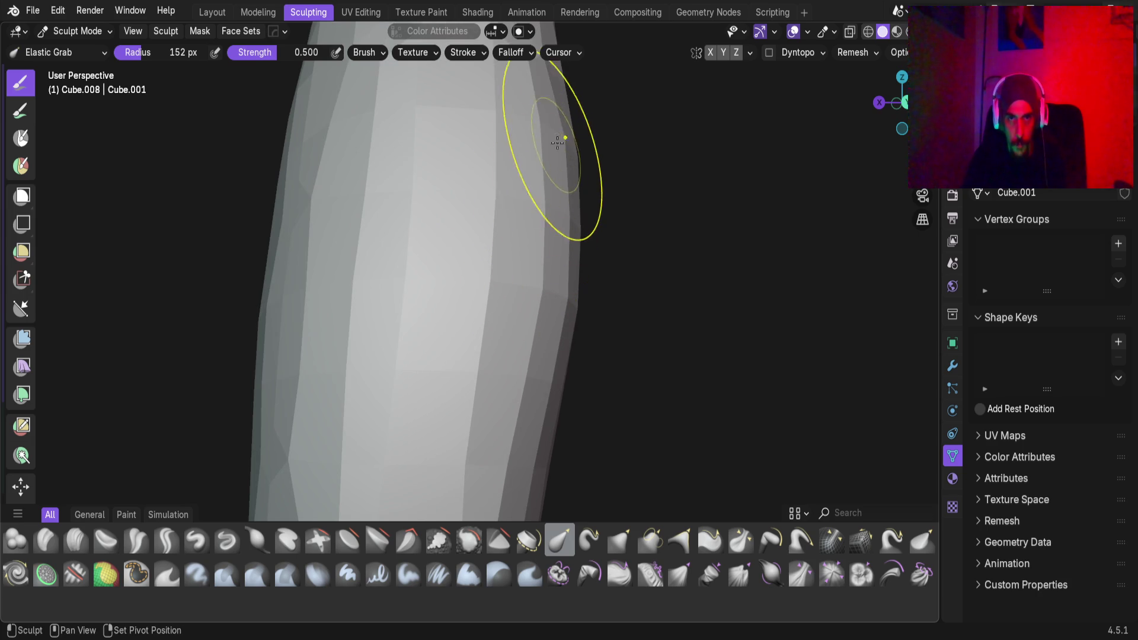
{"action": "mouse_move", "coordinate": [533, 126]}
{"action": "middle_mouse_down", "text": "shift"}
{"action": "mouse_move", "coordinate": [505, 249]}
{"action": "mouse_move", "coordinate": [527, 215]}
{"action": "middle_mouse_up", "text": "shift"}
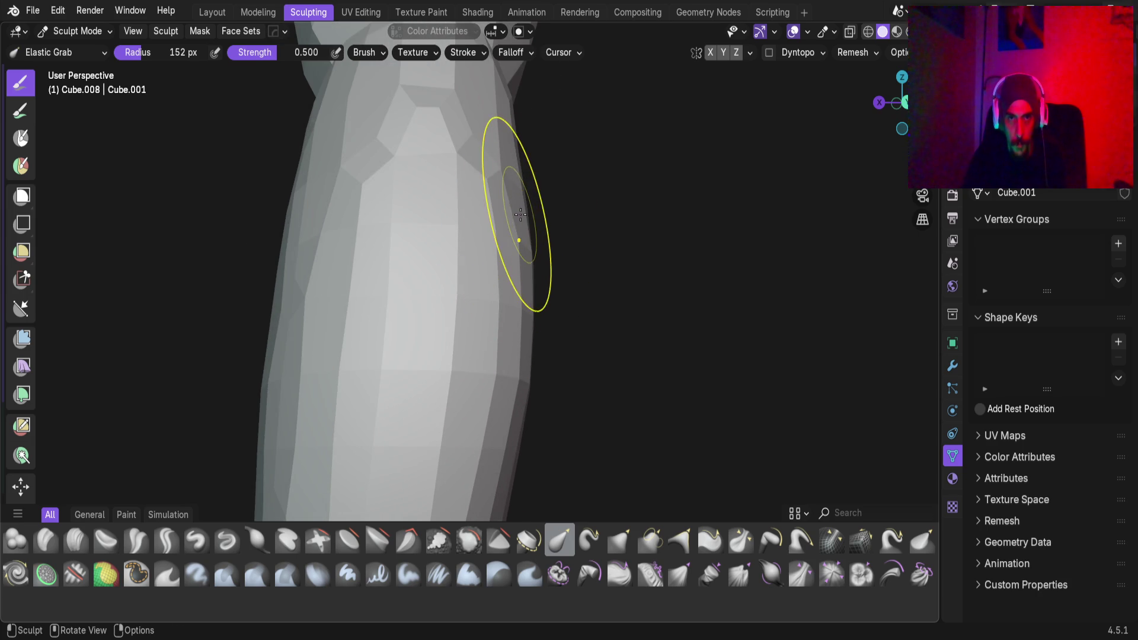
{"action": "mouse_move", "coordinate": [514, 355]}
{"action": "middle_mouse_down", "text": "shift"}
{"action": "mouse_move", "coordinate": [548, 249]}
{"action": "mouse_move", "coordinate": [474, 389]}
{"action": "mouse_move", "coordinate": [498, 215]}
{"action": "middle_mouse_up", "text": "shift"}
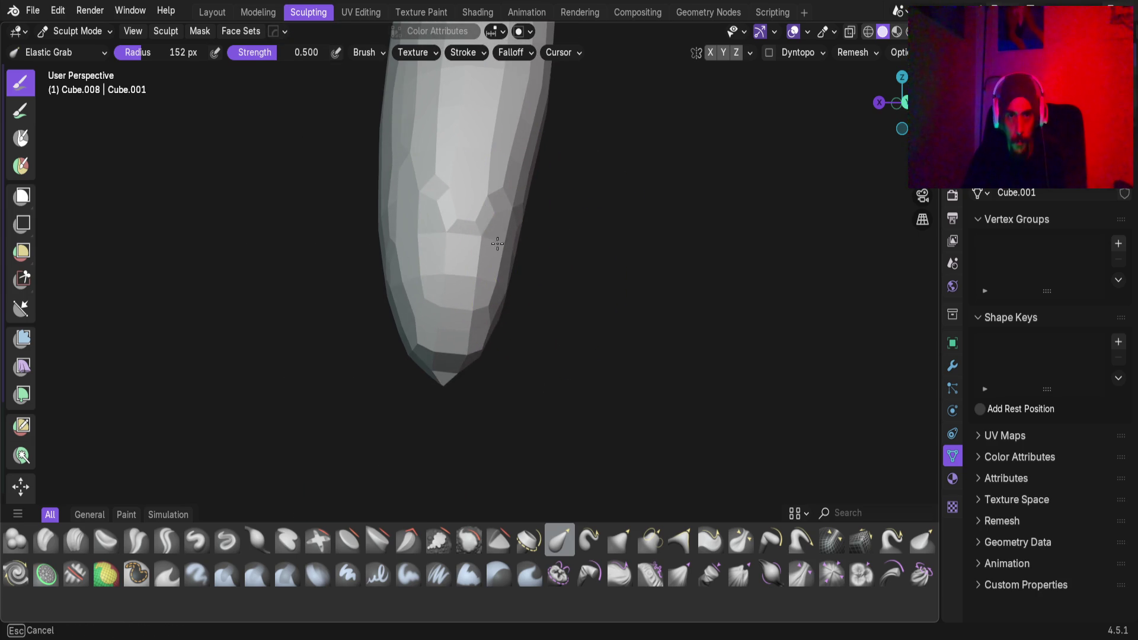
{"action": "mouse_move", "coordinate": [445, 233]}
{"action": "middle_mouse_down"}
{"action": "mouse_move", "coordinate": [446, 221]}
{"action": "mouse_move", "coordinate": [465, 243]}
{"action": "mouse_move", "coordinate": [432, 231]}
{"action": "mouse_move", "coordinate": [536, 231]}
{"action": "mouse_move", "coordinate": [117, 213]}
{"action": "mouse_move", "coordinate": [417, 249]}
{"action": "mouse_move", "coordinate": [399, 263]}
{"action": "middle_mouse_up"}
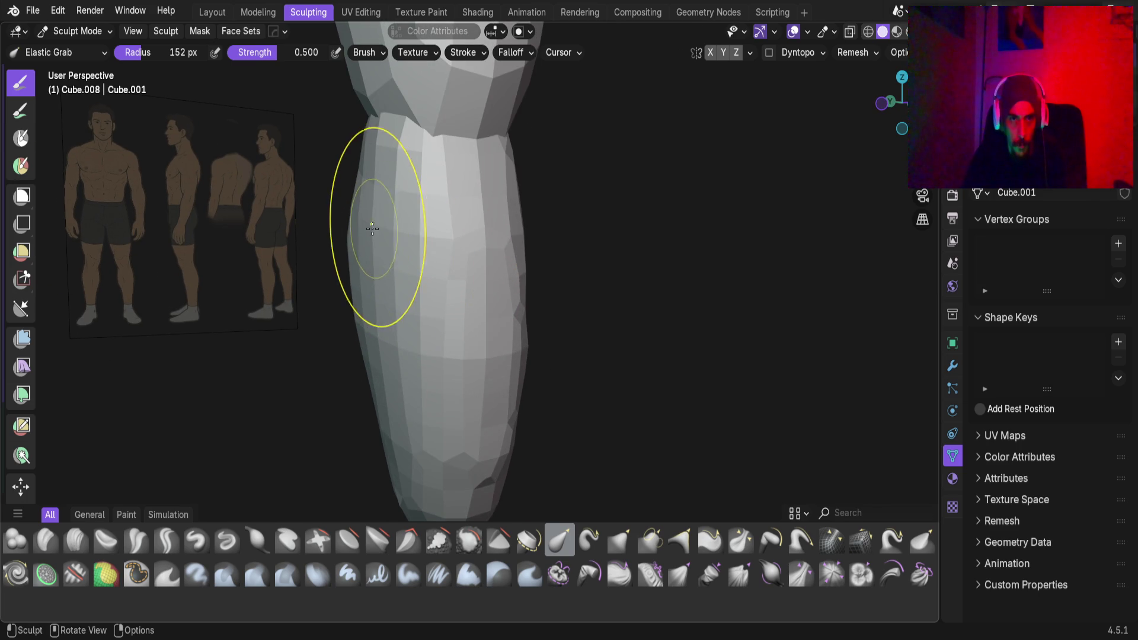
{"action": "left_click_drag", "start_coordinate": [366, 310], "coordinate": [361, 322]}
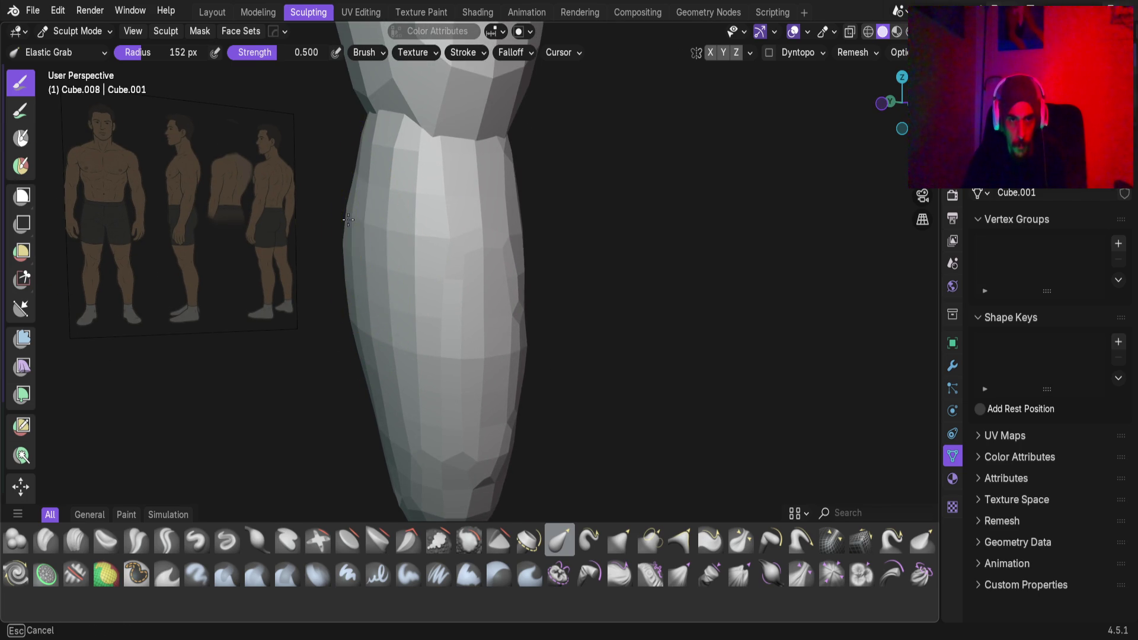
{"action": "mouse_move", "coordinate": [385, 212]}
{"action": "middle_mouse_down"}
{"action": "mouse_move", "coordinate": [432, 234]}
{"action": "mouse_move", "coordinate": [418, 124]}
{"action": "mouse_move", "coordinate": [363, 292]}
{"action": "mouse_move", "coordinate": [388, 241]}
{"action": "mouse_move", "coordinate": [414, 264]}
{"action": "mouse_move", "coordinate": [390, 238]}
{"action": "mouse_move", "coordinate": [393, 292]}
{"action": "mouse_move", "coordinate": [531, 274]}
{"action": "mouse_move", "coordinate": [446, 276]}
{"action": "middle_mouse_up"}
{"action": "scroll", "coordinate": [419, 304], "scroll_direction": "up", "scroll_amount": 3}
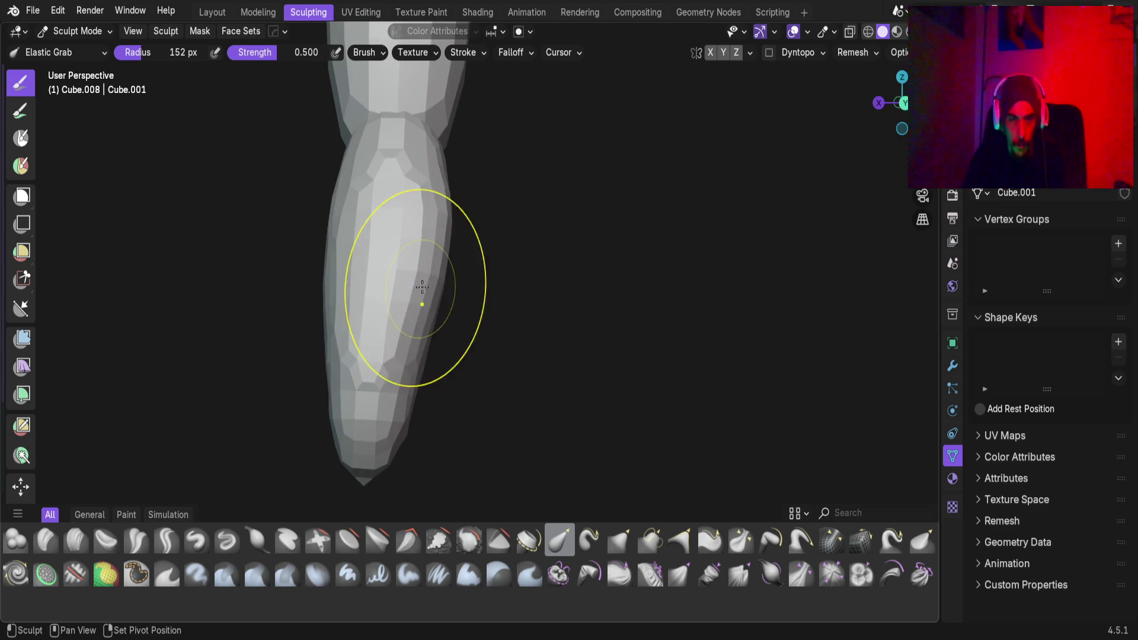
{"action": "scroll", "coordinate": [432, 444], "scroll_direction": "down", "scroll_amount": 5}
{"action": "scroll", "coordinate": [442, 330], "scroll_direction": "up", "scroll_amount": 5}
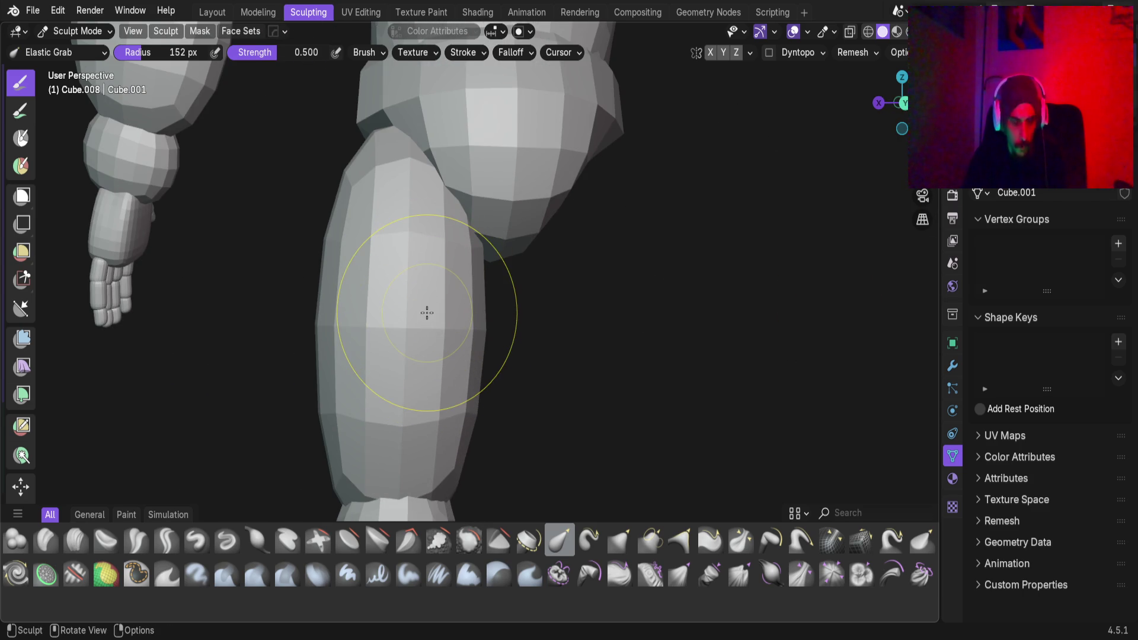
Switch sculpting to the thigh piece and frame the knee against the reference image
{"action": "key", "text": "alt+q"}
{"action": "mouse_move", "coordinate": [414, 357]}
{"action": "middle_mouse_down"}
{"action": "mouse_move", "coordinate": [427, 276]}
{"action": "mouse_move", "coordinate": [431, 312]}
{"action": "middle_mouse_up"}
{"action": "key", "text": "f"}
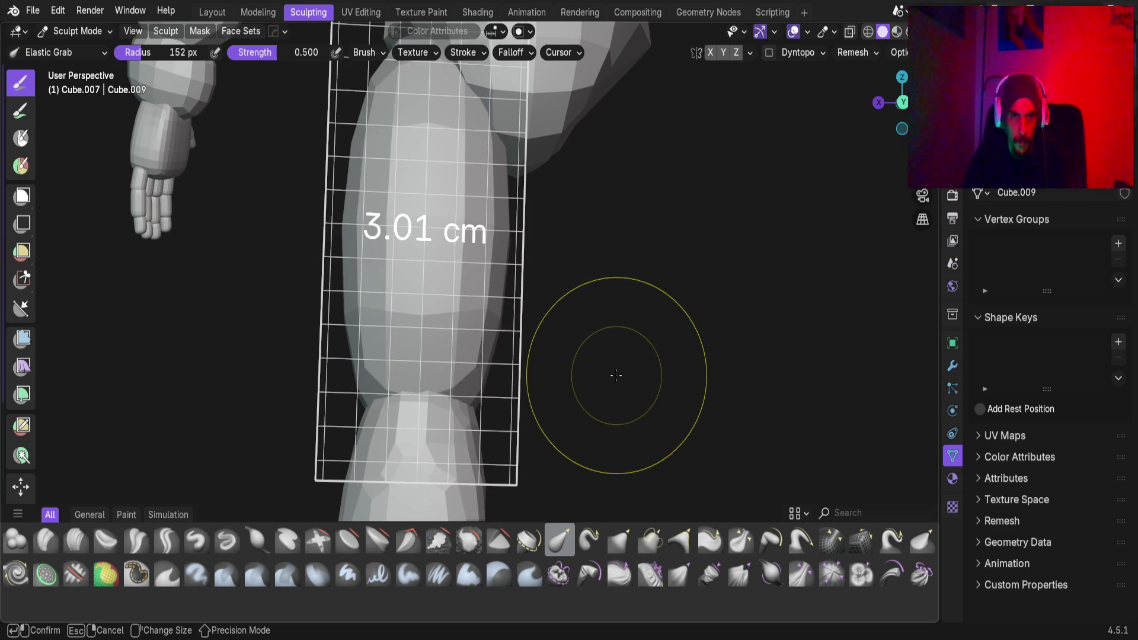
{"action": "key", "text": "Escape"}
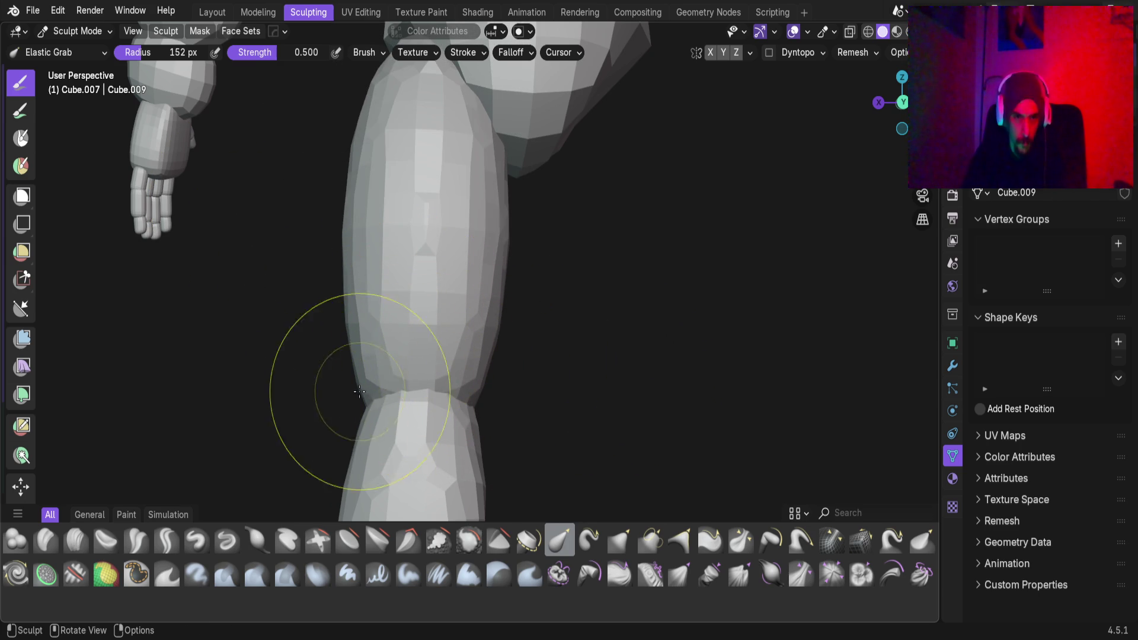
{"action": "middle_click_drag", "start_coordinate": [360, 390], "coordinate": [361, 332], "text": "shift"}
{"action": "scroll", "coordinate": [368, 326], "scroll_direction": "up", "scroll_amount": 2}
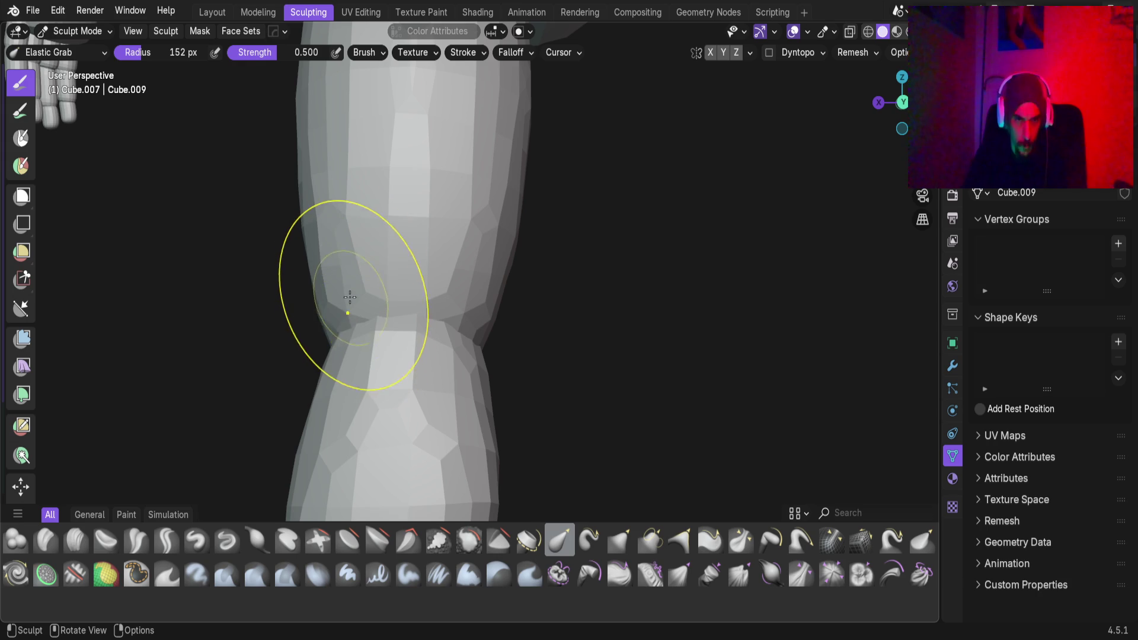
{"action": "mouse_move", "coordinate": [330, 284]}
{"action": "middle_mouse_down"}
{"action": "mouse_move", "coordinate": [394, 297]}
{"action": "mouse_move", "coordinate": [535, 291]}
{"action": "mouse_move", "coordinate": [427, 309]}
{"action": "mouse_move", "coordinate": [426, 368]}
{"action": "mouse_move", "coordinate": [350, 386]}
{"action": "mouse_move", "coordinate": [376, 367]}
{"action": "middle_mouse_up"}
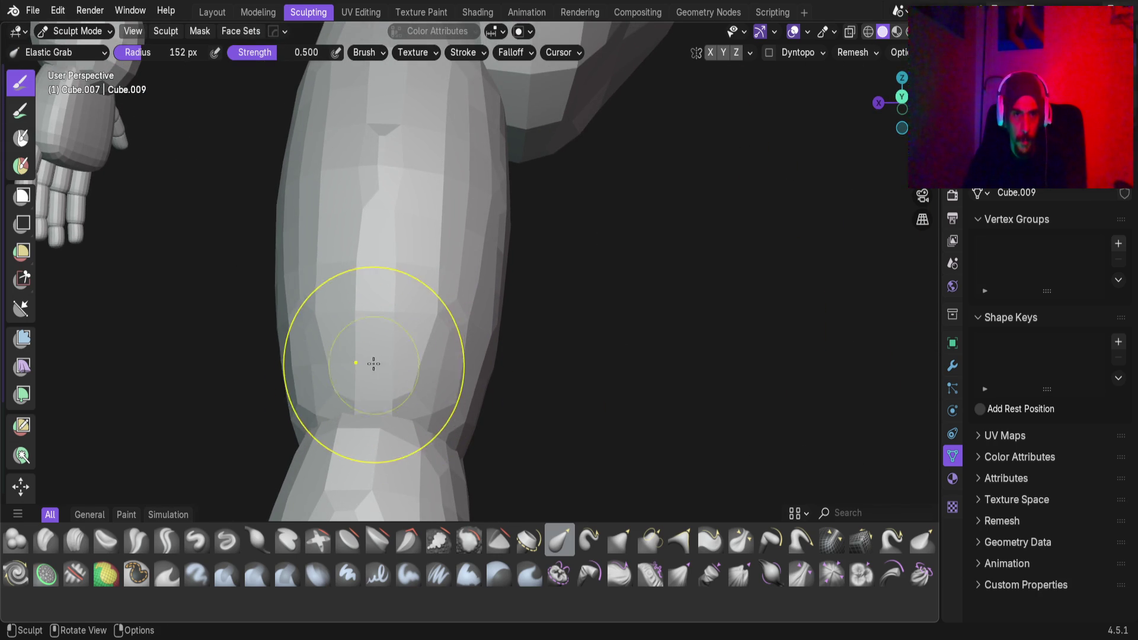
Set the brush radius to 125 px and pull the thigh surface near the knee
{"action": "key", "text": "f"}
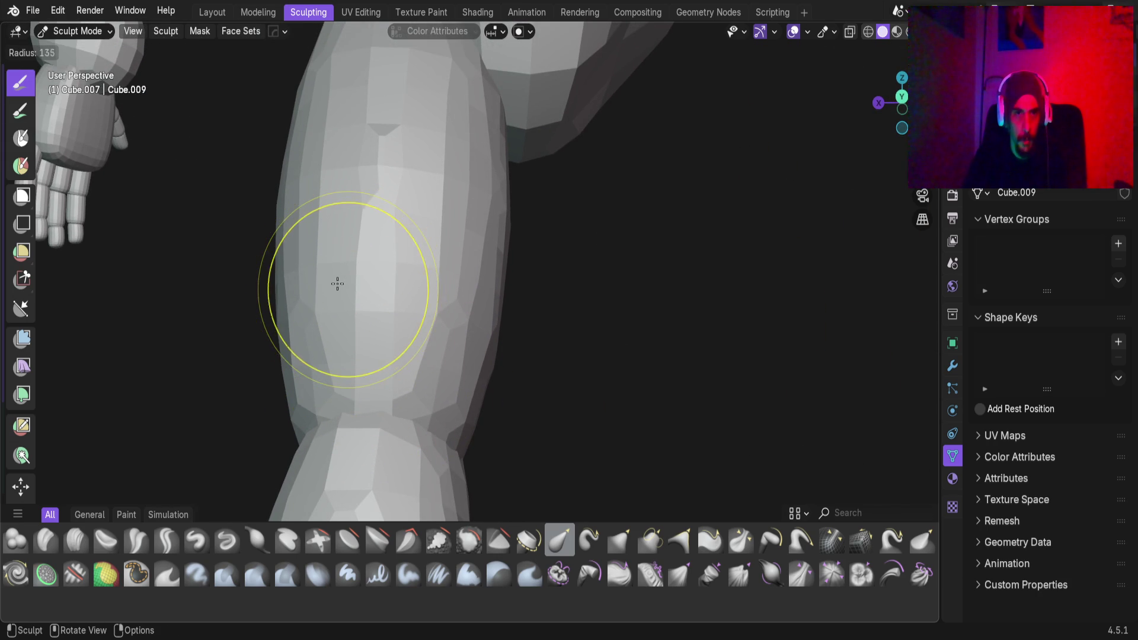
{"action": "left_click", "coordinate": [332, 282]}
{"action": "mouse_move", "coordinate": [323, 363]}
{"action": "left_mouse_down"}
{"action": "mouse_move", "coordinate": [326, 376]}
{"action": "mouse_move", "coordinate": [406, 414]}
{"action": "mouse_move", "coordinate": [358, 403]}
{"action": "left_mouse_up"}
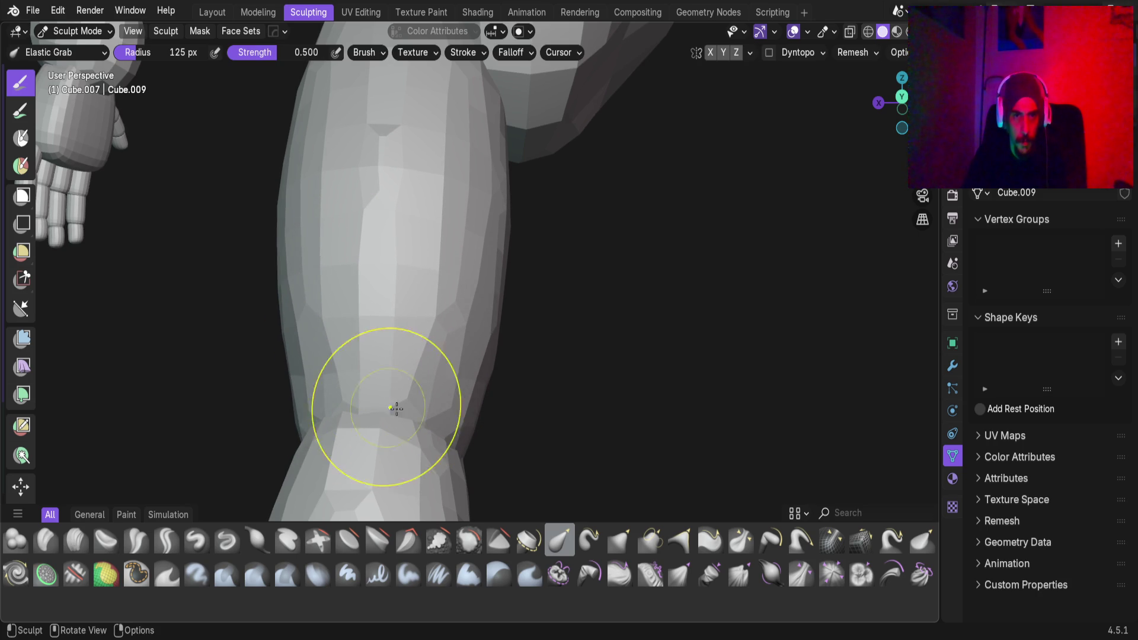
{"action": "middle_click_drag", "start_coordinate": [359, 403], "coordinate": [462, 309]}
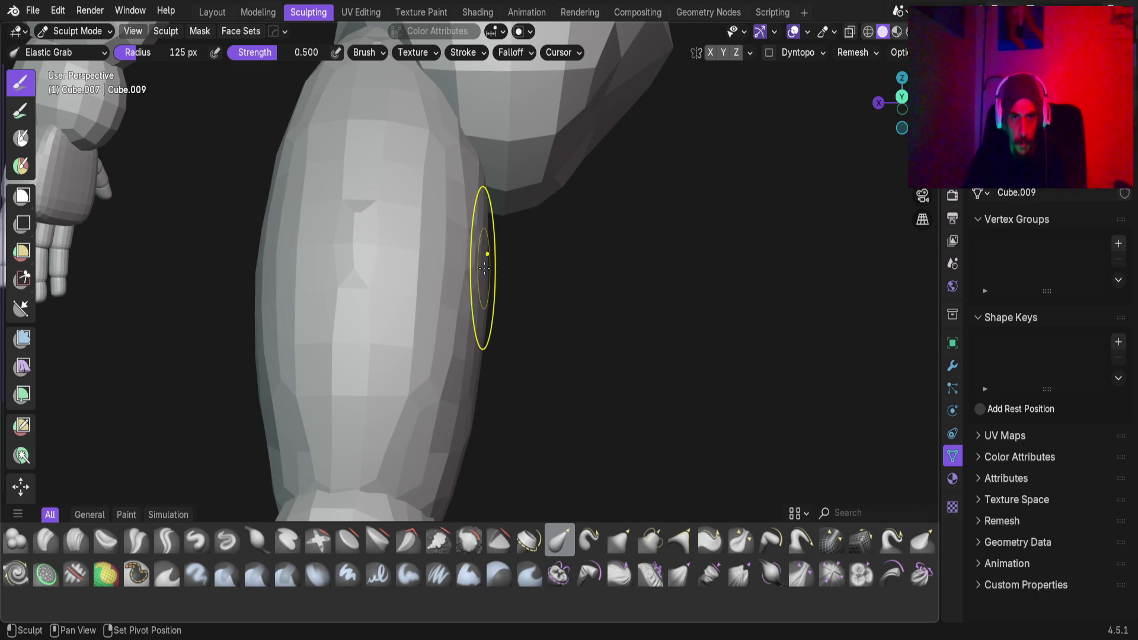
{"action": "mouse_move", "coordinate": [407, 262]}
{"action": "middle_mouse_down"}
{"action": "mouse_move", "coordinate": [363, 265]}
{"action": "mouse_move", "coordinate": [415, 267]}
{"action": "mouse_move", "coordinate": [379, 273]}
{"action": "mouse_move", "coordinate": [446, 291]}
{"action": "mouse_move", "coordinate": [400, 292]}
{"action": "middle_mouse_up"}
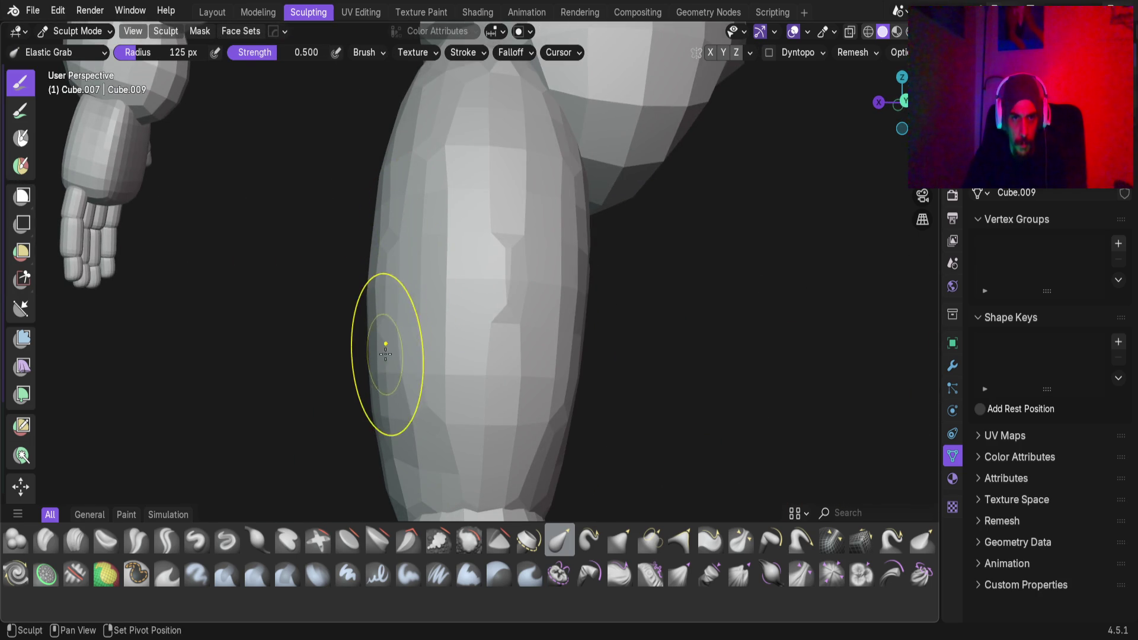
{"action": "mouse_move", "coordinate": [383, 314]}
{"action": "middle_mouse_down"}
{"action": "mouse_move", "coordinate": [553, 315]}
{"action": "mouse_move", "coordinate": [393, 285]}
{"action": "mouse_move", "coordinate": [427, 279]}
{"action": "mouse_move", "coordinate": [423, 290]}
{"action": "middle_mouse_up"}
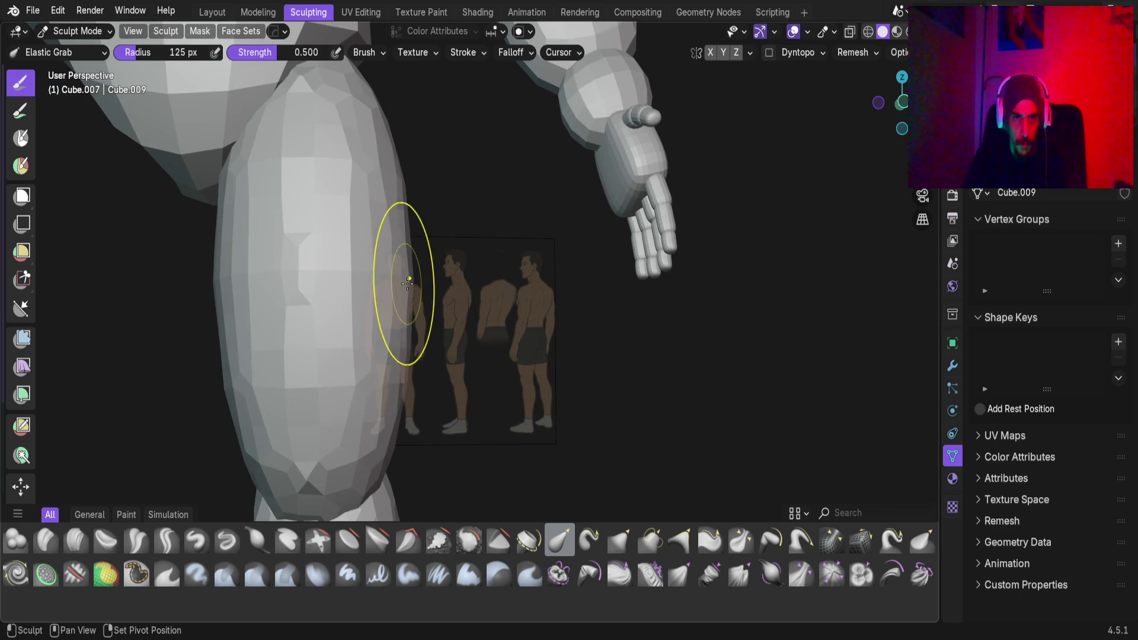
{"action": "middle_click_drag", "start_coordinate": [395, 176], "coordinate": [394, 204]}
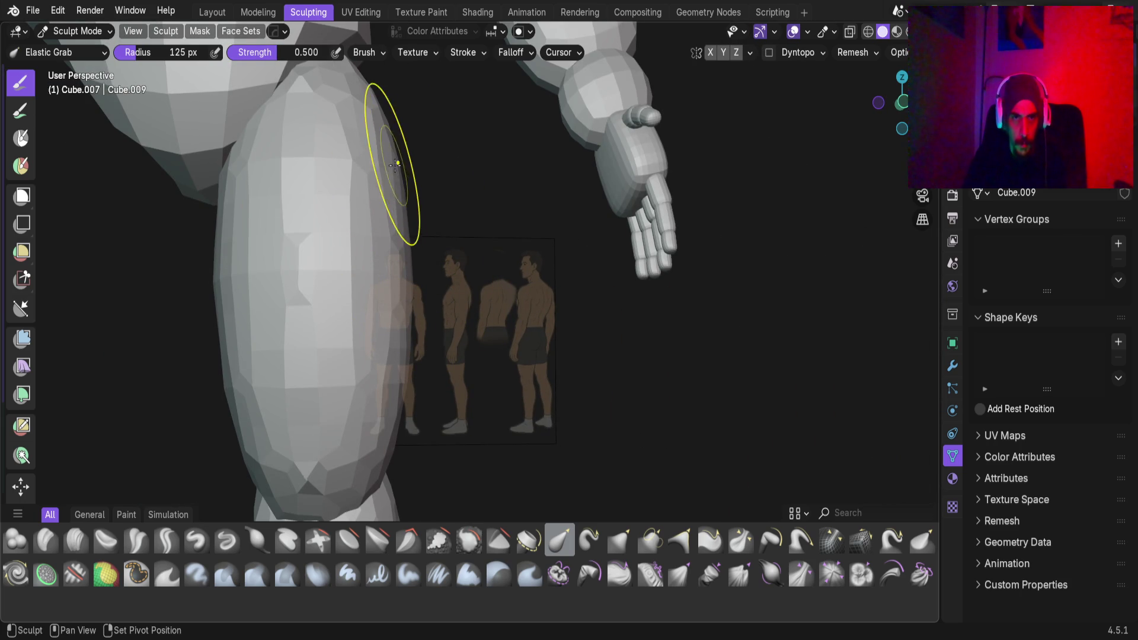
{"action": "mouse_move", "coordinate": [402, 386]}
{"action": "middle_mouse_down"}
{"action": "mouse_move", "coordinate": [381, 297]}
{"action": "mouse_move", "coordinate": [373, 343]}
{"action": "mouse_move", "coordinate": [406, 266]}
{"action": "mouse_move", "coordinate": [439, 269]}
{"action": "mouse_move", "coordinate": [445, 257]}
{"action": "mouse_move", "coordinate": [395, 261]}
{"action": "middle_mouse_up"}
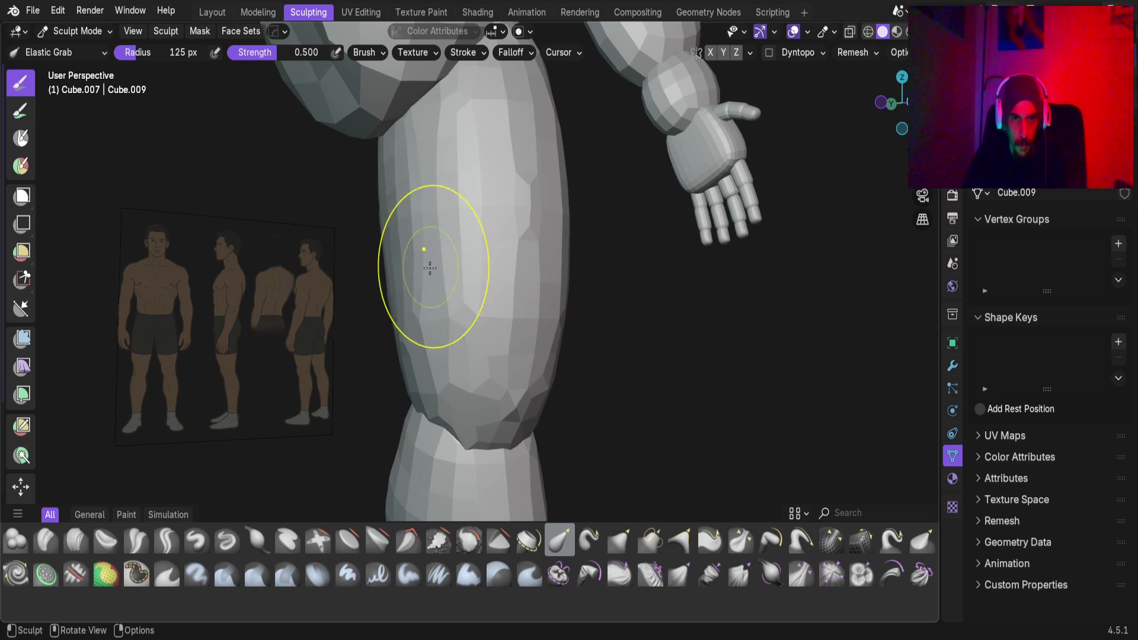
{"action": "middle_click_drag", "start_coordinate": [430, 261], "coordinate": [388, 293]}
{"action": "mouse_move", "coordinate": [419, 394]}
{"action": "middle_mouse_down"}
{"action": "mouse_move", "coordinate": [447, 319]}
{"action": "mouse_move", "coordinate": [493, 338]}
{"action": "mouse_move", "coordinate": [557, 271]}
{"action": "mouse_move", "coordinate": [527, 328]}
{"action": "middle_mouse_up"}
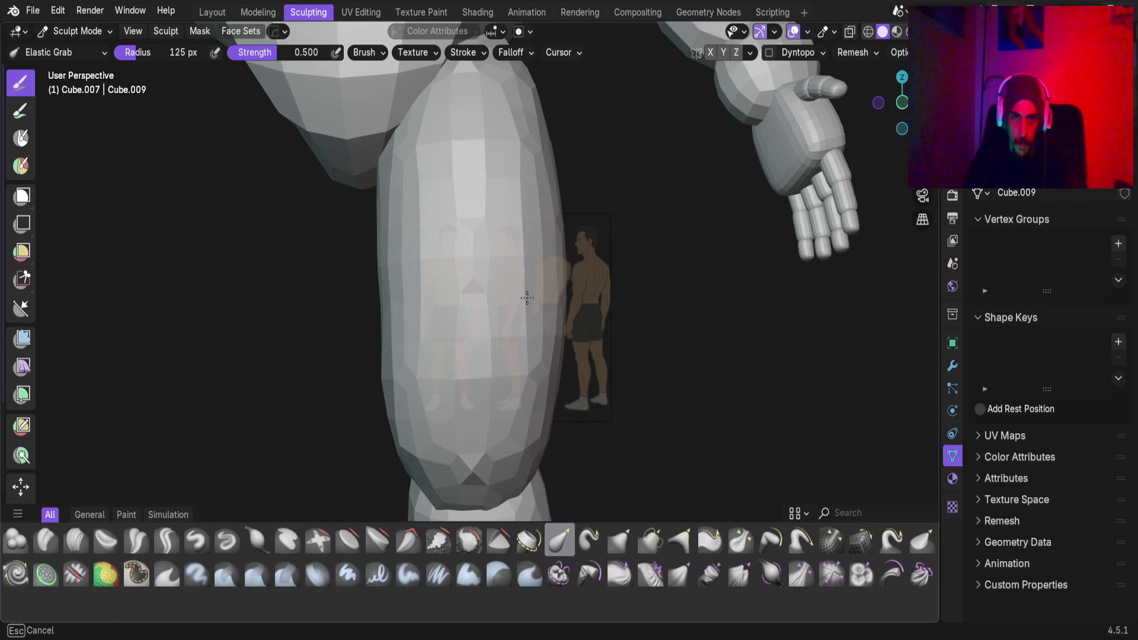
{"action": "middle_click_drag", "start_coordinate": [536, 286], "coordinate": [377, 306]}
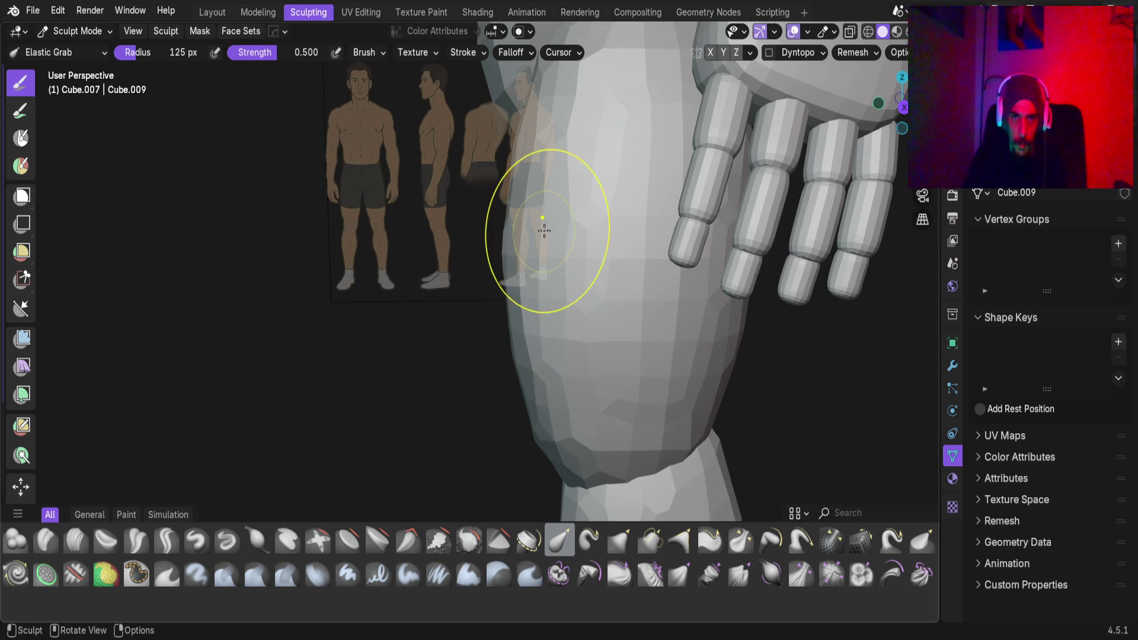
{"action": "mouse_move", "coordinate": [536, 228]}
{"action": "middle_mouse_down"}
{"action": "mouse_move", "coordinate": [503, 284]}
{"action": "mouse_move", "coordinate": [610, 246]}
{"action": "mouse_move", "coordinate": [526, 246]}
{"action": "mouse_move", "coordinate": [399, 348]}
{"action": "mouse_move", "coordinate": [373, 155]}
{"action": "mouse_move", "coordinate": [437, 216]}
{"action": "mouse_move", "coordinate": [385, 218]}
{"action": "mouse_move", "coordinate": [460, 273]}
{"action": "mouse_move", "coordinate": [419, 274]}
{"action": "mouse_move", "coordinate": [503, 254]}
{"action": "mouse_move", "coordinate": [414, 359]}
{"action": "mouse_move", "coordinate": [407, 325]}
{"action": "mouse_move", "coordinate": [391, 314]}
{"action": "mouse_move", "coordinate": [381, 330]}
{"action": "mouse_move", "coordinate": [402, 299]}
{"action": "mouse_move", "coordinate": [373, 302]}
{"action": "mouse_move", "coordinate": [343, 275]}
{"action": "mouse_move", "coordinate": [363, 297]}
{"action": "mouse_move", "coordinate": [408, 312]}
{"action": "mouse_move", "coordinate": [450, 294]}
{"action": "mouse_move", "coordinate": [408, 329]}
{"action": "mouse_move", "coordinate": [434, 386]}
{"action": "mouse_move", "coordinate": [490, 343]}
{"action": "middle_mouse_up"}
Review the leg in side view, then make the pelvis active in Edit Mode
{"action": "scroll", "coordinate": [406, 325], "scroll_direction": "up", "scroll_amount": 4}
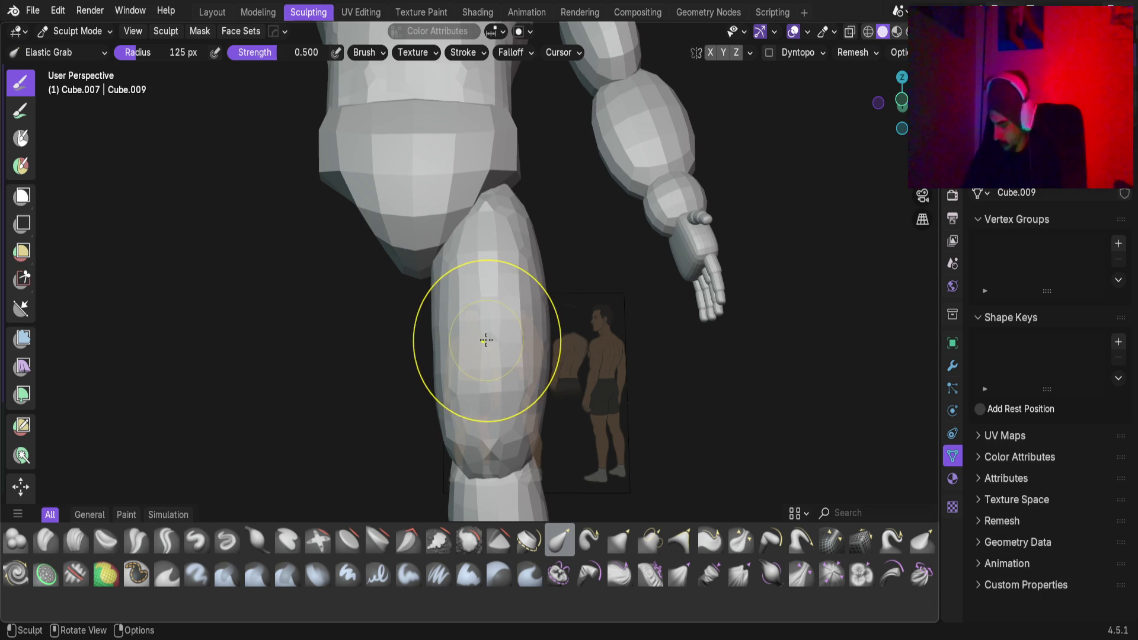
{"action": "key", "text": "KP_3"}
{"action": "scroll", "coordinate": [382, 341], "scroll_direction": "down", "scroll_amount": 4}
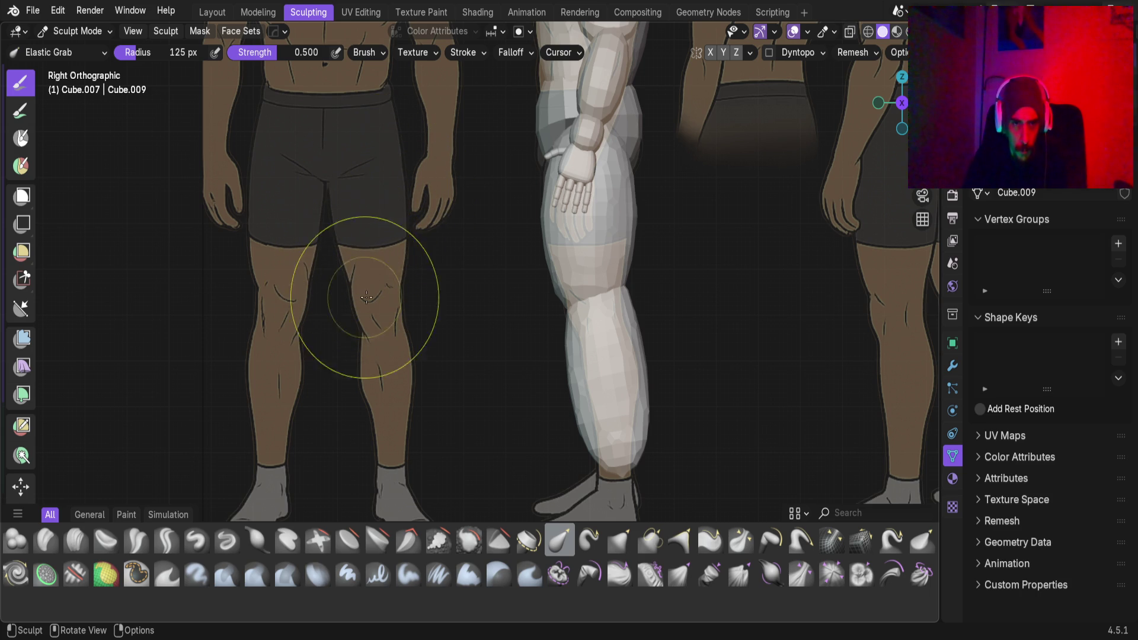
{"action": "mouse_move", "coordinate": [579, 266]}
{"action": "middle_mouse_down"}
{"action": "mouse_move", "coordinate": [680, 256]}
{"action": "mouse_move", "coordinate": [505, 296]}
{"action": "mouse_move", "coordinate": [559, 285]}
{"action": "middle_mouse_up"}
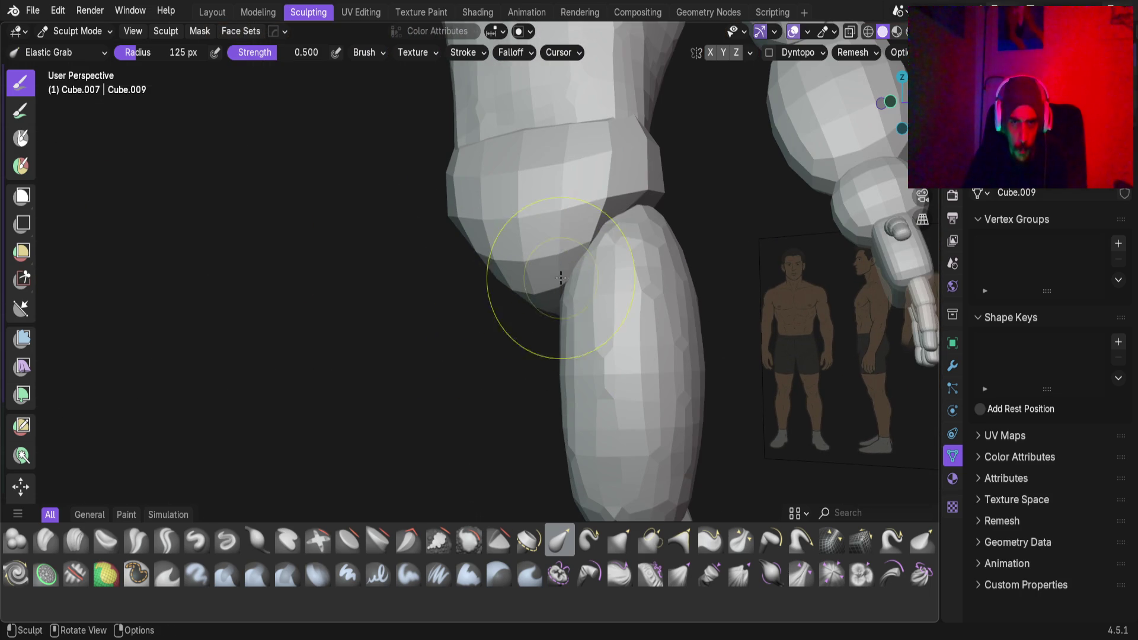
{"action": "key", "text": "alt+q"}
{"action": "mouse_move", "coordinate": [393, 256]}
{"action": "middle_mouse_down"}
{"action": "mouse_move", "coordinate": [478, 247]}
{"action": "mouse_move", "coordinate": [451, 279]}
{"action": "mouse_move", "coordinate": [415, 280]}
{"action": "middle_mouse_up"}
{"action": "key", "text": "Tab"}
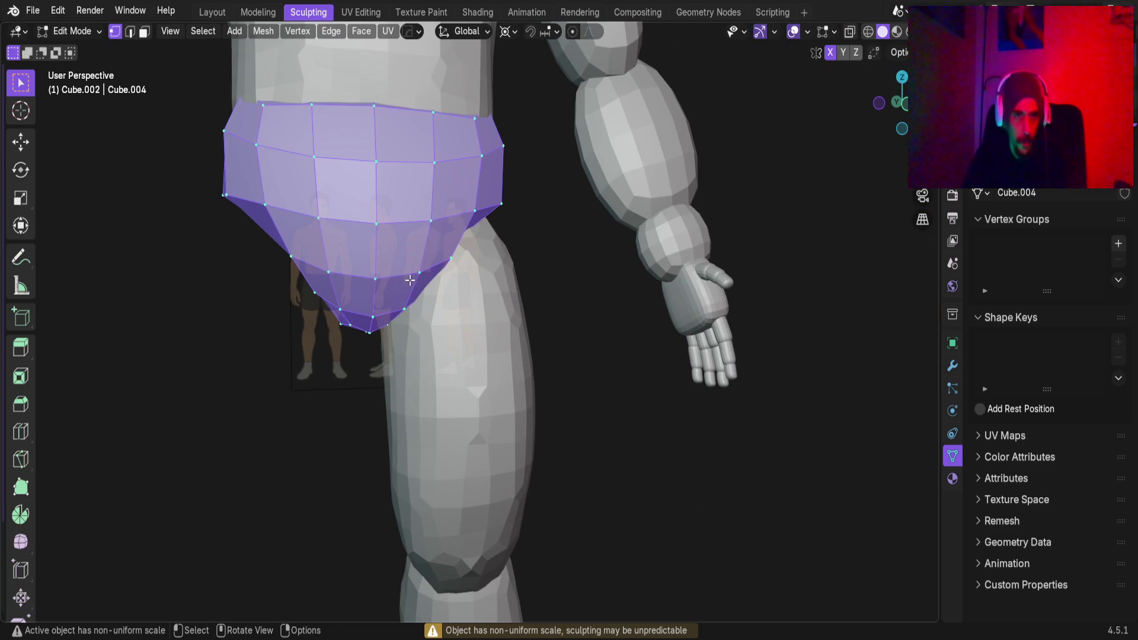
Apply the pelvis piece's scale and save Base_Male_AV.blend
{"action": "key", "text": "Tab"}
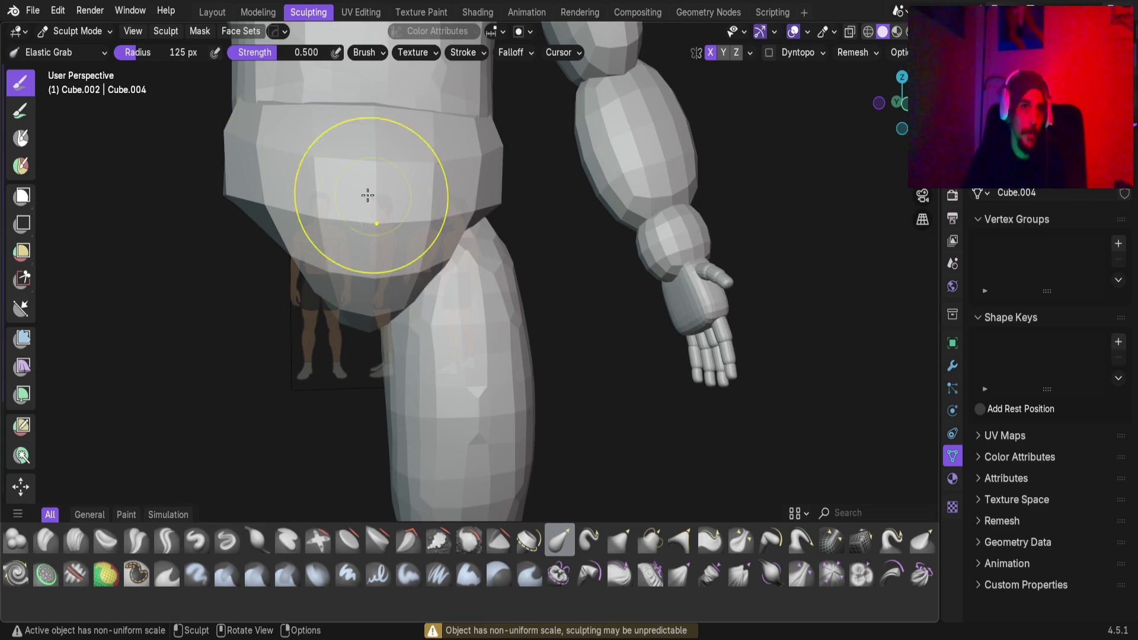
{"action": "key", "text": "ctrl+Tab"}
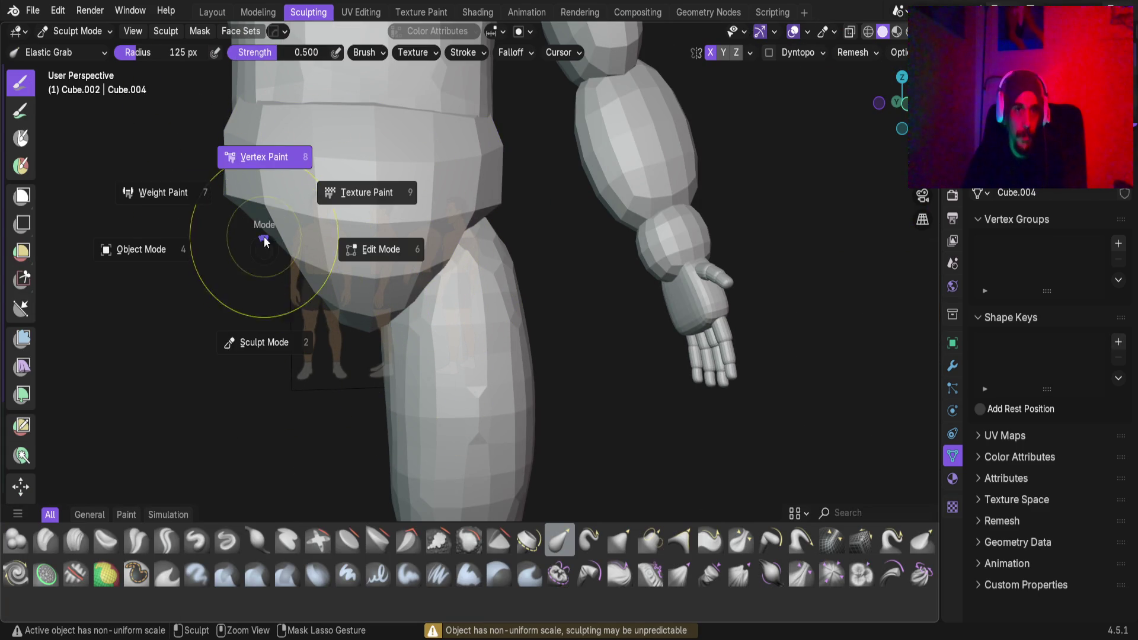
{"action": "key", "text": "h"}
{"action": "key", "text": "alt+h"}
{"action": "key", "text": "ctrl+a"}
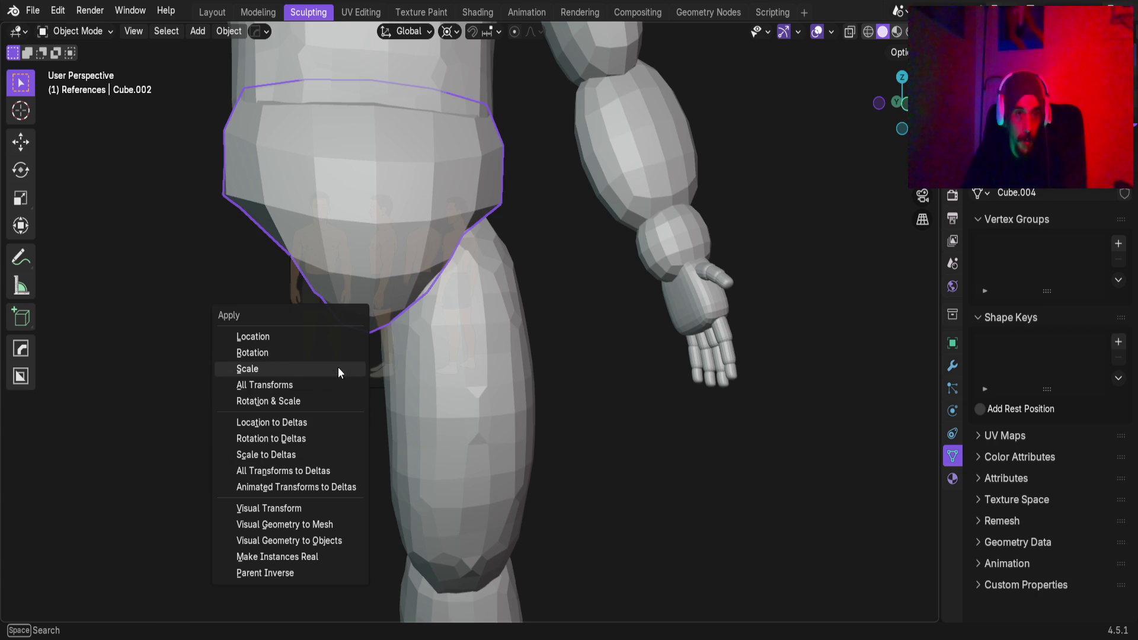
{"action": "left_click", "coordinate": [314, 372]}
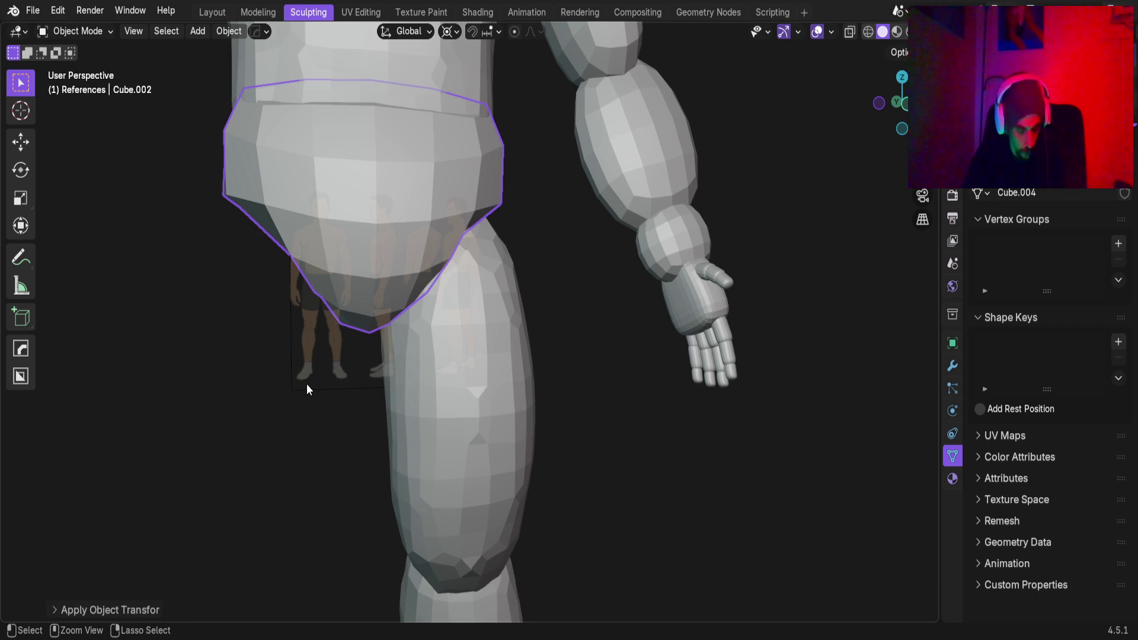
{"action": "key", "text": "ctrl+s"}
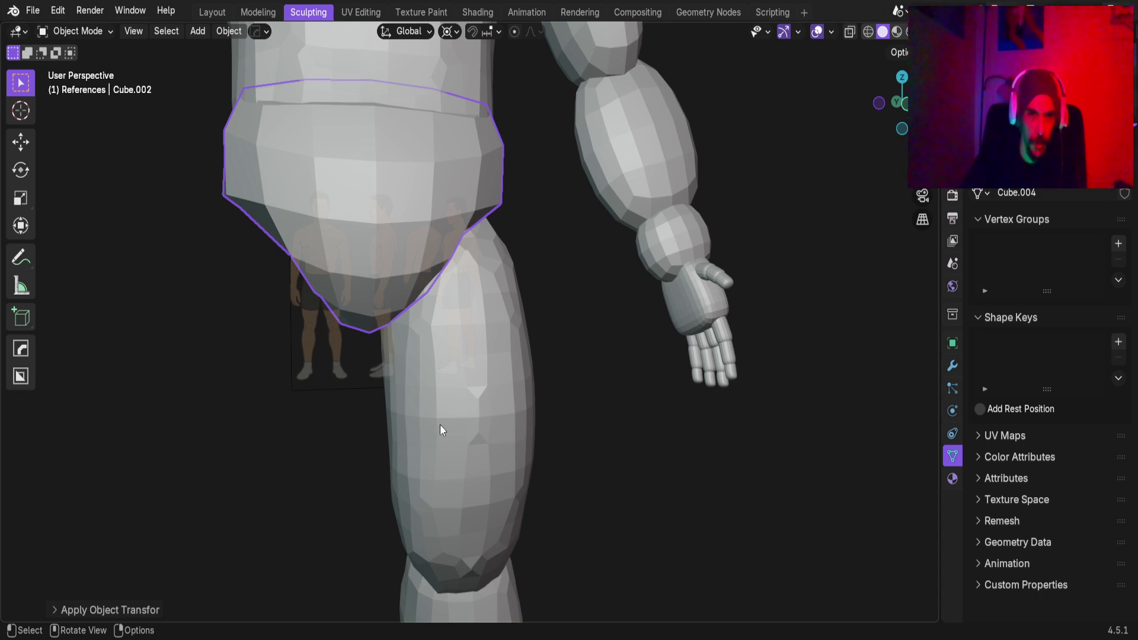
Return the pelvis to Sculpt Mode
{"action": "key", "text": "ctrl+Tab"}
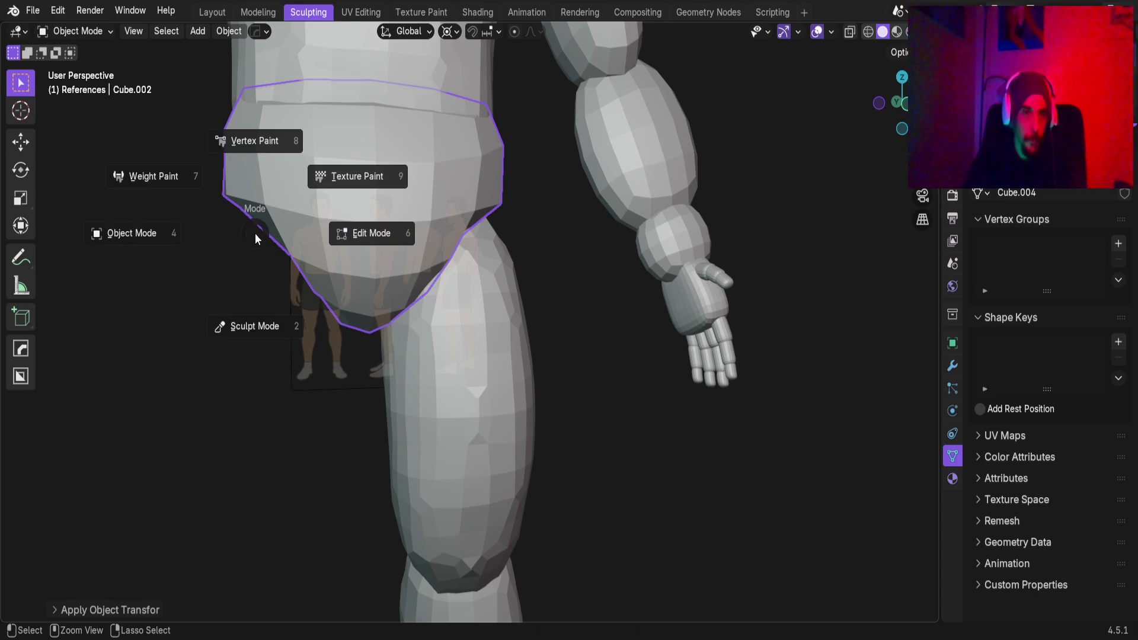
{"action": "left_click", "coordinate": [251, 251]}
{"action": "mouse_move", "coordinate": [398, 279]}
{"action": "middle_mouse_down"}
{"action": "mouse_move", "coordinate": [399, 236]}
{"action": "mouse_move", "coordinate": [428, 242]}
{"action": "mouse_move", "coordinate": [363, 271]}
{"action": "mouse_move", "coordinate": [364, 302]}
{"action": "middle_mouse_up"}
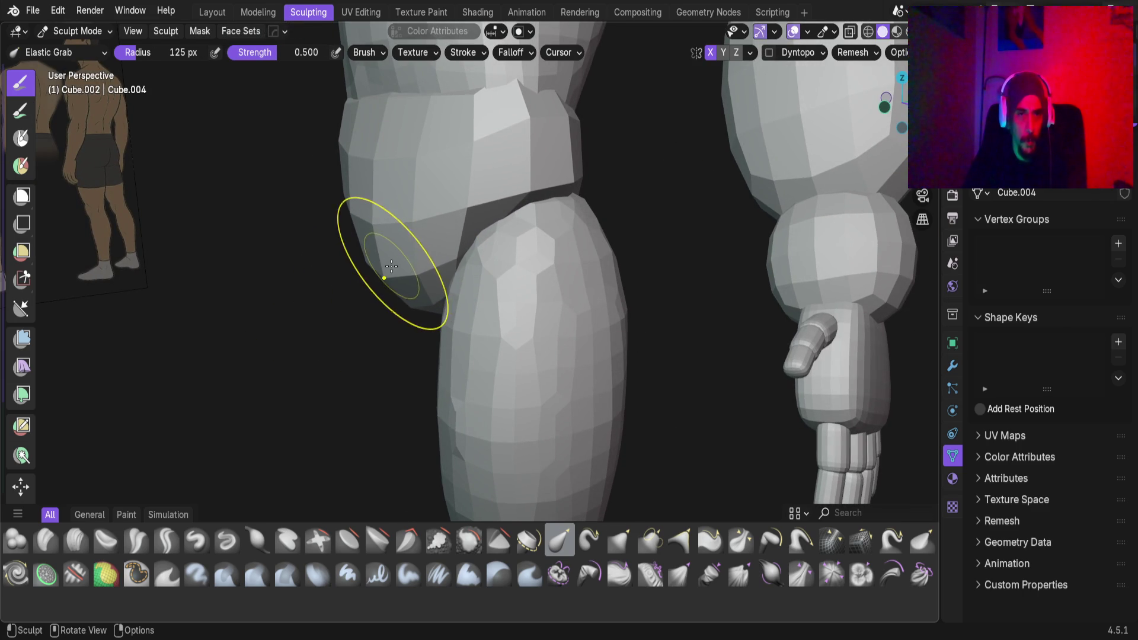
Reshape the pelvis edge beside the top of the thigh with Elastic Grab strokes
{"action": "scroll", "coordinate": [391, 276], "scroll_direction": "up", "scroll_amount": 6}
{"action": "scroll", "coordinate": [331, 261], "scroll_direction": "down", "scroll_amount": 8}
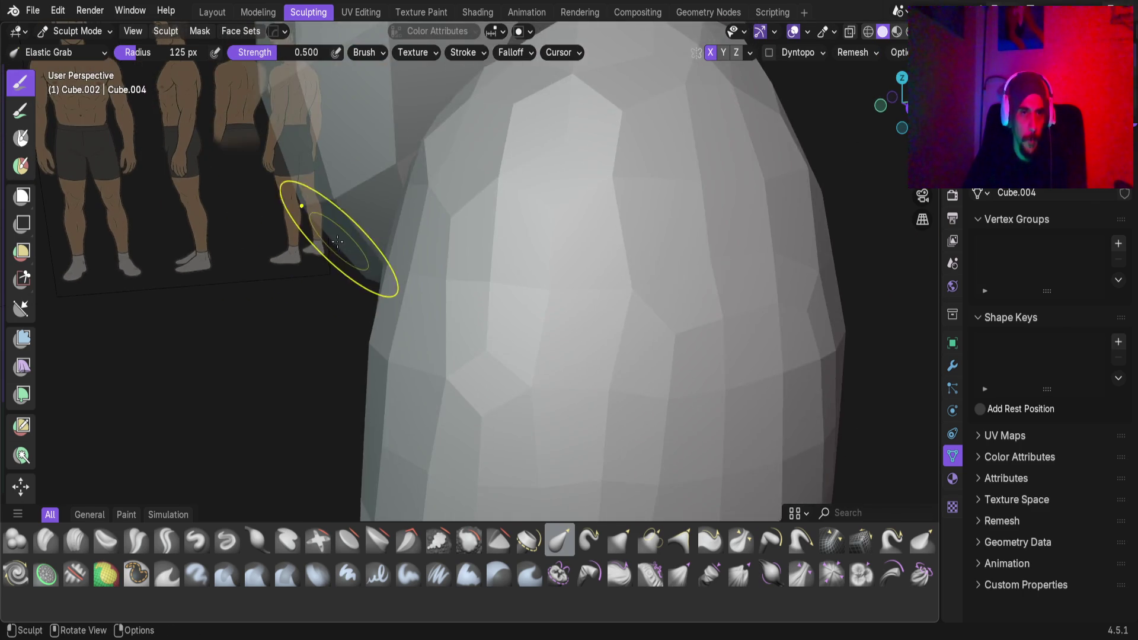
{"action": "scroll", "coordinate": [396, 243], "scroll_direction": "up", "scroll_amount": 8}
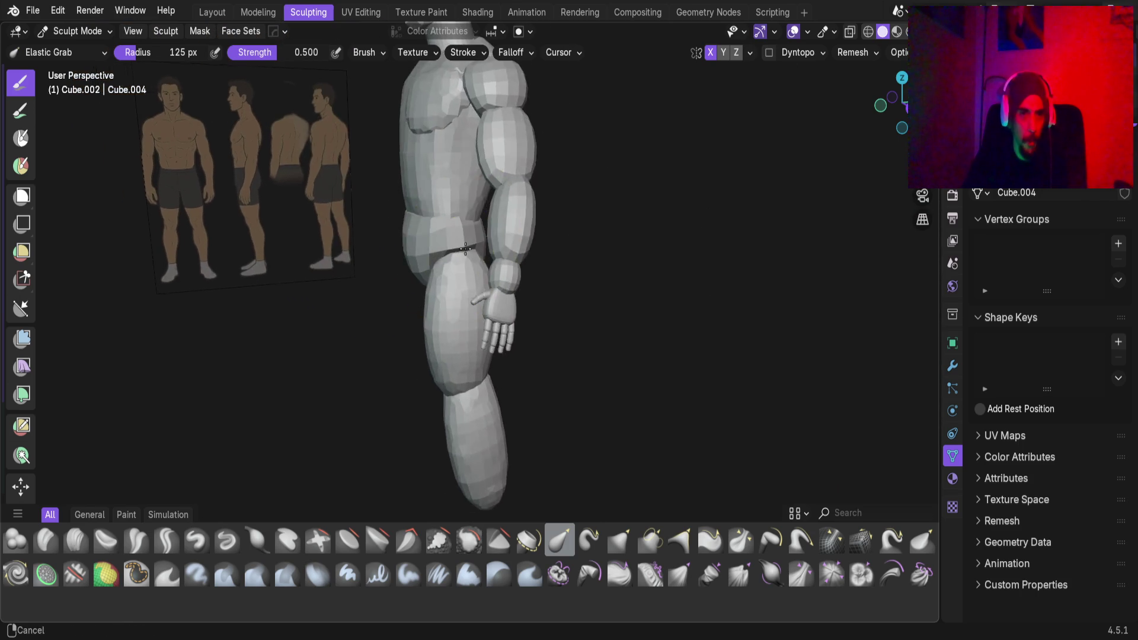
{"action": "mouse_move", "coordinate": [442, 196]}
{"action": "middle_mouse_down"}
{"action": "mouse_move", "coordinate": [442, 358]}
{"action": "mouse_move", "coordinate": [413, 273]}
{"action": "middle_mouse_up"}
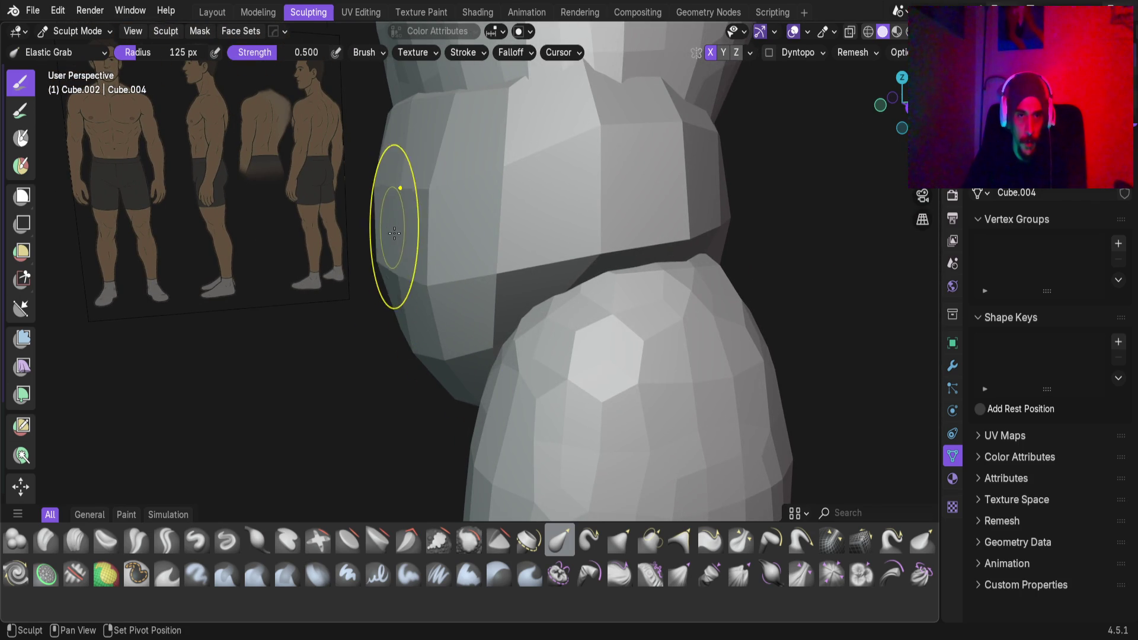
{"action": "mouse_move", "coordinate": [413, 255]}
{"action": "middle_mouse_down"}
{"action": "mouse_move", "coordinate": [533, 267]}
{"action": "mouse_move", "coordinate": [678, 246]}
{"action": "mouse_move", "coordinate": [451, 331]}
{"action": "mouse_move", "coordinate": [433, 368]}
{"action": "mouse_move", "coordinate": [437, 270]}
{"action": "middle_mouse_up"}
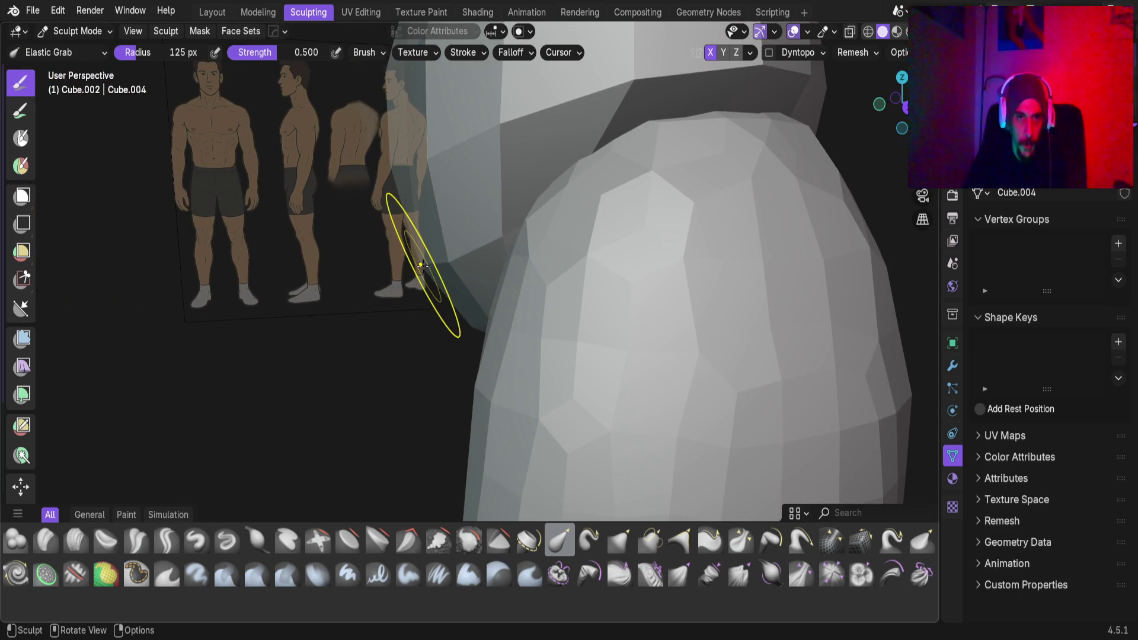
{"action": "middle_click_drag", "start_coordinate": [343, 300], "coordinate": [349, 295]}
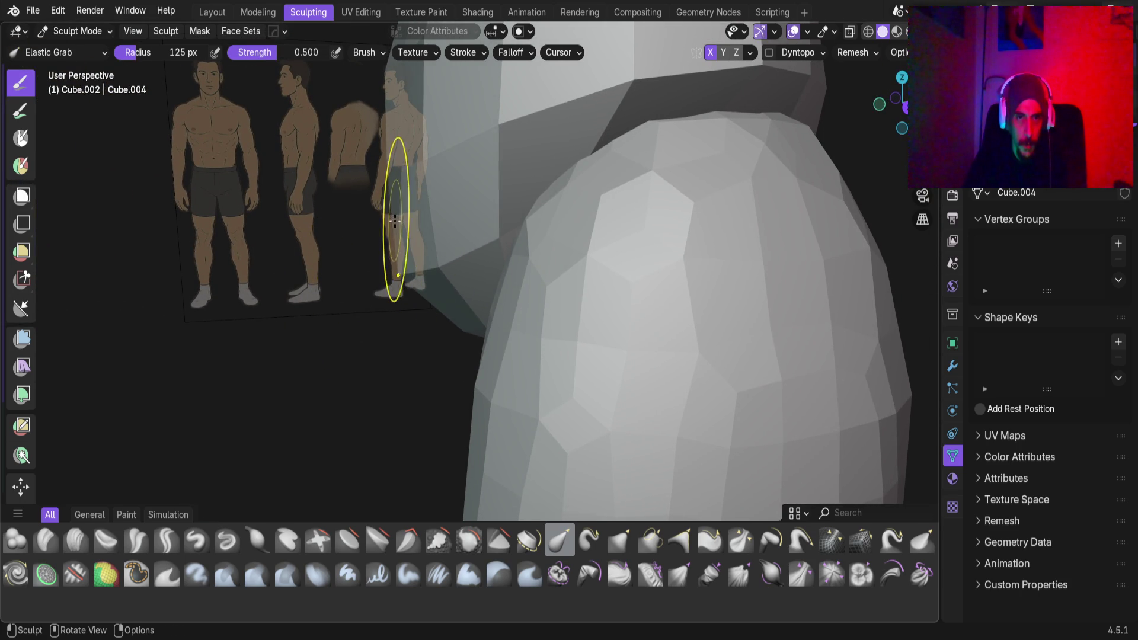
{"action": "middle_click_drag", "start_coordinate": [395, 220], "coordinate": [422, 217]}
{"action": "middle_click_drag", "start_coordinate": [342, 222], "coordinate": [342, 222]}
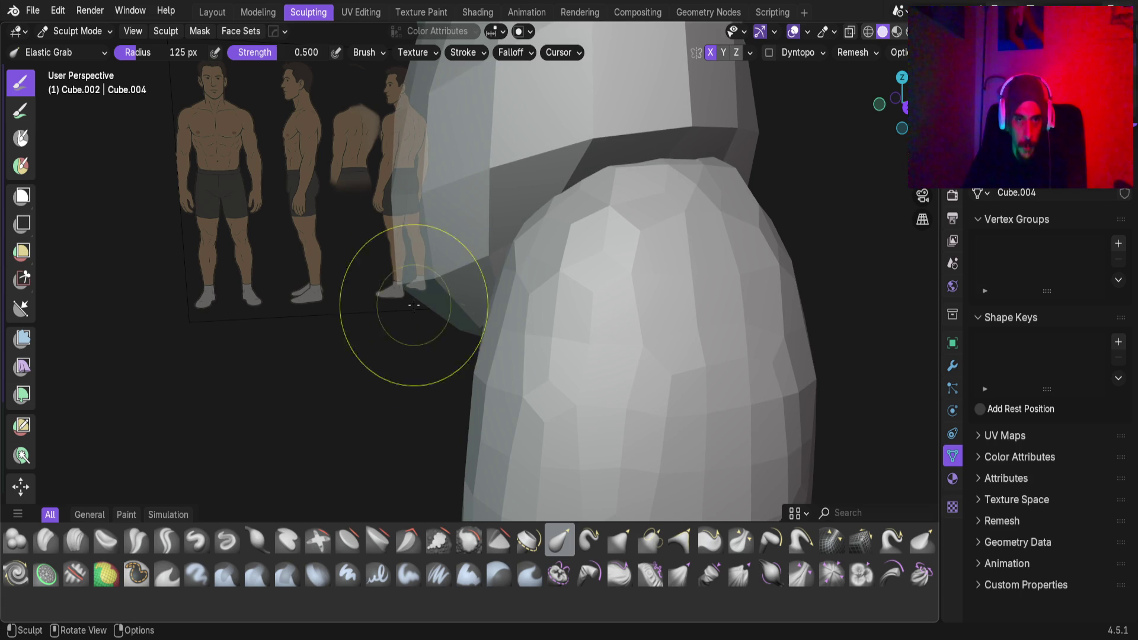
{"action": "middle_click_drag", "start_coordinate": [458, 329], "coordinate": [464, 330]}
Inspect the torso and arm, then begin setting the pelvis voxel remesh size to 3.13 cm
{"action": "mouse_move", "coordinate": [433, 395]}
{"action": "middle_mouse_down"}
{"action": "mouse_move", "coordinate": [581, 233]}
{"action": "mouse_move", "coordinate": [639, 236]}
{"action": "mouse_move", "coordinate": [471, 255]}
{"action": "middle_mouse_up"}
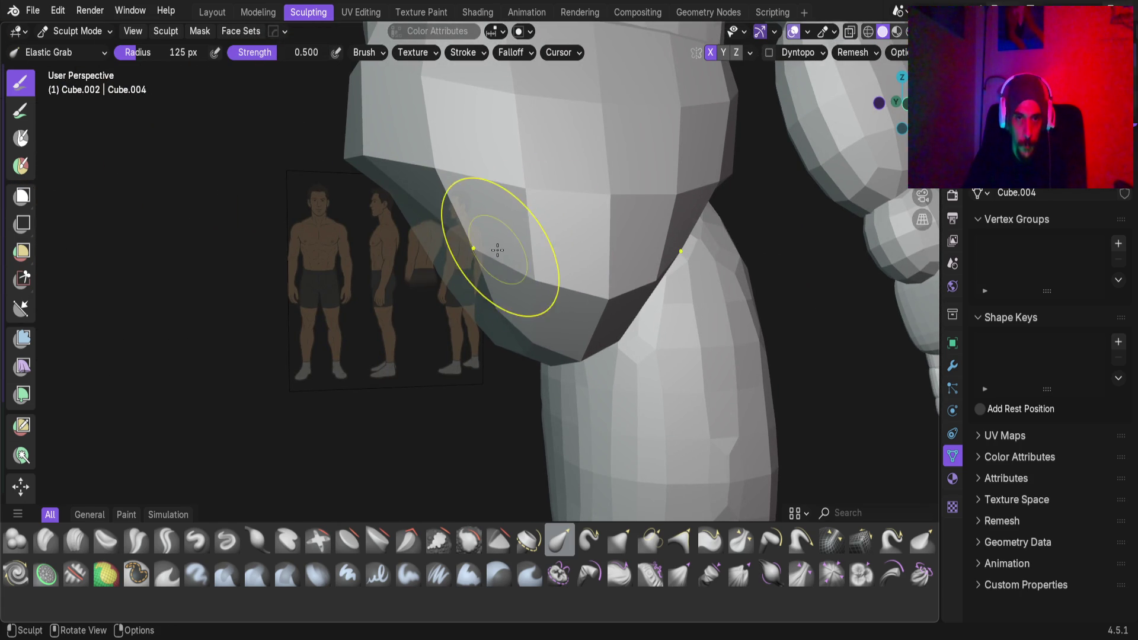
{"action": "scroll", "coordinate": [508, 292], "scroll_direction": "up", "scroll_amount": 3}
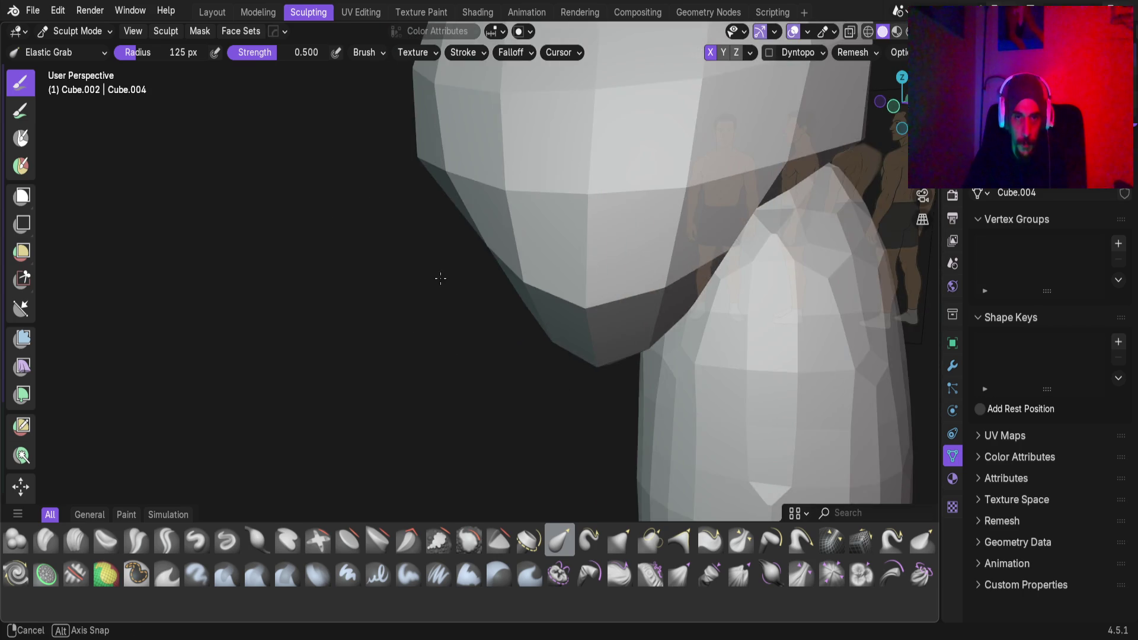
{"action": "scroll", "coordinate": [450, 267], "scroll_direction": "down", "scroll_amount": 4}
{"action": "mouse_move", "coordinate": [439, 285]}
{"action": "middle_mouse_down"}
{"action": "mouse_move", "coordinate": [501, 247]}
{"action": "mouse_move", "coordinate": [386, 300]}
{"action": "mouse_move", "coordinate": [414, 290]}
{"action": "mouse_move", "coordinate": [356, 292]}
{"action": "mouse_move", "coordinate": [471, 323]}
{"action": "mouse_move", "coordinate": [401, 353]}
{"action": "mouse_move", "coordinate": [579, 336]}
{"action": "middle_mouse_up"}
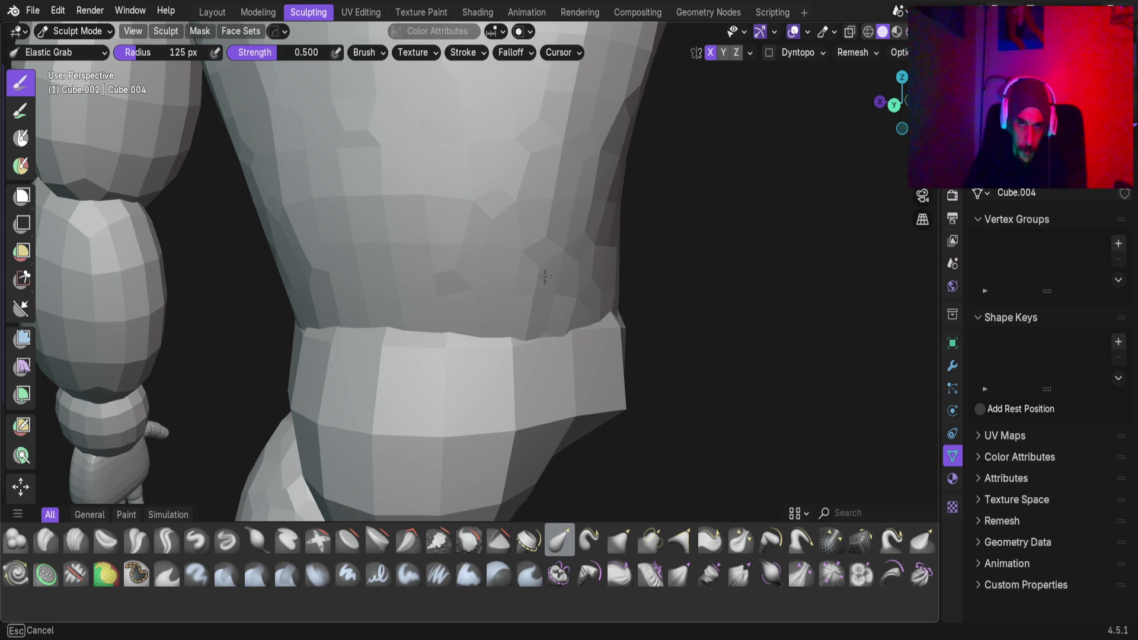
{"action": "mouse_move", "coordinate": [585, 293]}
{"action": "middle_mouse_down"}
{"action": "mouse_move", "coordinate": [533, 296]}
{"action": "mouse_move", "coordinate": [643, 353]}
{"action": "mouse_move", "coordinate": [539, 322]}
{"action": "mouse_move", "coordinate": [539, 304]}
{"action": "mouse_move", "coordinate": [632, 290]}
{"action": "mouse_move", "coordinate": [648, 267]}
{"action": "mouse_move", "coordinate": [726, 278]}
{"action": "mouse_move", "coordinate": [774, 355]}
{"action": "mouse_move", "coordinate": [876, 364]}
{"action": "mouse_move", "coordinate": [567, 321]}
{"action": "mouse_move", "coordinate": [516, 264]}
{"action": "mouse_move", "coordinate": [506, 279]}
{"action": "mouse_move", "coordinate": [538, 304]}
{"action": "mouse_move", "coordinate": [372, 289]}
{"action": "mouse_move", "coordinate": [350, 311]}
{"action": "mouse_move", "coordinate": [465, 310]}
{"action": "mouse_move", "coordinate": [494, 279]}
{"action": "mouse_move", "coordinate": [599, 238]}
{"action": "mouse_move", "coordinate": [528, 269]}
{"action": "middle_mouse_up"}
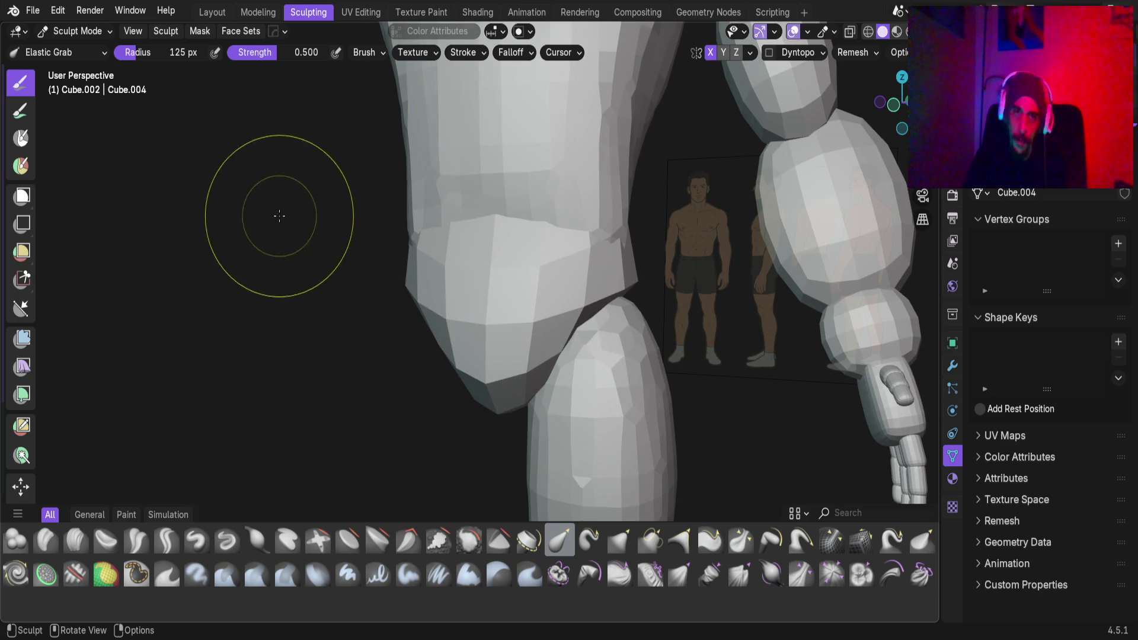
{"action": "key", "text": "r"}
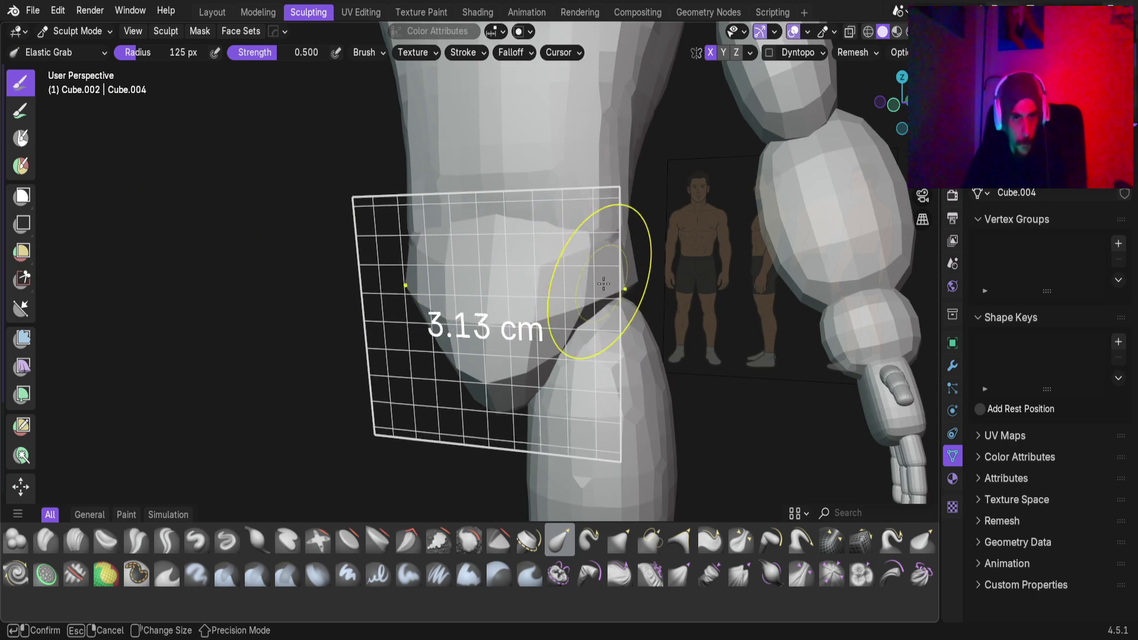
Remesh the pelvis at the 3.13 cm voxel size, inspect the hip, and switch sculpting to the thigh piece
{"action": "left_click", "coordinate": [621, 285]}
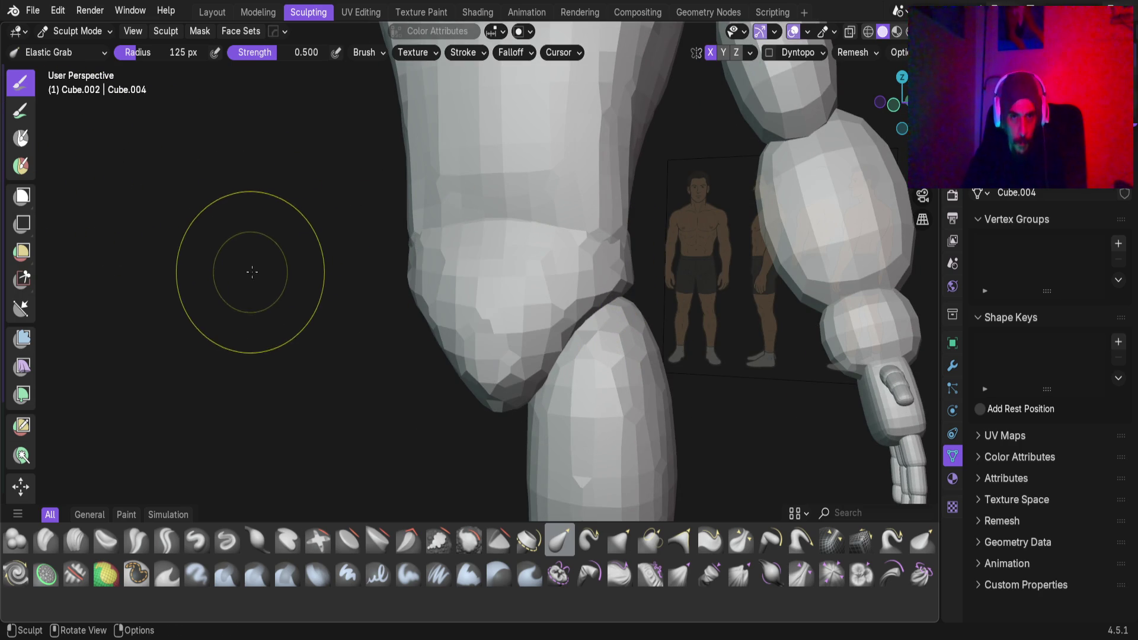
{"action": "mouse_move", "coordinate": [418, 304]}
{"action": "middle_mouse_down"}
{"action": "mouse_move", "coordinate": [500, 297]}
{"action": "mouse_move", "coordinate": [497, 284]}
{"action": "mouse_move", "coordinate": [373, 251]}
{"action": "mouse_move", "coordinate": [403, 304]}
{"action": "mouse_move", "coordinate": [476, 263]}
{"action": "middle_mouse_up"}
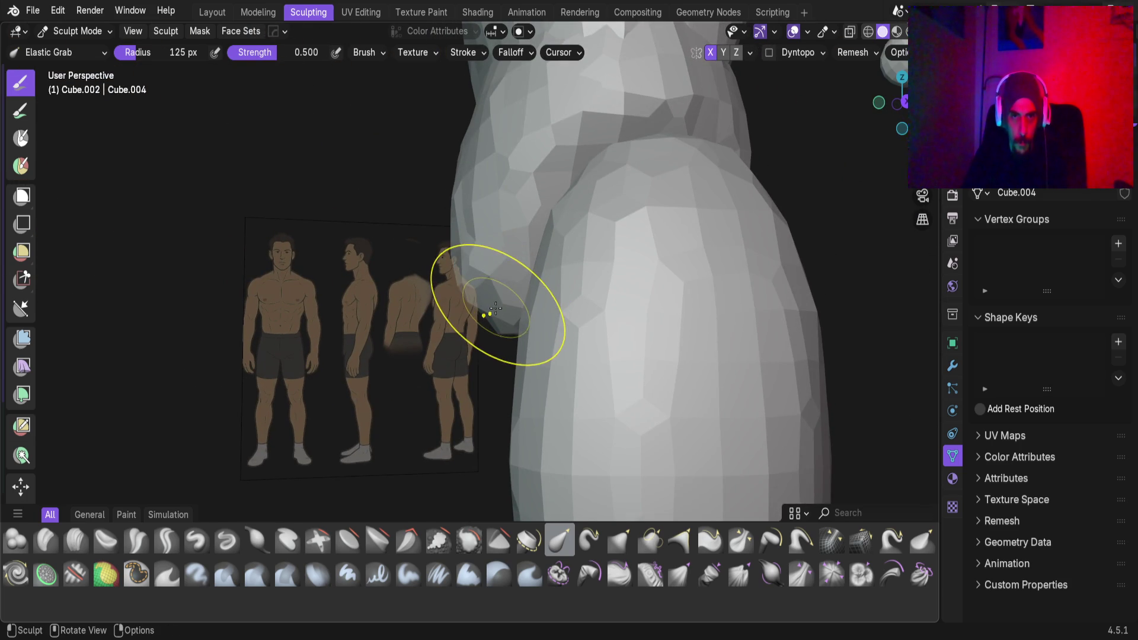
{"action": "mouse_move", "coordinate": [474, 222]}
{"action": "middle_mouse_down"}
{"action": "mouse_move", "coordinate": [584, 281]}
{"action": "mouse_move", "coordinate": [557, 290]}
{"action": "middle_mouse_up"}
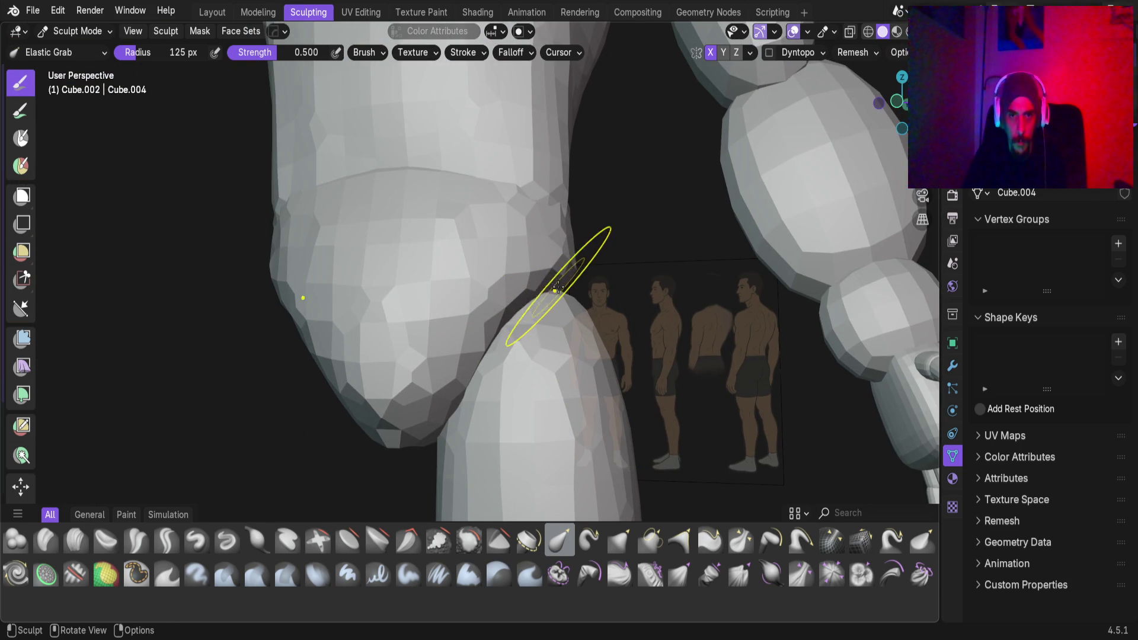
{"action": "mouse_move", "coordinate": [551, 232]}
{"action": "middle_mouse_down"}
{"action": "mouse_move", "coordinate": [564, 238]}
{"action": "mouse_move", "coordinate": [530, 255]}
{"action": "mouse_move", "coordinate": [542, 267]}
{"action": "mouse_move", "coordinate": [532, 279]}
{"action": "mouse_move", "coordinate": [401, 282]}
{"action": "mouse_move", "coordinate": [560, 269]}
{"action": "mouse_move", "coordinate": [322, 264]}
{"action": "mouse_move", "coordinate": [244, 304]}
{"action": "mouse_move", "coordinate": [116, 323]}
{"action": "mouse_move", "coordinate": [330, 254]}
{"action": "mouse_move", "coordinate": [286, 278]}
{"action": "mouse_move", "coordinate": [344, 237]}
{"action": "mouse_move", "coordinate": [381, 160]}
{"action": "mouse_move", "coordinate": [409, 224]}
{"action": "mouse_move", "coordinate": [397, 213]}
{"action": "mouse_move", "coordinate": [373, 281]}
{"action": "middle_mouse_up"}
{"action": "scroll", "coordinate": [373, 287], "scroll_direction": "up", "scroll_amount": 3}
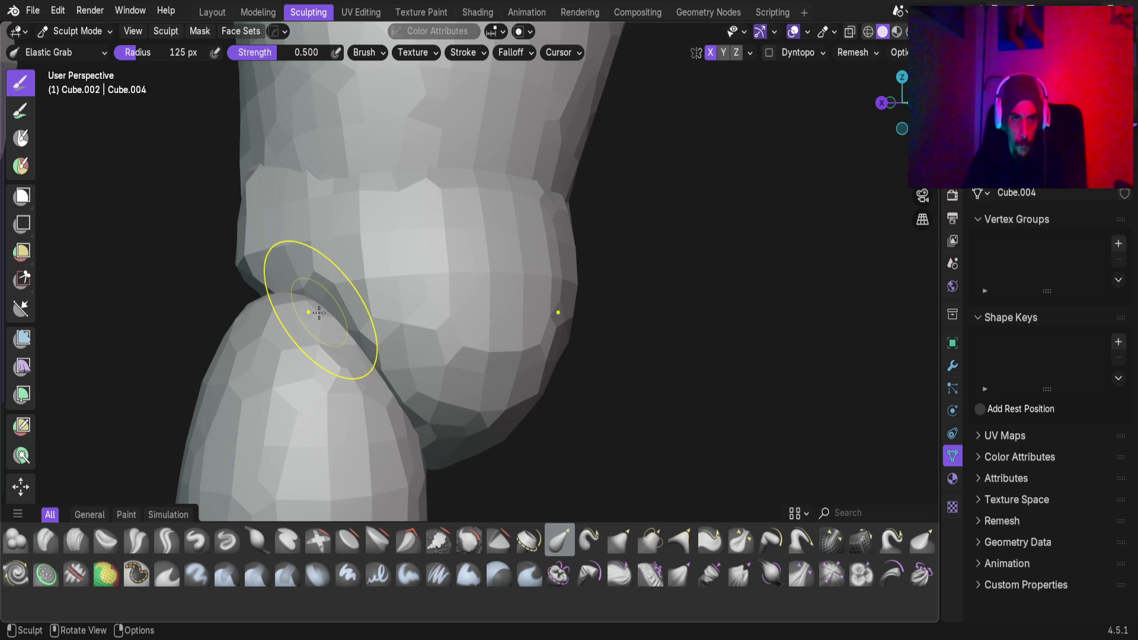
{"action": "mouse_move", "coordinate": [265, 304]}
{"action": "middle_mouse_down"}
{"action": "mouse_move", "coordinate": [500, 322]}
{"action": "mouse_move", "coordinate": [269, 260]}
{"action": "mouse_move", "coordinate": [50, 263]}
{"action": "mouse_move", "coordinate": [924, 225]}
{"action": "mouse_move", "coordinate": [903, 192]}
{"action": "middle_mouse_up"}
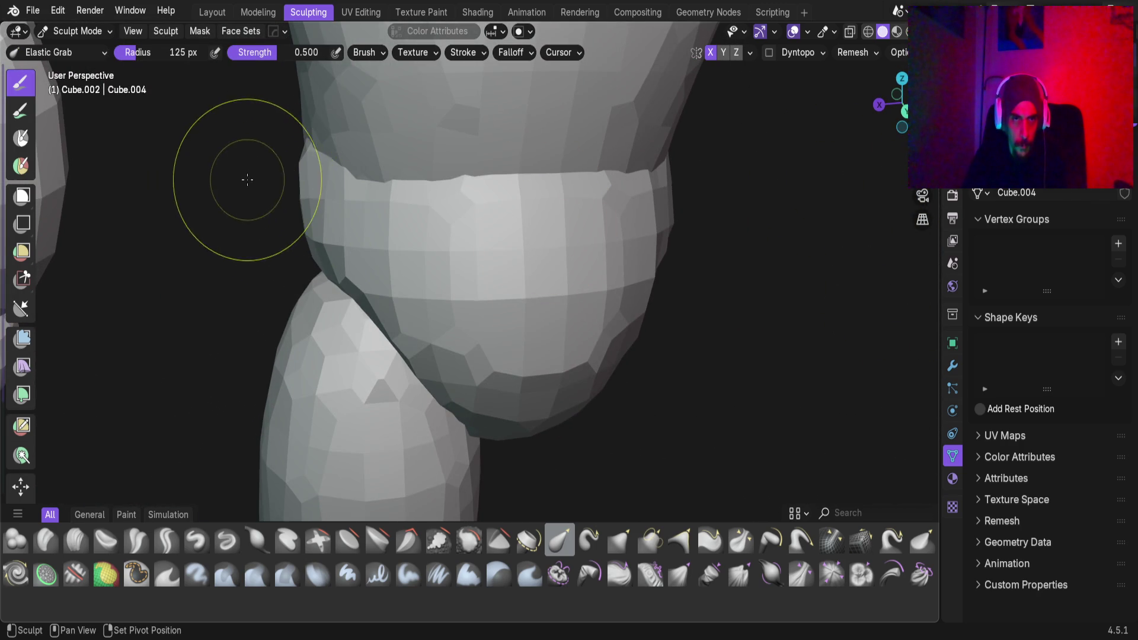
{"action": "mouse_move", "coordinate": [302, 196]}
{"action": "middle_mouse_down"}
{"action": "mouse_move", "coordinate": [318, 245]}
{"action": "mouse_move", "coordinate": [386, 224]}
{"action": "mouse_move", "coordinate": [261, 241]}
{"action": "mouse_move", "coordinate": [521, 279]}
{"action": "mouse_move", "coordinate": [650, 242]}
{"action": "mouse_move", "coordinate": [495, 361]}
{"action": "mouse_move", "coordinate": [396, 259]}
{"action": "mouse_move", "coordinate": [452, 254]}
{"action": "mouse_move", "coordinate": [478, 213]}
{"action": "mouse_move", "coordinate": [473, 226]}
{"action": "middle_mouse_up"}
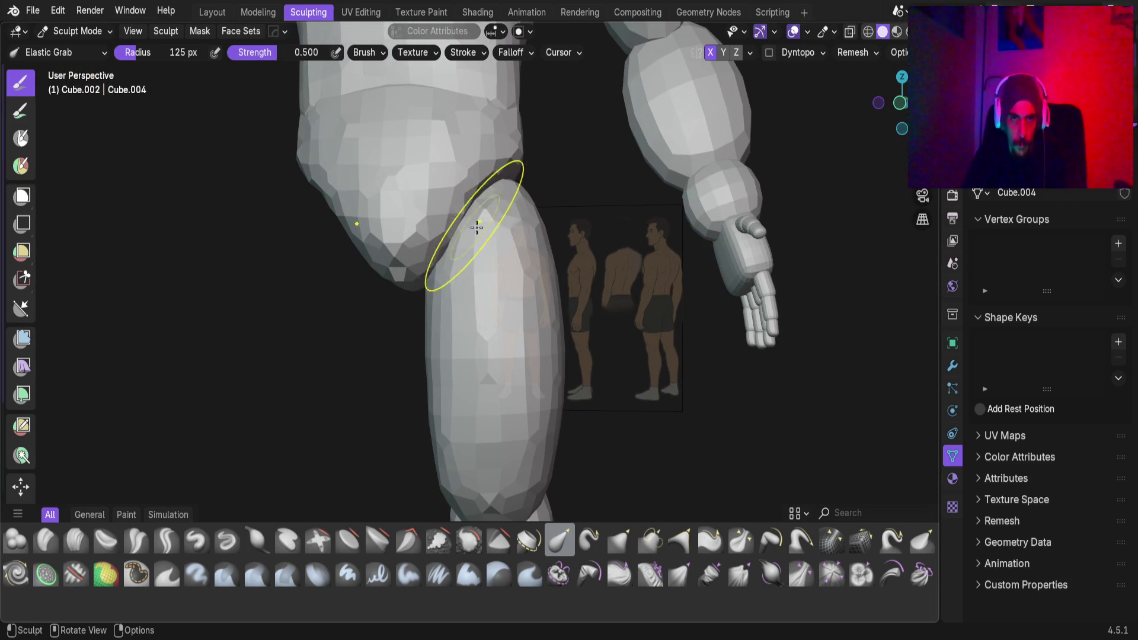
{"action": "key", "text": "alt+q"}
{"action": "scroll", "coordinate": [492, 314], "scroll_direction": "up", "scroll_amount": 5}
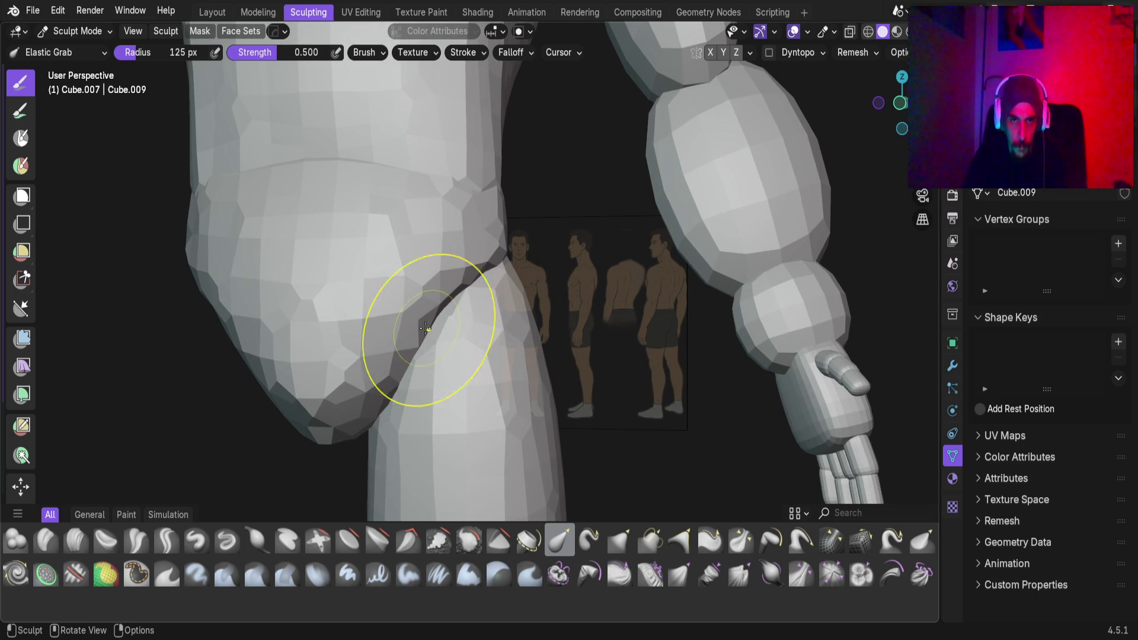
{"action": "mouse_move", "coordinate": [407, 356]}
{"action": "left_mouse_down"}
{"action": "mouse_move", "coordinate": [371, 307]}
{"action": "mouse_move", "coordinate": [381, 415]}
{"action": "left_mouse_up"}
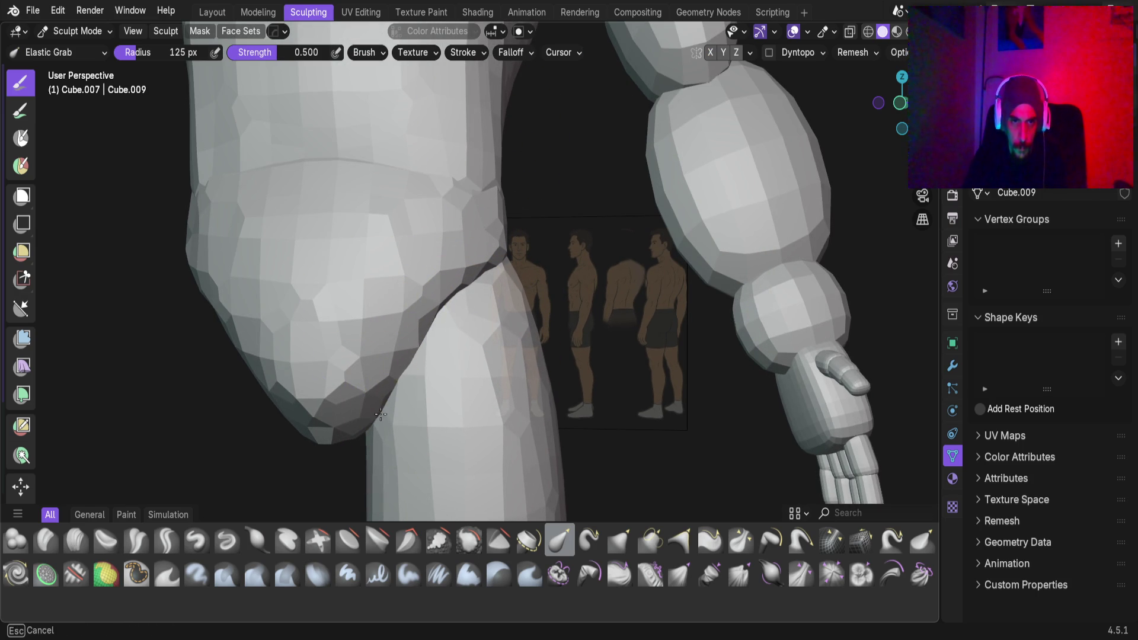
{"action": "mouse_move", "coordinate": [463, 322]}
{"action": "middle_mouse_down"}
{"action": "mouse_move", "coordinate": [597, 356]}
{"action": "mouse_move", "coordinate": [464, 332]}
{"action": "middle_mouse_up"}
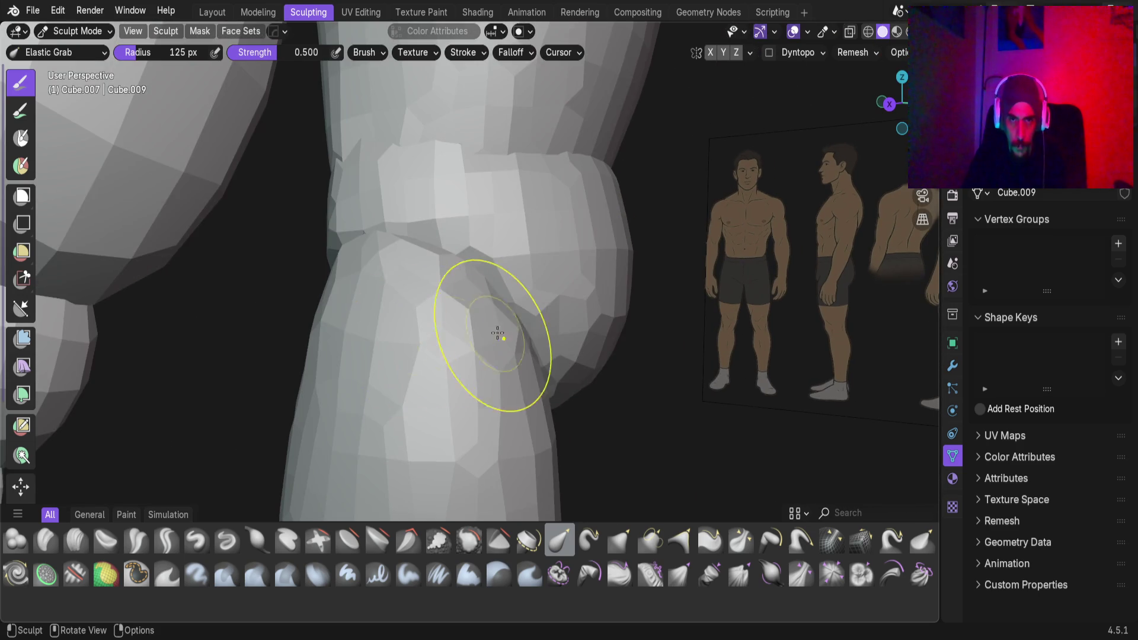
{"action": "left_click_drag", "start_coordinate": [509, 287], "coordinate": [511, 288]}
{"action": "mouse_move", "coordinate": [511, 288]}
{"action": "middle_mouse_down"}
{"action": "mouse_move", "coordinate": [534, 299]}
{"action": "mouse_move", "coordinate": [503, 311]}
{"action": "middle_mouse_up"}
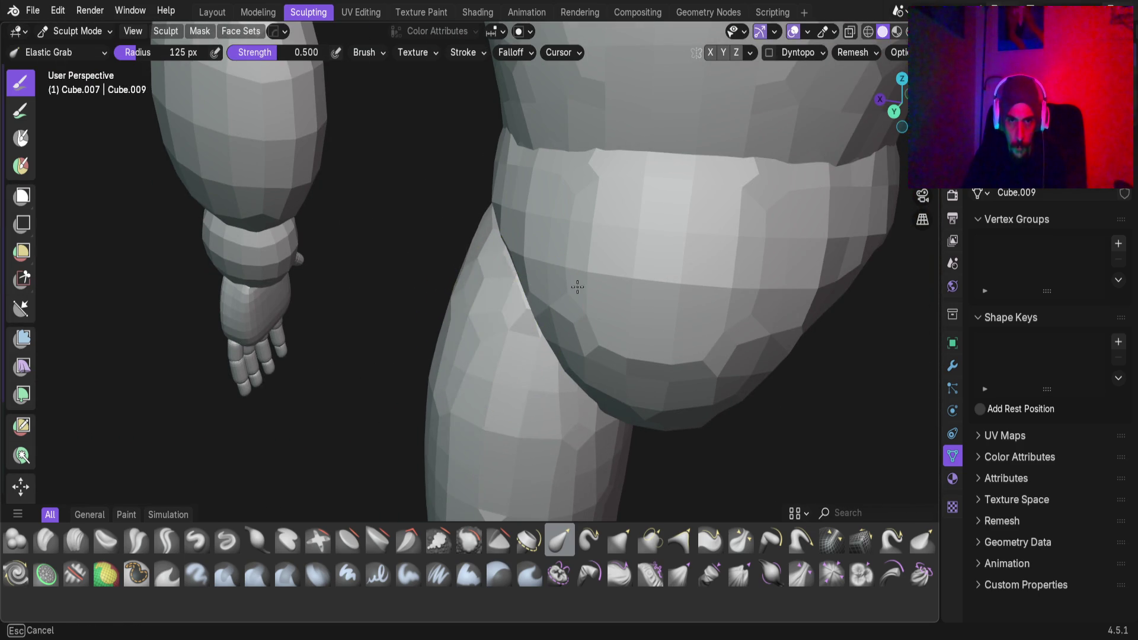
{"action": "middle_click_drag", "start_coordinate": [603, 274], "coordinate": [464, 305]}
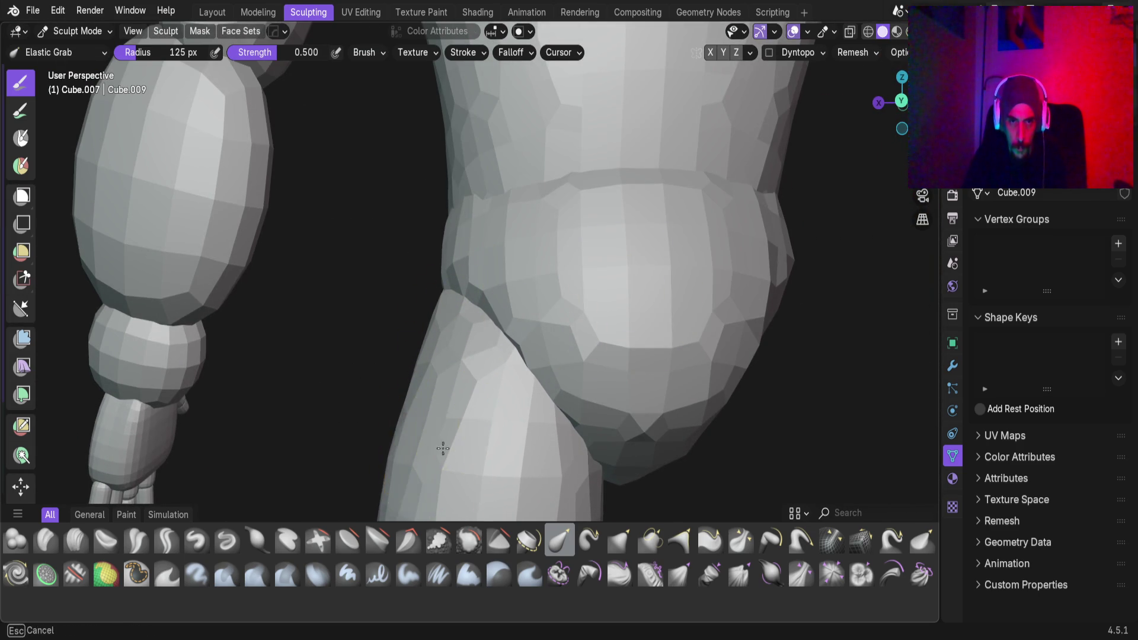
{"action": "mouse_move", "coordinate": [443, 470]}
{"action": "middle_mouse_down", "text": "shift"}
{"action": "mouse_move", "coordinate": [444, 407]}
{"action": "mouse_move", "coordinate": [474, 343]}
{"action": "mouse_move", "coordinate": [468, 362]}
{"action": "mouse_move", "coordinate": [431, 355]}
{"action": "mouse_move", "coordinate": [445, 372]}
{"action": "mouse_move", "coordinate": [498, 375]}
{"action": "mouse_move", "coordinate": [470, 406]}
{"action": "mouse_move", "coordinate": [615, 325]}
{"action": "mouse_move", "coordinate": [533, 356]}
{"action": "middle_mouse_up", "text": "shift"}
{"action": "scroll", "coordinate": [444, 393], "scroll_direction": "down", "scroll_amount": 5}
{"action": "mouse_move", "coordinate": [444, 394]}
{"action": "middle_mouse_down"}
{"action": "mouse_move", "coordinate": [490, 374]}
{"action": "mouse_move", "coordinate": [513, 290]}
{"action": "mouse_move", "coordinate": [421, 320]}
{"action": "mouse_move", "coordinate": [470, 333]}
{"action": "middle_mouse_up"}
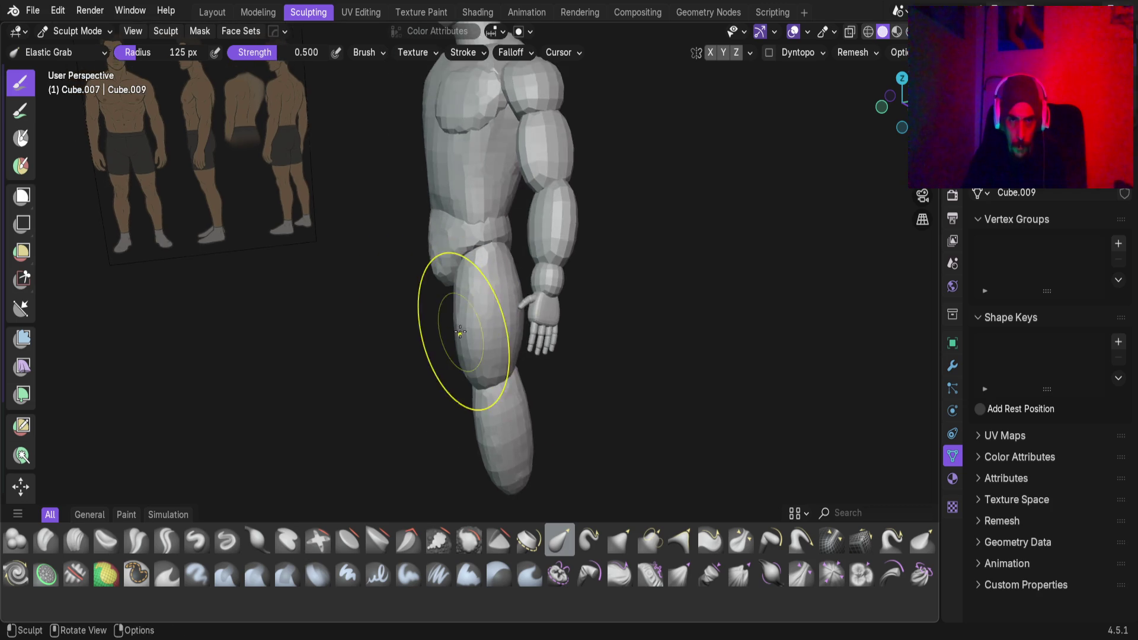
{"action": "scroll", "coordinate": [488, 350], "scroll_direction": "up", "scroll_amount": 5}
{"action": "mouse_move", "coordinate": [432, 372]}
{"action": "middle_mouse_down"}
{"action": "mouse_move", "coordinate": [500, 350]}
{"action": "mouse_move", "coordinate": [480, 332]}
{"action": "mouse_move", "coordinate": [457, 215]}
{"action": "middle_mouse_up"}
{"action": "mouse_move", "coordinate": [462, 354]}
{"action": "middle_mouse_down"}
{"action": "mouse_move", "coordinate": [326, 314]}
{"action": "mouse_move", "coordinate": [516, 294]}
{"action": "mouse_move", "coordinate": [525, 242]}
{"action": "middle_mouse_up"}
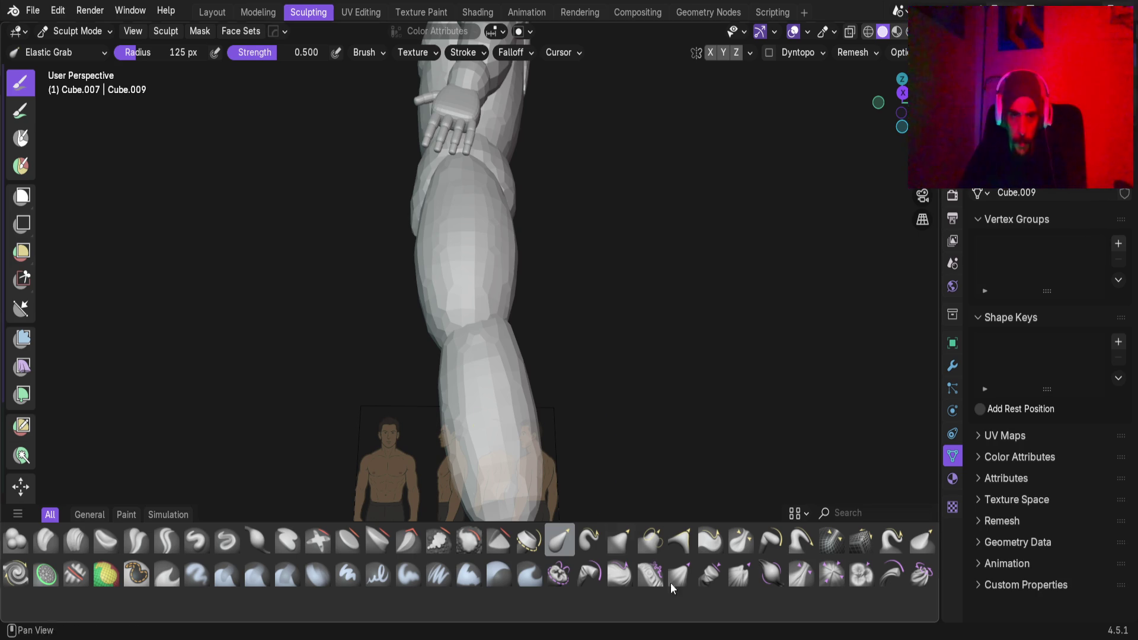
{"action": "mouse_move", "coordinate": [465, 389]}
{"action": "middle_mouse_down"}
{"action": "mouse_move", "coordinate": [585, 406]}
{"action": "mouse_move", "coordinate": [506, 372]}
{"action": "mouse_move", "coordinate": [444, 394]}
{"action": "mouse_move", "coordinate": [465, 261]}
{"action": "mouse_move", "coordinate": [439, 308]}
{"action": "mouse_move", "coordinate": [386, 340]}
{"action": "middle_mouse_up"}
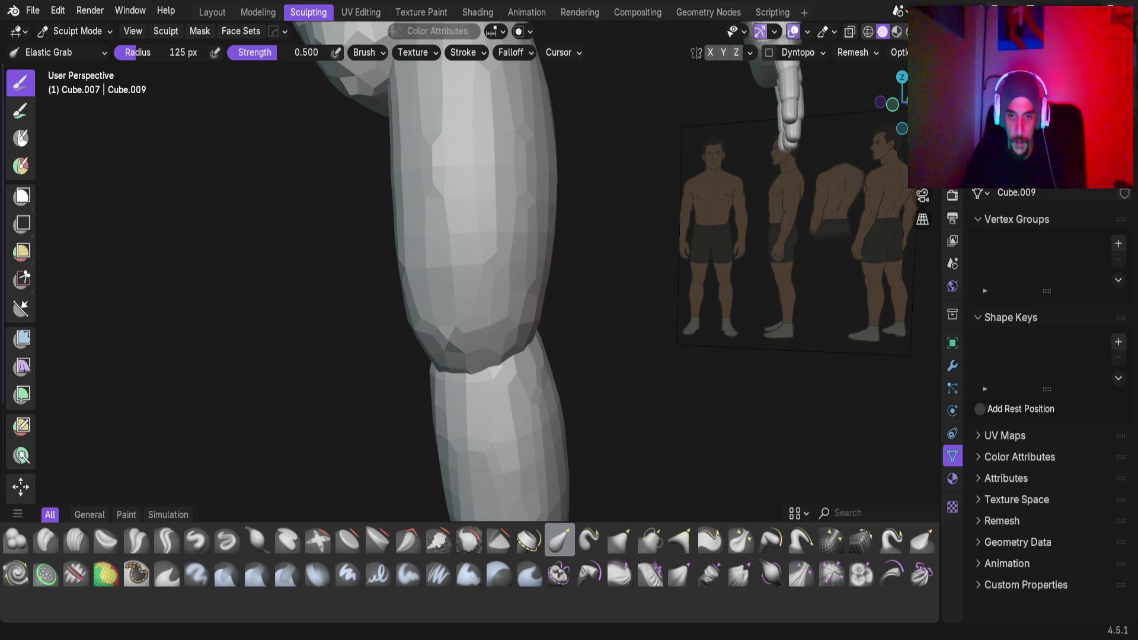
Return to the Layout workspace in Object Mode, where the thigh measures 18.3 × 22.9 × 47.7 cm
{"action": "middle_click_drag", "start_coordinate": [444, 317], "coordinate": [533, 330]}
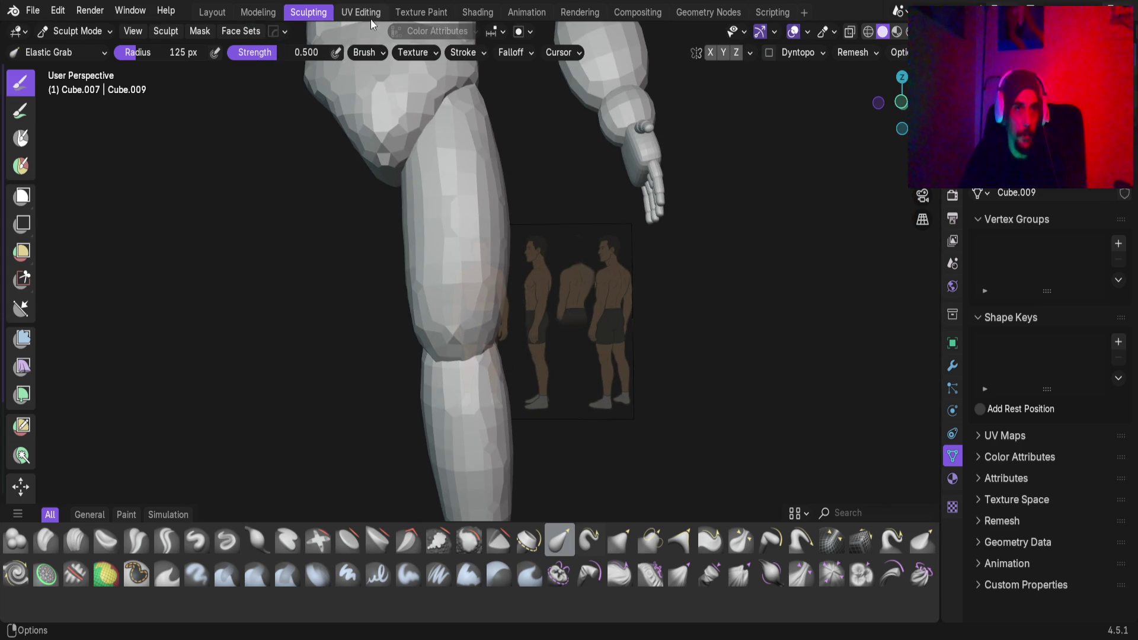
{"action": "left_click", "coordinate": [212, 12]}
{"action": "mouse_move", "coordinate": [514, 444]}
{"action": "middle_mouse_down"}
{"action": "mouse_move", "coordinate": [454, 324]}
{"action": "mouse_move", "coordinate": [468, 235]}
{"action": "mouse_move", "coordinate": [493, 264]}
{"action": "mouse_move", "coordinate": [447, 308]}
{"action": "mouse_move", "coordinate": [318, 286]}
{"action": "mouse_move", "coordinate": [536, 300]}
{"action": "mouse_move", "coordinate": [309, 279]}
{"action": "mouse_move", "coordinate": [413, 312]}
{"action": "mouse_move", "coordinate": [436, 276]}
{"action": "mouse_move", "coordinate": [474, 275]}
{"action": "mouse_move", "coordinate": [407, 291]}
{"action": "mouse_move", "coordinate": [470, 295]}
{"action": "mouse_move", "coordinate": [378, 293]}
{"action": "mouse_move", "coordinate": [532, 484]}
{"action": "middle_mouse_up"}
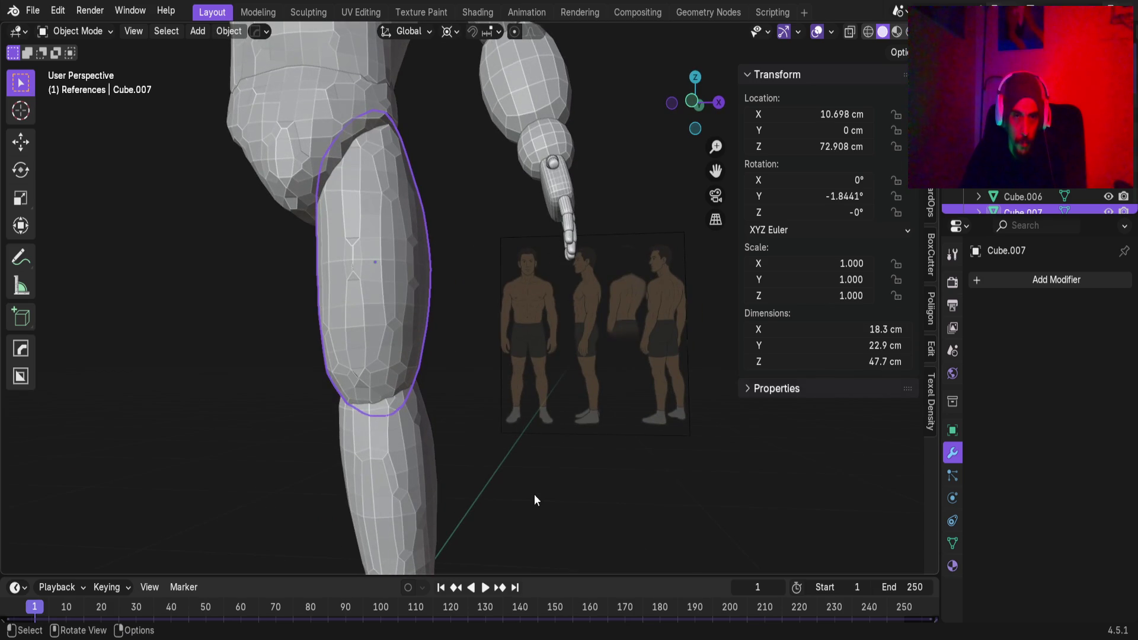
In Sculpt Mode, slim the thigh's contours with Elastic Grab to 16.8 × 21.4 cm
{"action": "mouse_move", "coordinate": [388, 287]}
{"action": "middle_mouse_down"}
{"action": "mouse_move", "coordinate": [606, 303]}
{"action": "mouse_move", "coordinate": [492, 272]}
{"action": "mouse_move", "coordinate": [200, 272]}
{"action": "mouse_move", "coordinate": [454, 284]}
{"action": "mouse_move", "coordinate": [411, 283]}
{"action": "mouse_move", "coordinate": [432, 298]}
{"action": "middle_mouse_up"}
{"action": "scroll", "coordinate": [432, 299], "scroll_direction": "up", "scroll_amount": 3}
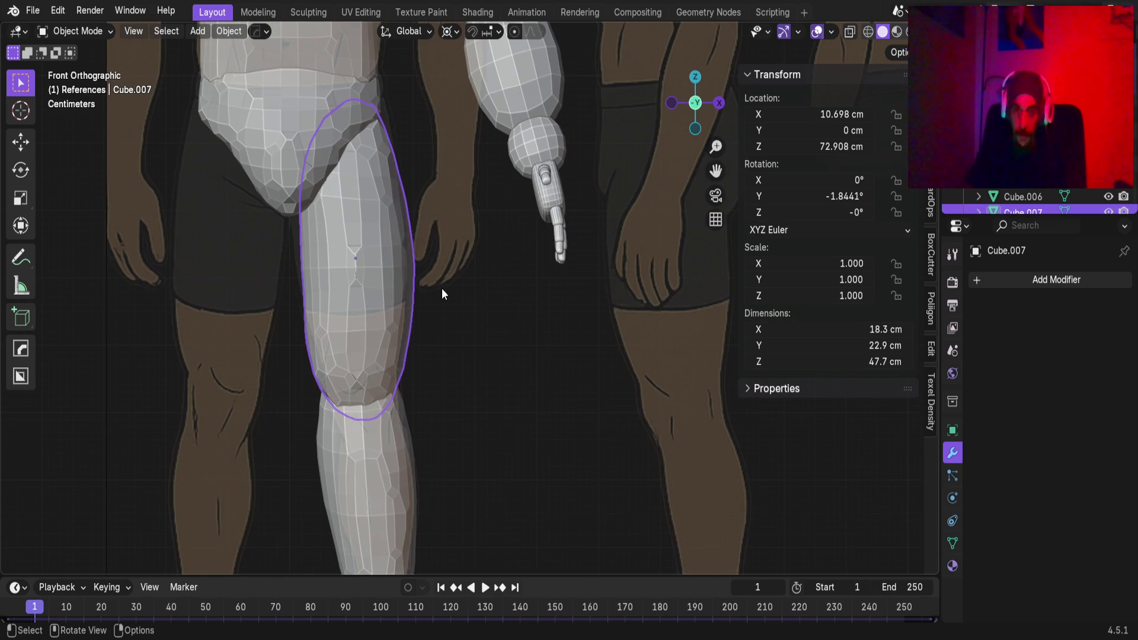
{"action": "mouse_move", "coordinate": [392, 265]}
{"action": "middle_mouse_down"}
{"action": "mouse_move", "coordinate": [316, 275]}
{"action": "mouse_move", "coordinate": [387, 249]}
{"action": "middle_mouse_up"}
{"action": "key", "text": "ctrl+Tab"}
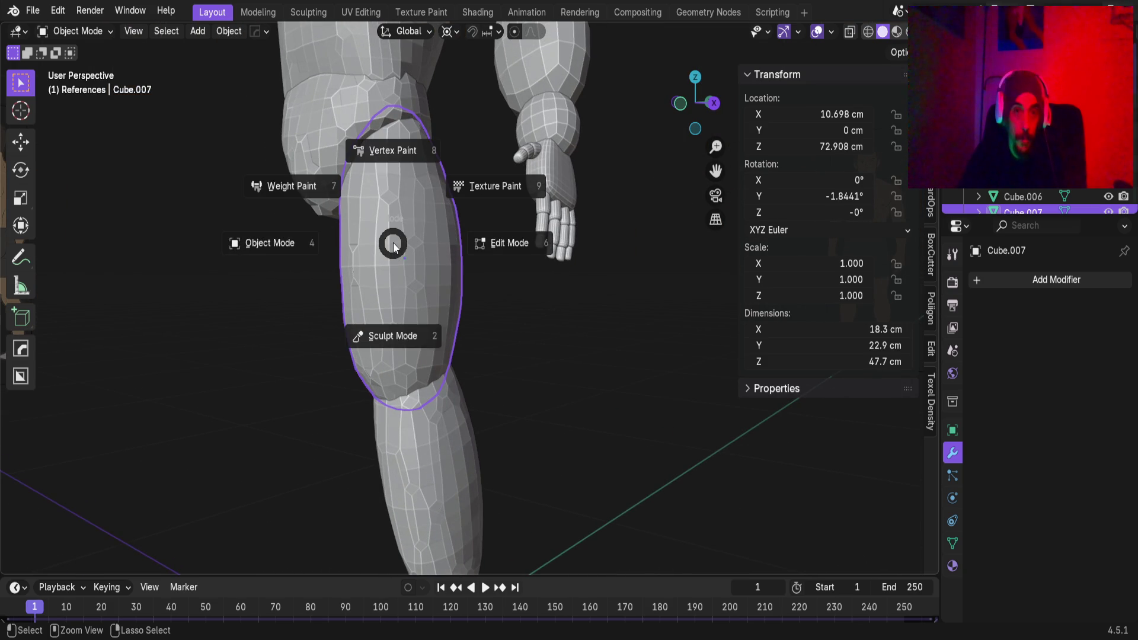
{"action": "left_click", "coordinate": [394, 252]}
{"action": "mouse_move", "coordinate": [427, 245]}
{"action": "left_mouse_down"}
{"action": "mouse_move", "coordinate": [421, 304]}
{"action": "mouse_move", "coordinate": [413, 211]}
{"action": "mouse_move", "coordinate": [444, 346]}
{"action": "left_mouse_up"}
{"action": "mouse_move", "coordinate": [444, 346]}
{"action": "middle_mouse_down"}
{"action": "mouse_move", "coordinate": [444, 313]}
{"action": "mouse_move", "coordinate": [486, 301]}
{"action": "mouse_move", "coordinate": [478, 351]}
{"action": "mouse_move", "coordinate": [427, 332]}
{"action": "mouse_move", "coordinate": [385, 296]}
{"action": "middle_mouse_up"}
{"action": "mouse_move", "coordinate": [362, 279]}
{"action": "left_mouse_down"}
{"action": "mouse_move", "coordinate": [364, 290]}
{"action": "mouse_move", "coordinate": [375, 269]}
{"action": "mouse_move", "coordinate": [366, 237]}
{"action": "mouse_move", "coordinate": [374, 249]}
{"action": "left_mouse_up"}
{"action": "mouse_move", "coordinate": [379, 255]}
{"action": "middle_mouse_down"}
{"action": "mouse_move", "coordinate": [415, 270]}
{"action": "mouse_move", "coordinate": [411, 248]}
{"action": "middle_mouse_up"}
{"action": "mouse_move", "coordinate": [399, 257]}
{"action": "middle_mouse_down"}
{"action": "mouse_move", "coordinate": [418, 241]}
{"action": "mouse_move", "coordinate": [331, 256]}
{"action": "mouse_move", "coordinate": [413, 254]}
{"action": "mouse_move", "coordinate": [231, 247]}
{"action": "mouse_move", "coordinate": [331, 272]}
{"action": "mouse_move", "coordinate": [305, 231]}
{"action": "middle_mouse_up"}
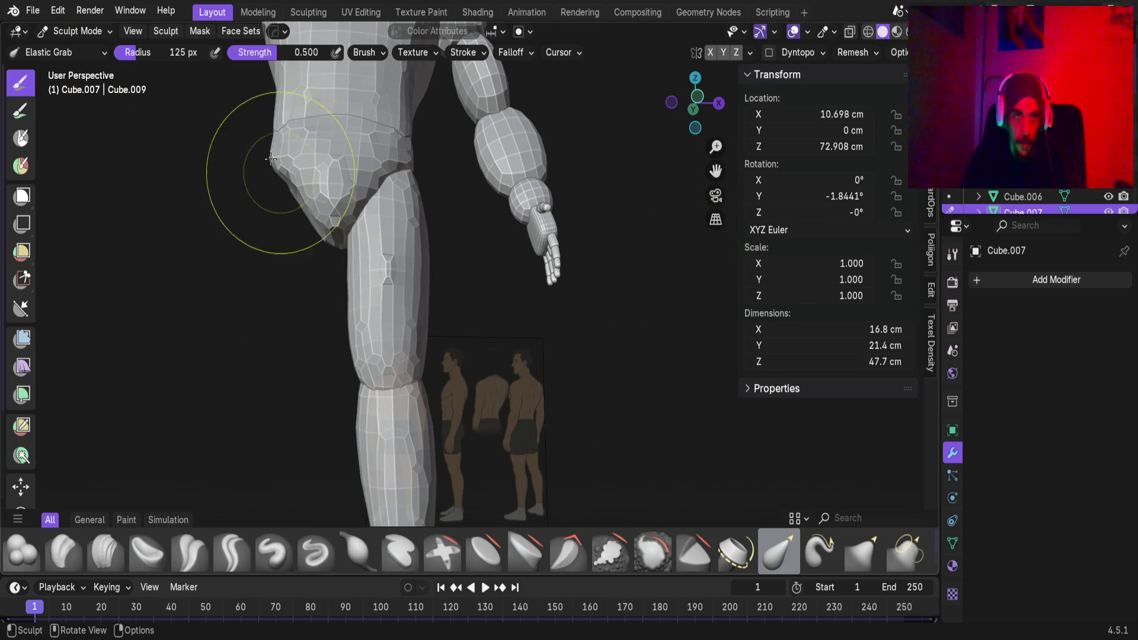
Return to Object Mode in Layout and snap the 3D cursor to the thigh's origin
{"action": "left_click", "coordinate": [243, 12]}
{"action": "mouse_move", "coordinate": [401, 464]}
{"action": "middle_mouse_down"}
{"action": "mouse_move", "coordinate": [432, 401]}
{"action": "mouse_move", "coordinate": [515, 332]}
{"action": "mouse_move", "coordinate": [506, 242]}
{"action": "middle_mouse_up"}
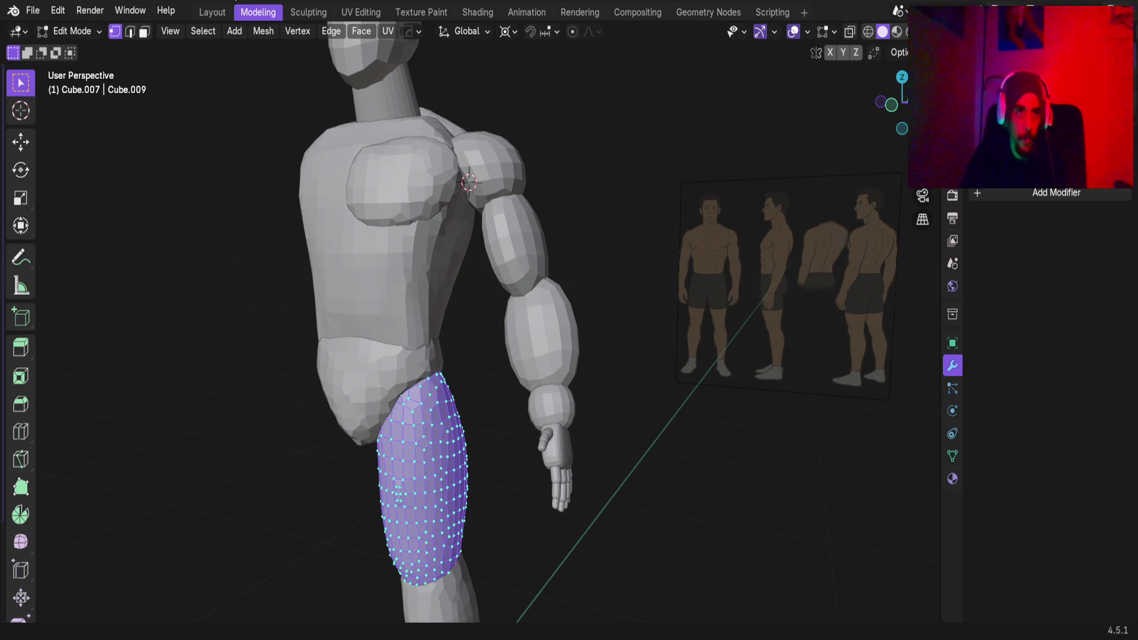
{"action": "left_click", "coordinate": [217, 9]}
{"action": "mouse_move", "coordinate": [395, 147]}
{"action": "middle_mouse_down"}
{"action": "mouse_move", "coordinate": [425, 308]}
{"action": "mouse_move", "coordinate": [413, 295]}
{"action": "middle_mouse_up"}
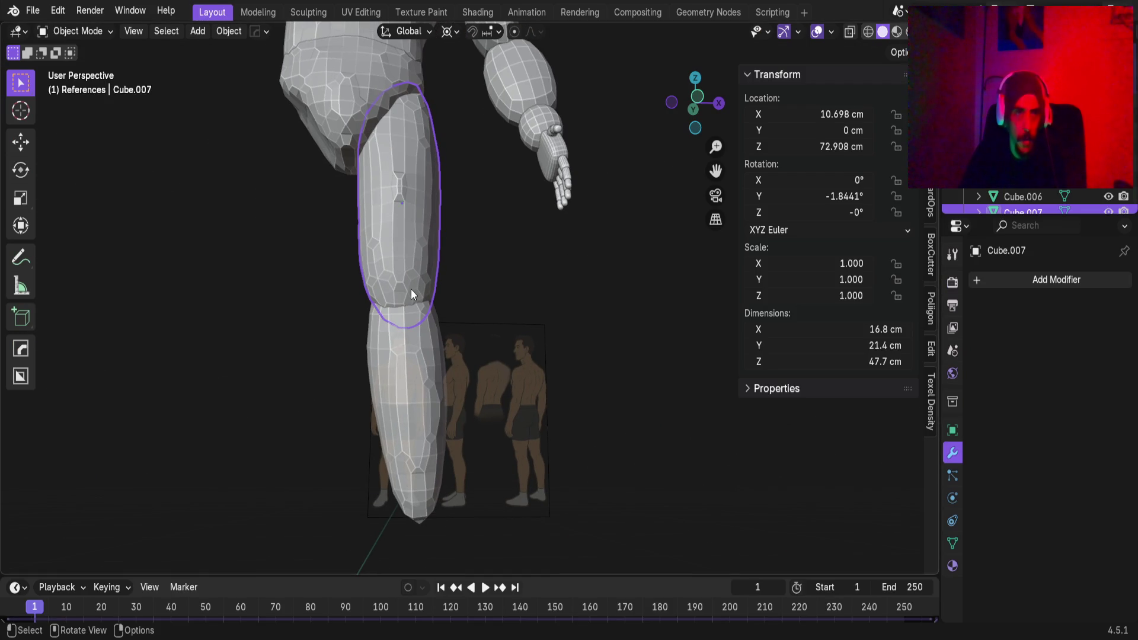
{"action": "key", "text": "shift+s"}
{"action": "left_click", "coordinate": [388, 364]}
{"action": "middle_click_drag", "start_coordinate": [392, 255], "coordinate": [392, 269]}
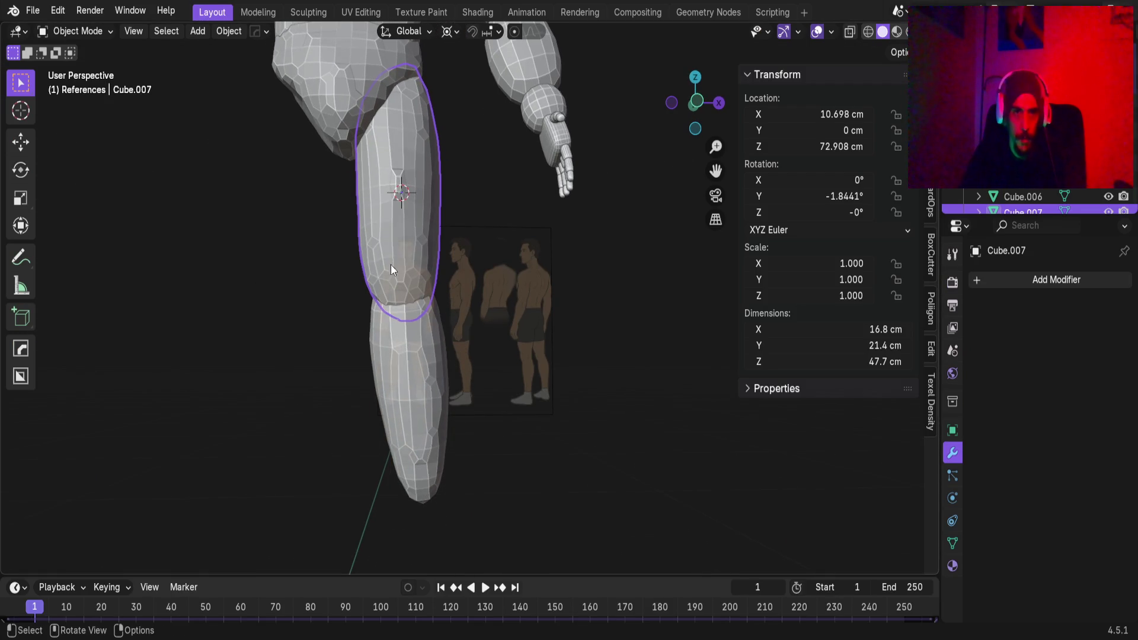
{"action": "key", "text": "shift+a"}
Add a cube at the thigh and scale it down to 20 cm
{"action": "mouse_move", "coordinate": [407, 257]}
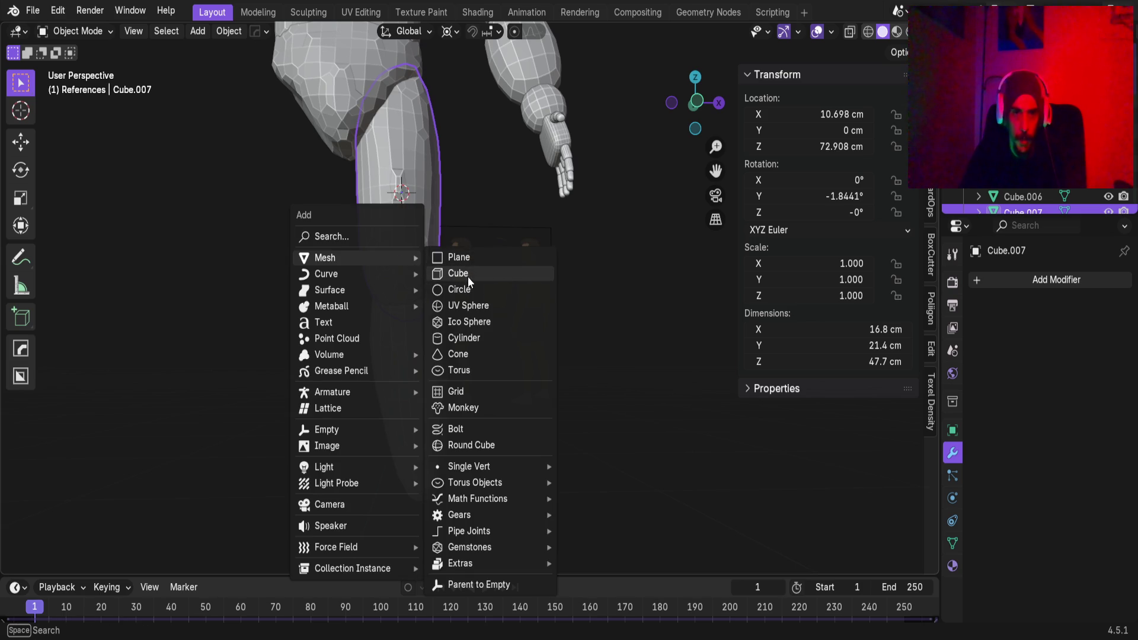
{"action": "left_click", "coordinate": [467, 276]}
{"action": "scroll", "coordinate": [525, 314], "scroll_direction": "down", "scroll_amount": 8}
{"action": "key", "text": "s"}
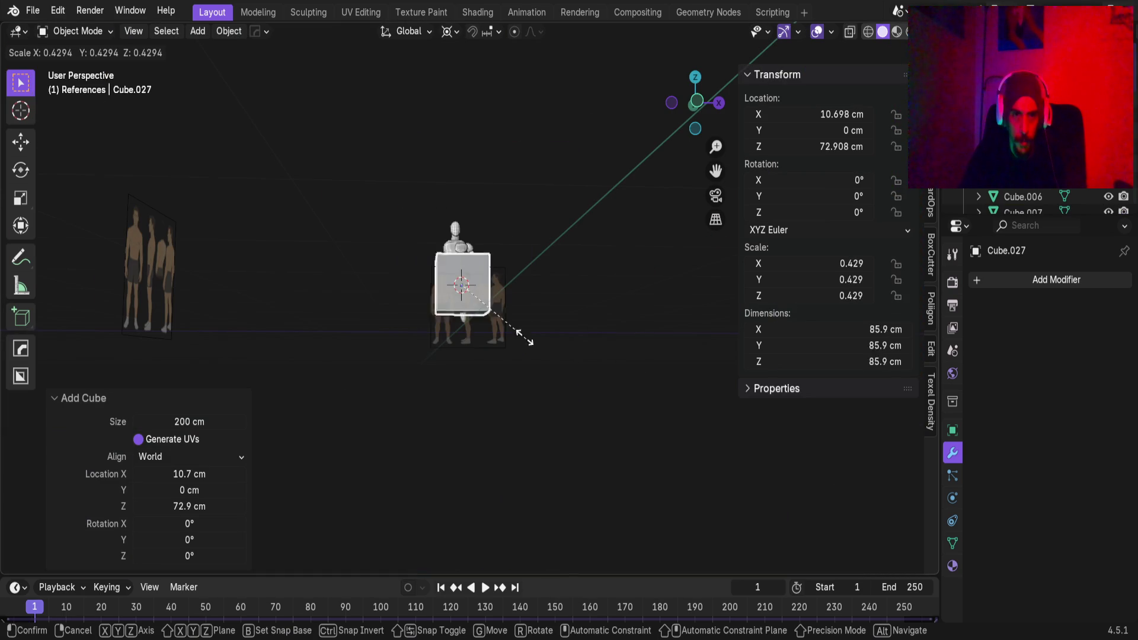
{"action": "left_click", "coordinate": [495, 296]}
{"action": "scroll", "coordinate": [496, 311], "scroll_direction": "up", "scroll_amount": 11}
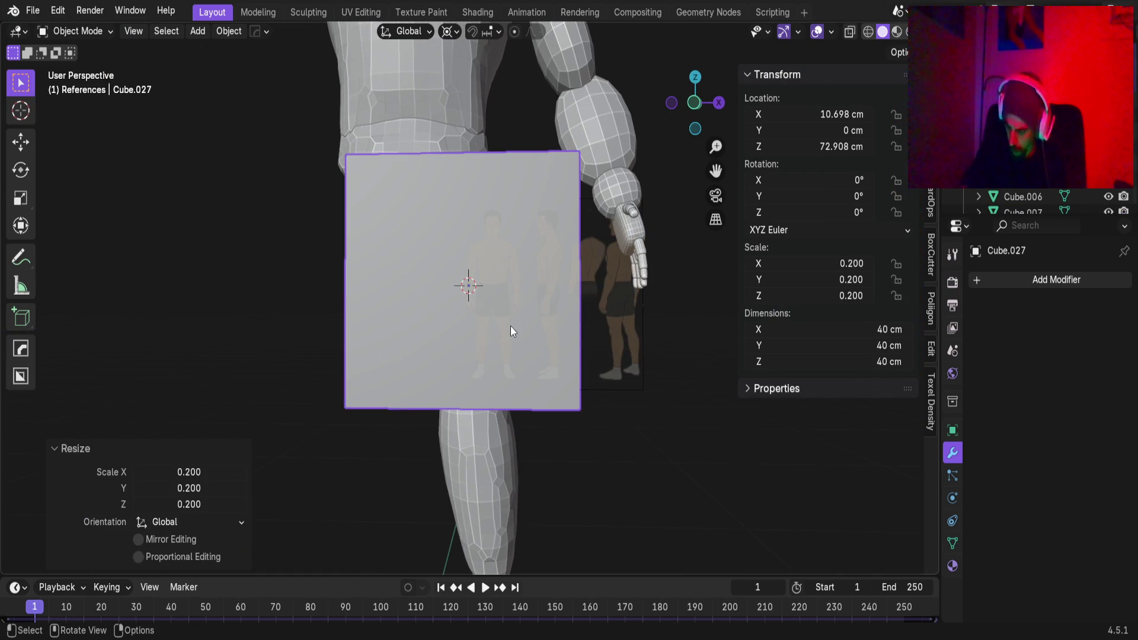
{"action": "key", "text": "KP_1"}
{"action": "key", "text": "s"}
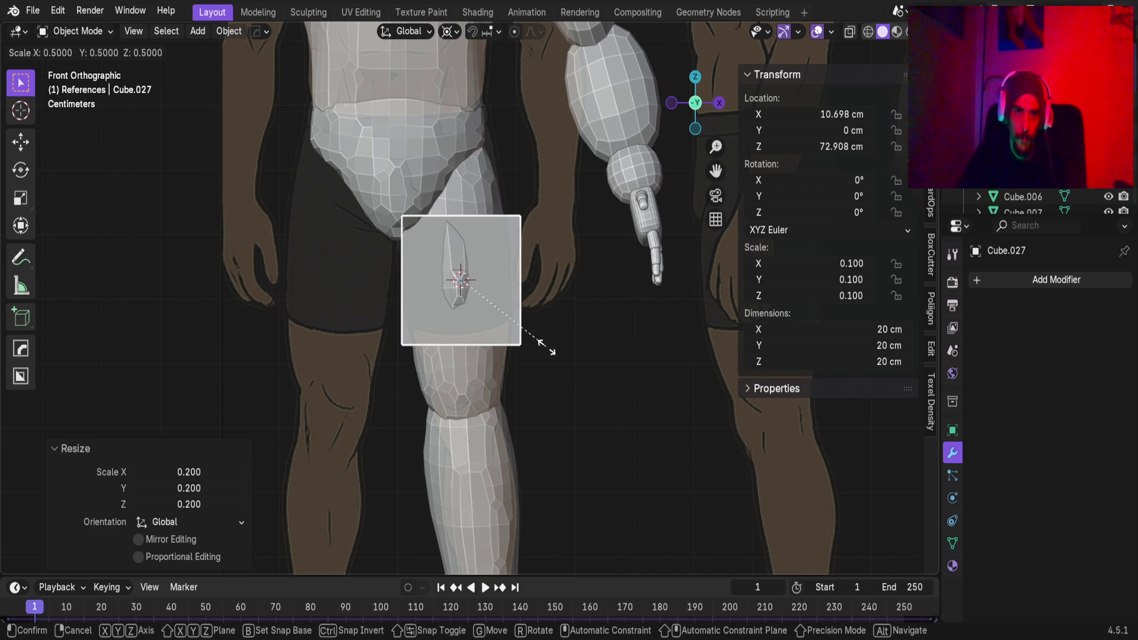
{"action": "left_click", "coordinate": [546, 347]}
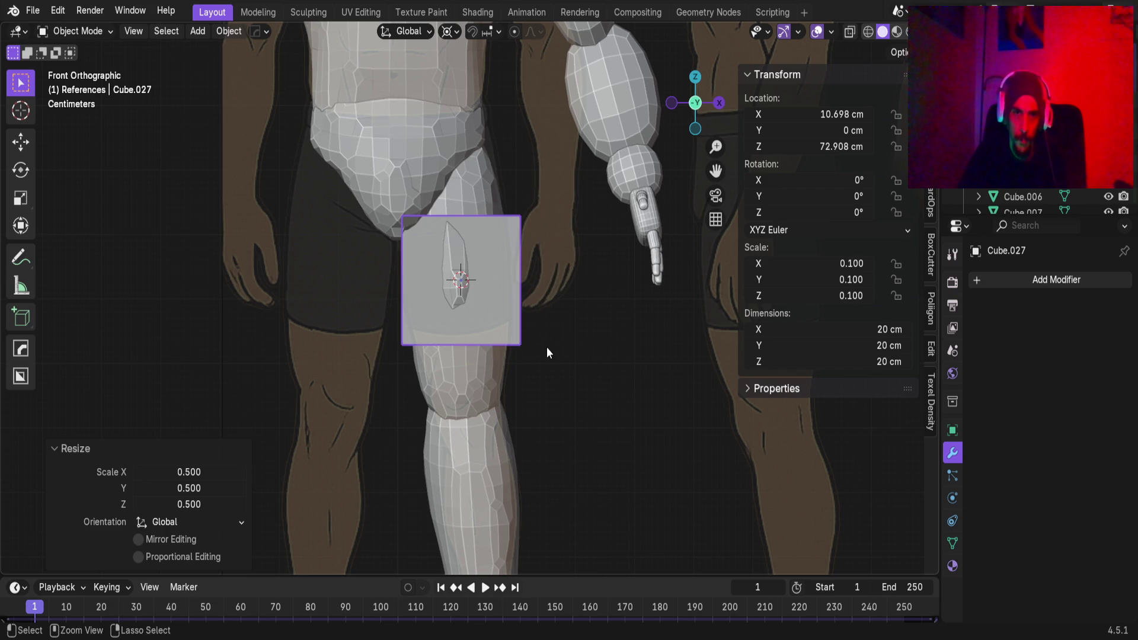
Apply the cube's scale and give it a level-2 Subdivision modifier to round it into a sphere
{"action": "key", "text": "ctrl+a"}
{"action": "left_click", "coordinate": [528, 323]}
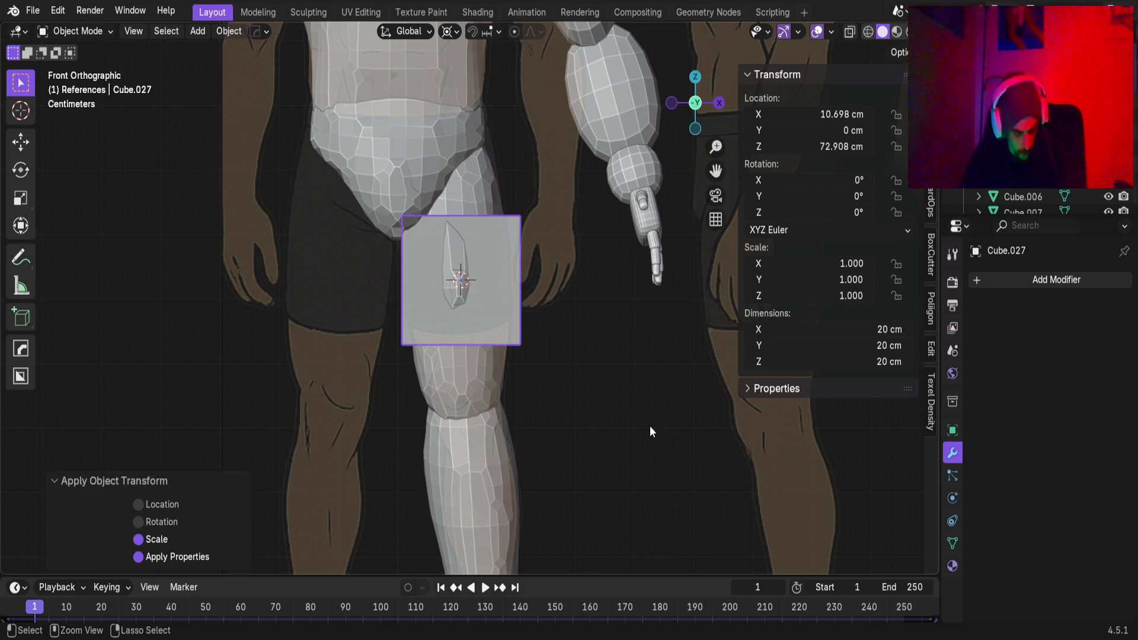
{"action": "key", "text": "ctrl+2"}
{"action": "mouse_move", "coordinate": [520, 320]}
{"action": "middle_mouse_down"}
{"action": "mouse_move", "coordinate": [471, 326]}
{"action": "mouse_move", "coordinate": [573, 350]}
{"action": "mouse_move", "coordinate": [549, 326]}
{"action": "middle_mouse_up"}
{"action": "key", "text": "g"}
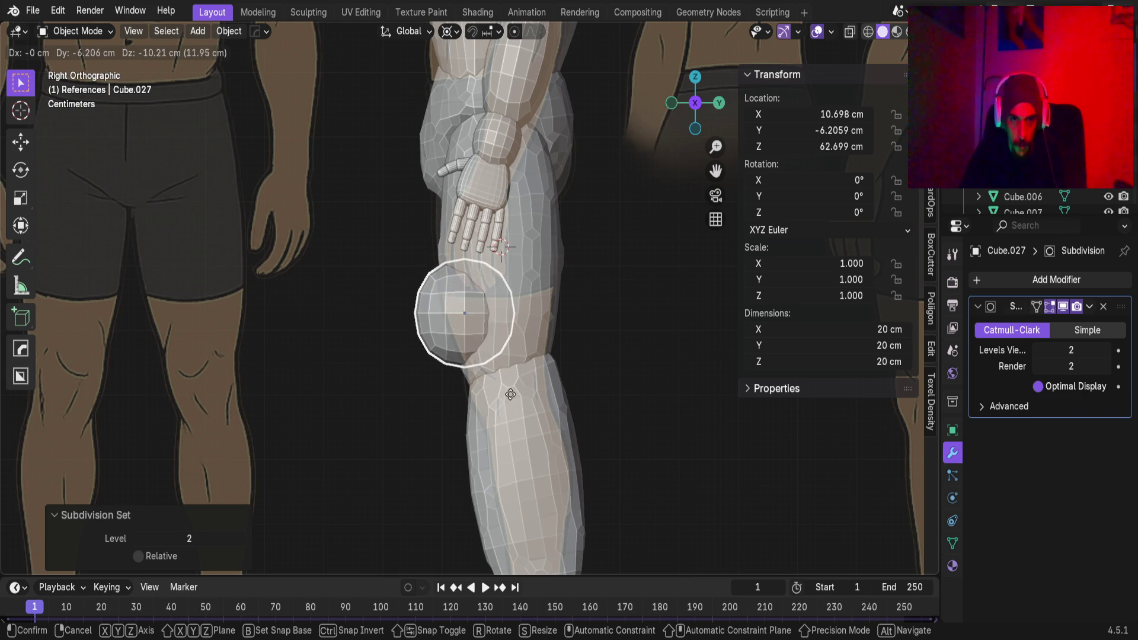
Lower the sphere 20 cm to knee height and scale it to 0.6 around Individual Origins
{"action": "key", "text": "Escape"}
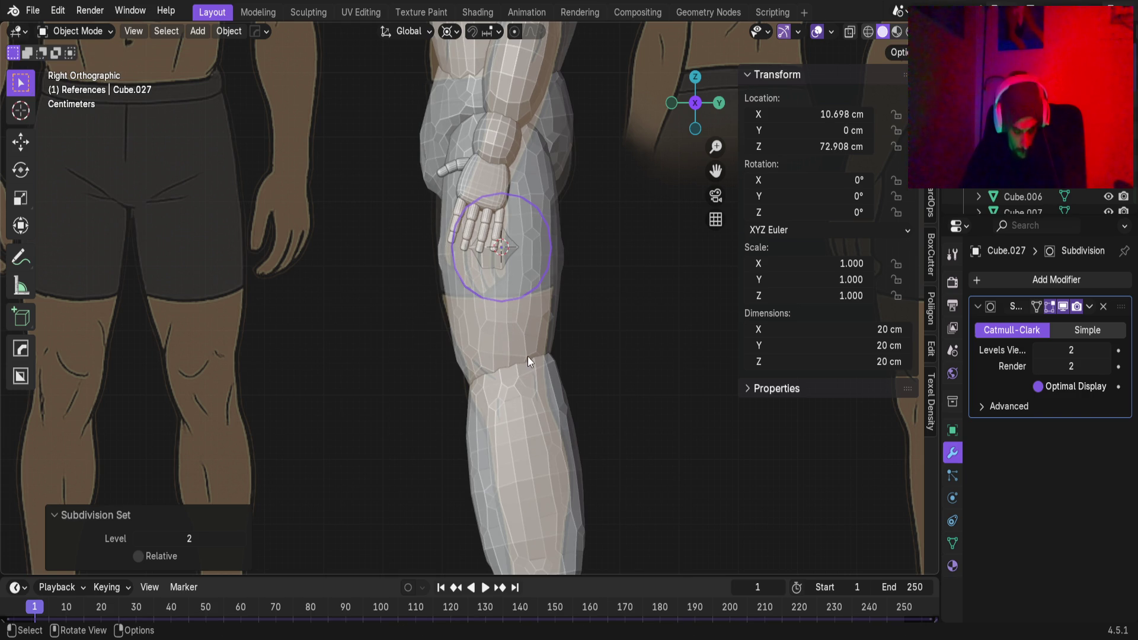
{"action": "key", "text": "g"}
{"action": "key", "text": "z"}
{"action": "left_click", "coordinate": [539, 443]}
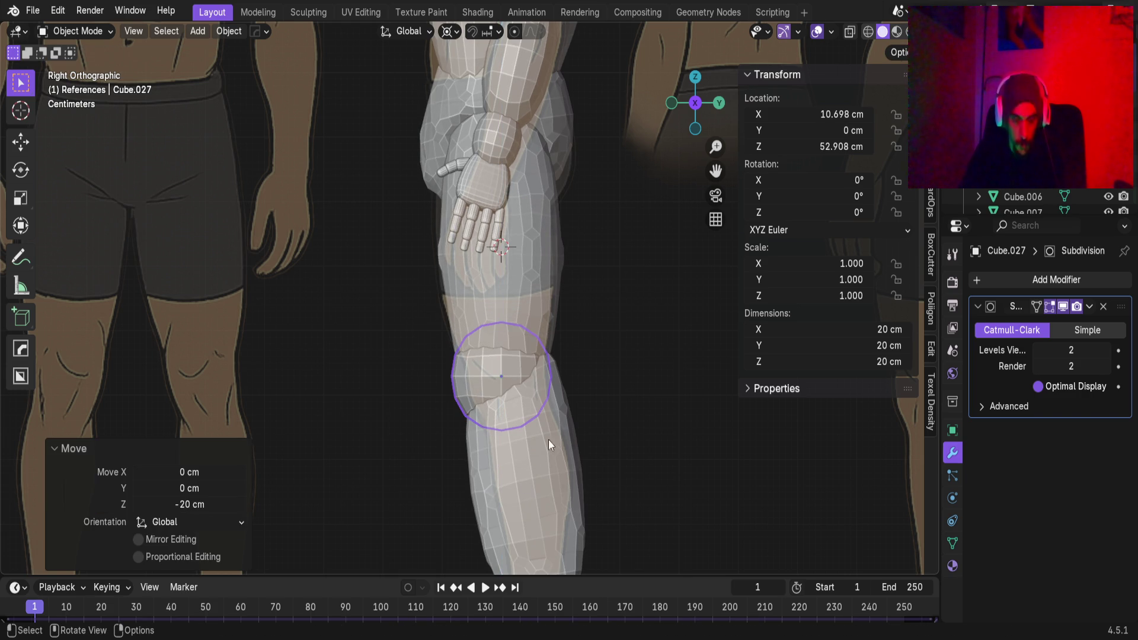
{"action": "key", "text": "s"}
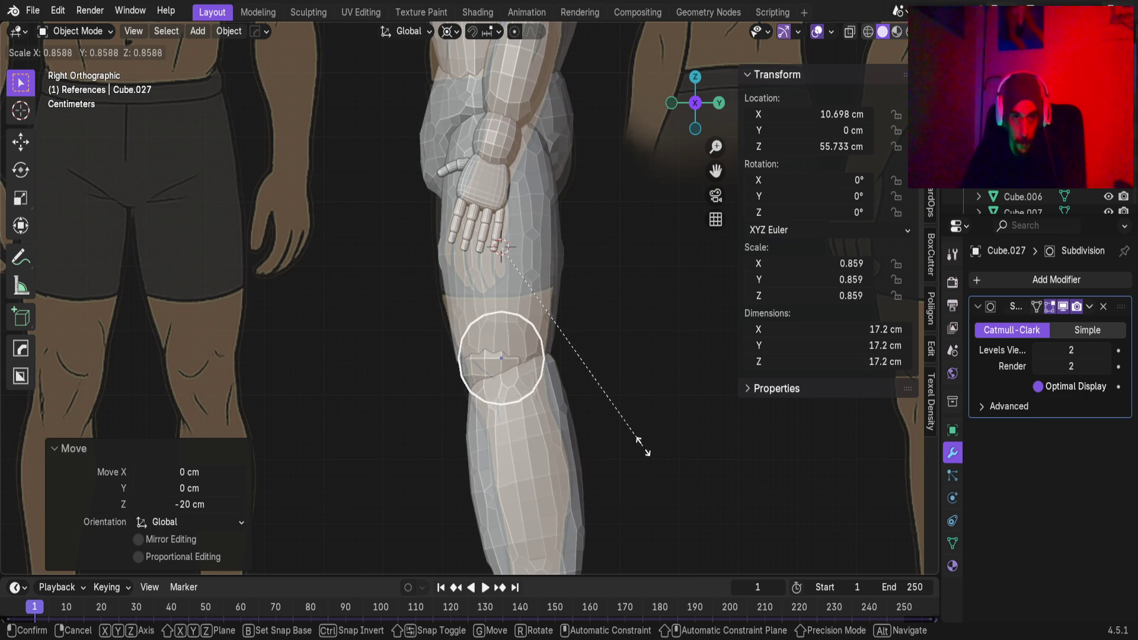
{"action": "key", "text": "Escape"}
{"action": "left_click", "coordinate": [453, 32]}
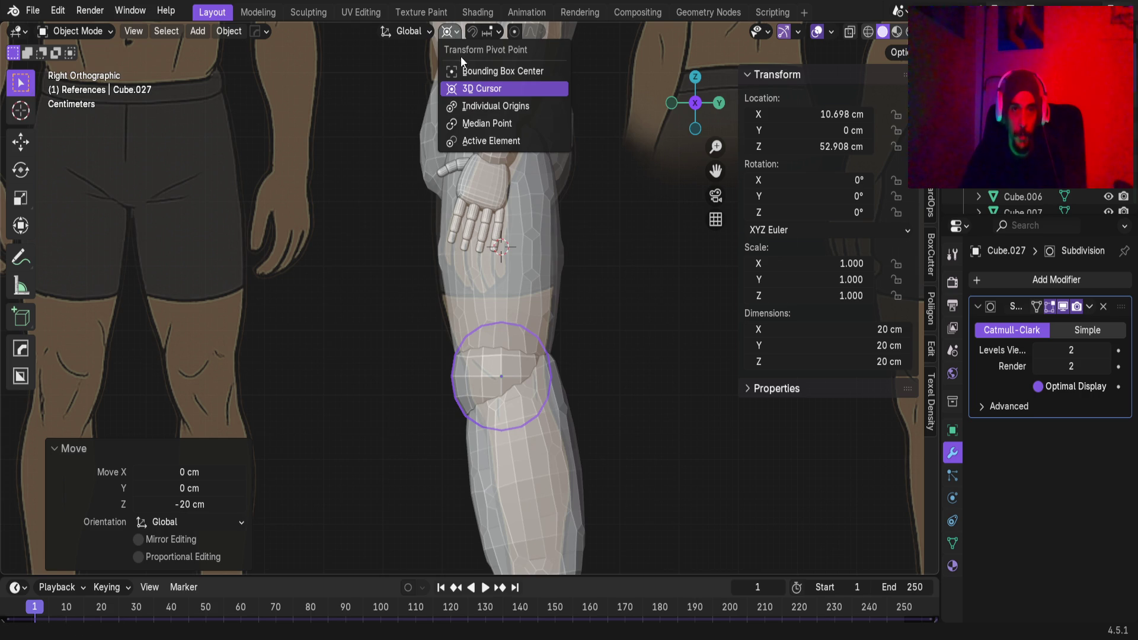
{"action": "left_click", "coordinate": [483, 107]}
{"action": "key", "text": "s"}
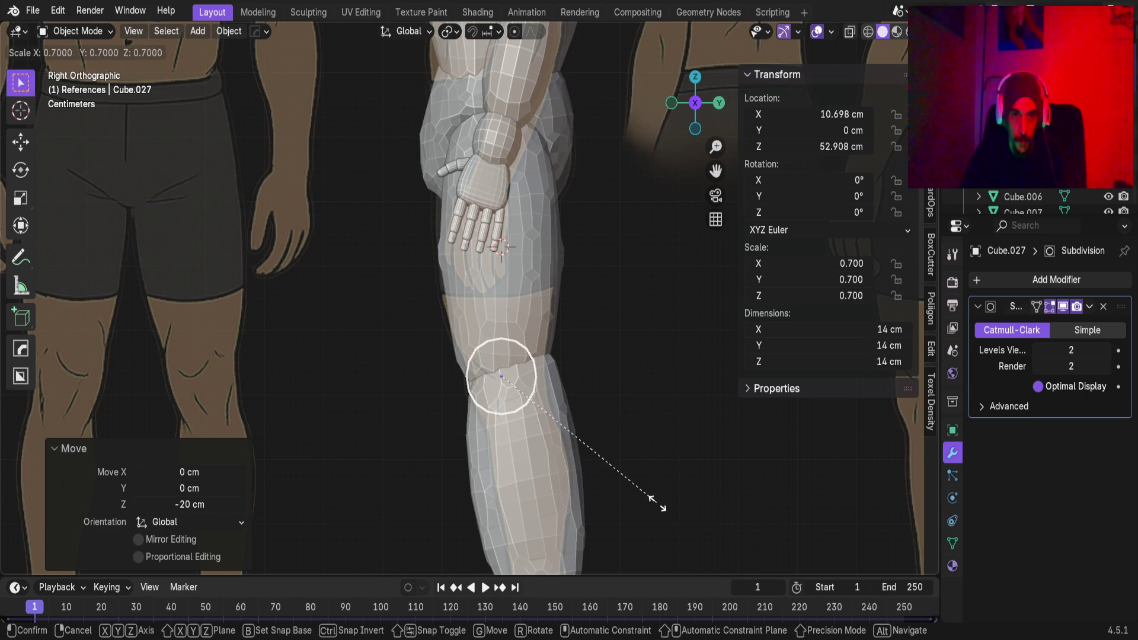
{"action": "left_click", "coordinate": [610, 482]}
Position the sphere on the front of the knee by moving it along Y and Z
{"action": "key", "text": "g"}
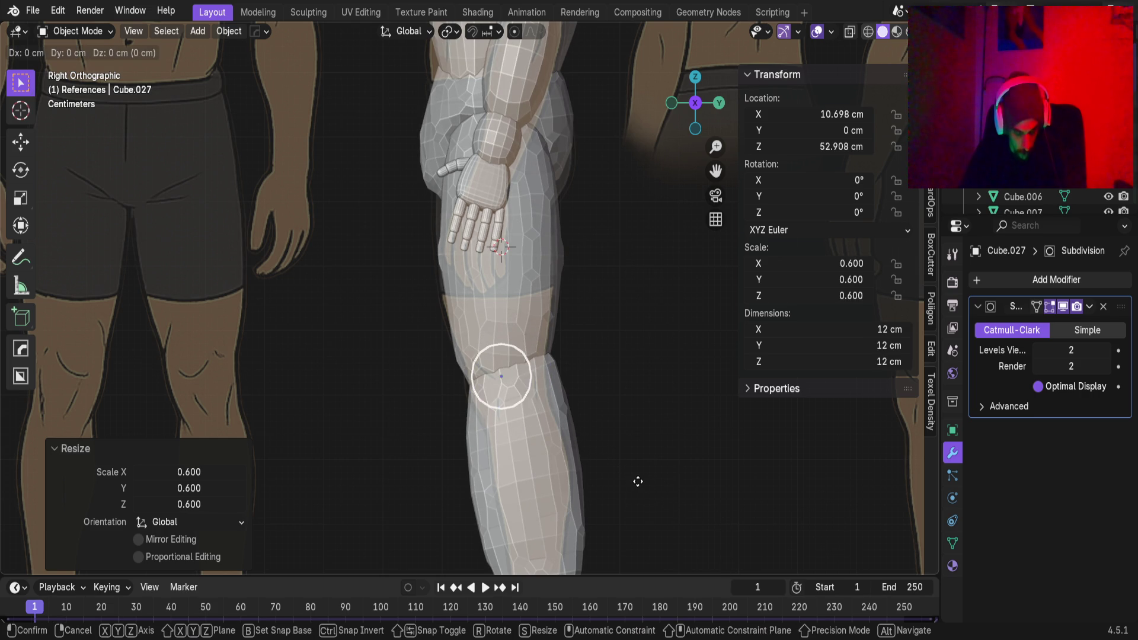
{"action": "key", "text": "y"}
{"action": "left_click", "coordinate": [605, 488]}
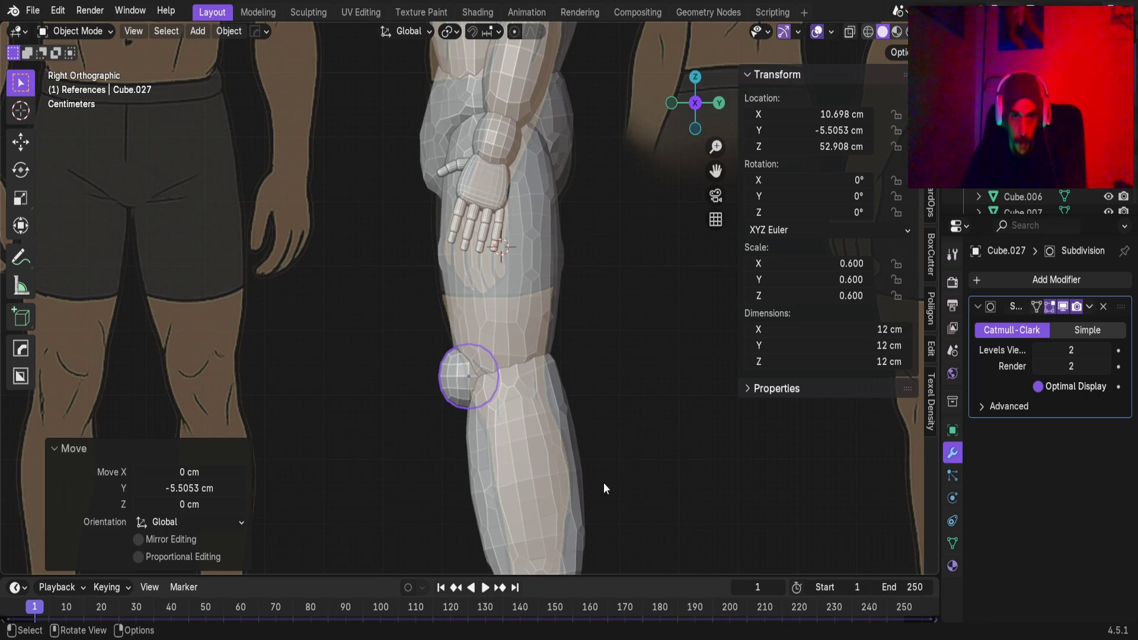
{"action": "mouse_move", "coordinate": [421, 369]}
{"action": "middle_mouse_down"}
{"action": "mouse_move", "coordinate": [681, 373]}
{"action": "mouse_move", "coordinate": [404, 340]}
{"action": "mouse_move", "coordinate": [426, 385]}
{"action": "mouse_move", "coordinate": [462, 371]}
{"action": "middle_mouse_up"}
{"action": "key", "text": "KP_1"}
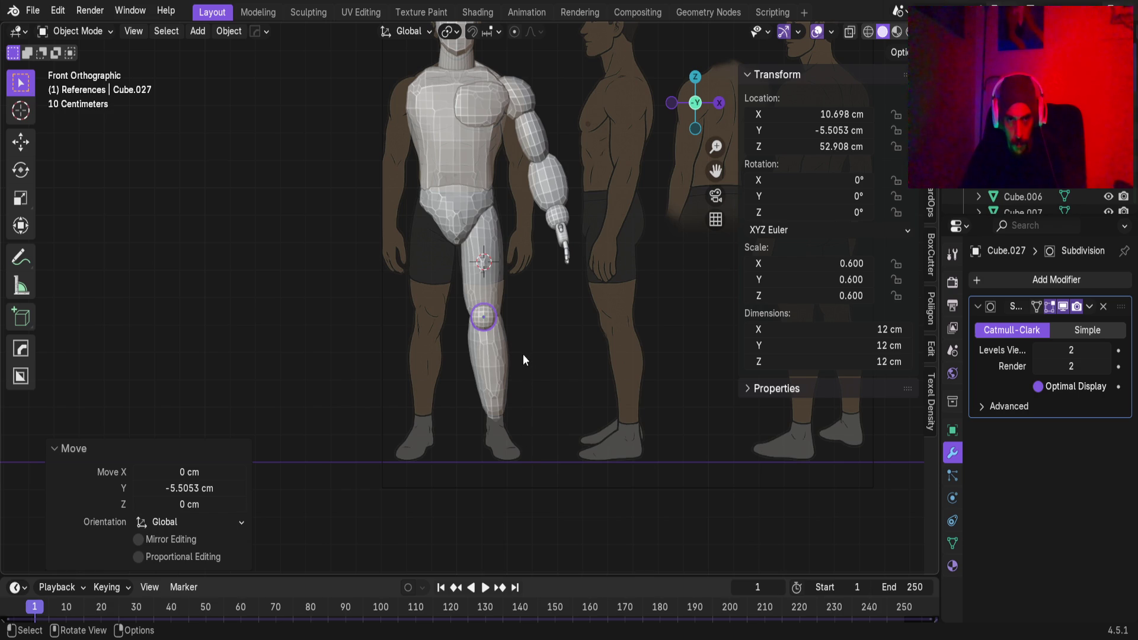
{"action": "scroll", "coordinate": [520, 370], "scroll_direction": "up", "scroll_amount": 2}
{"action": "scroll", "coordinate": [566, 385], "scroll_direction": "up", "scroll_amount": 2}
{"action": "key", "text": "g"}
{"action": "key", "text": "z"}
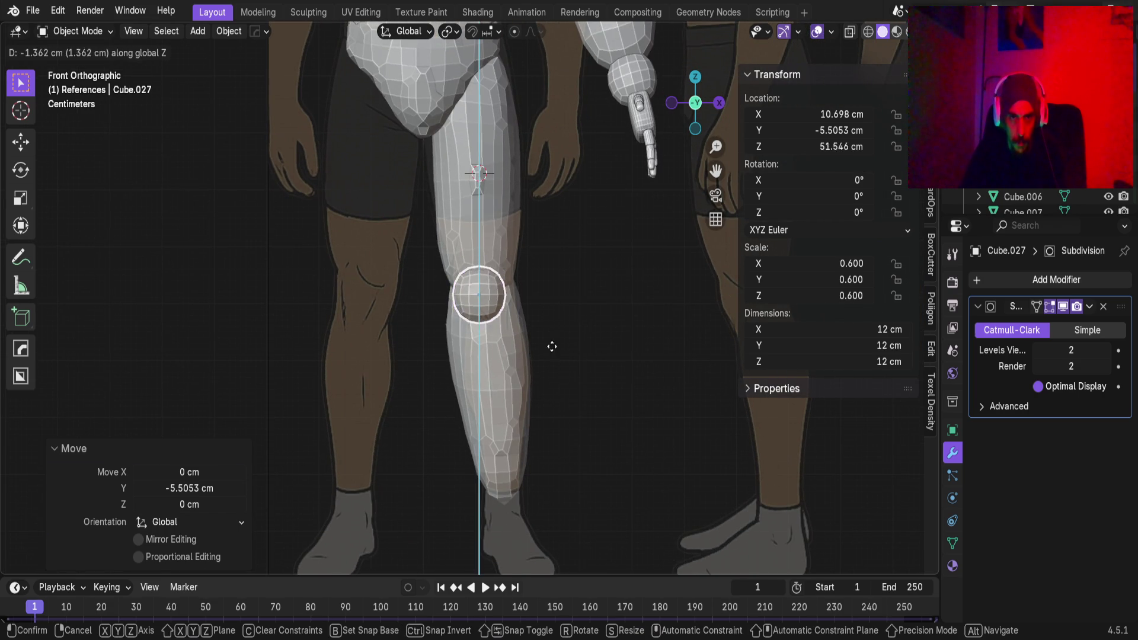
{"action": "left_click", "coordinate": [553, 353]}
{"action": "mouse_move", "coordinate": [554, 306]}
{"action": "middle_mouse_down"}
{"action": "mouse_move", "coordinate": [536, 356]}
{"action": "mouse_move", "coordinate": [326, 363]}
{"action": "mouse_move", "coordinate": [419, 394]}
{"action": "mouse_move", "coordinate": [489, 377]}
{"action": "middle_mouse_up"}
Apply the sphere's scale and its Subdivision modifier, baking the 10.1 cm kneecap mesh
{"action": "key", "text": "ctrl+a"}
{"action": "left_click", "coordinate": [480, 374]}
{"action": "left_click", "coordinate": [1088, 306]}
{"action": "left_click", "coordinate": [1069, 327]}
{"action": "scroll", "coordinate": [569, 273], "scroll_direction": "up", "scroll_amount": 1}
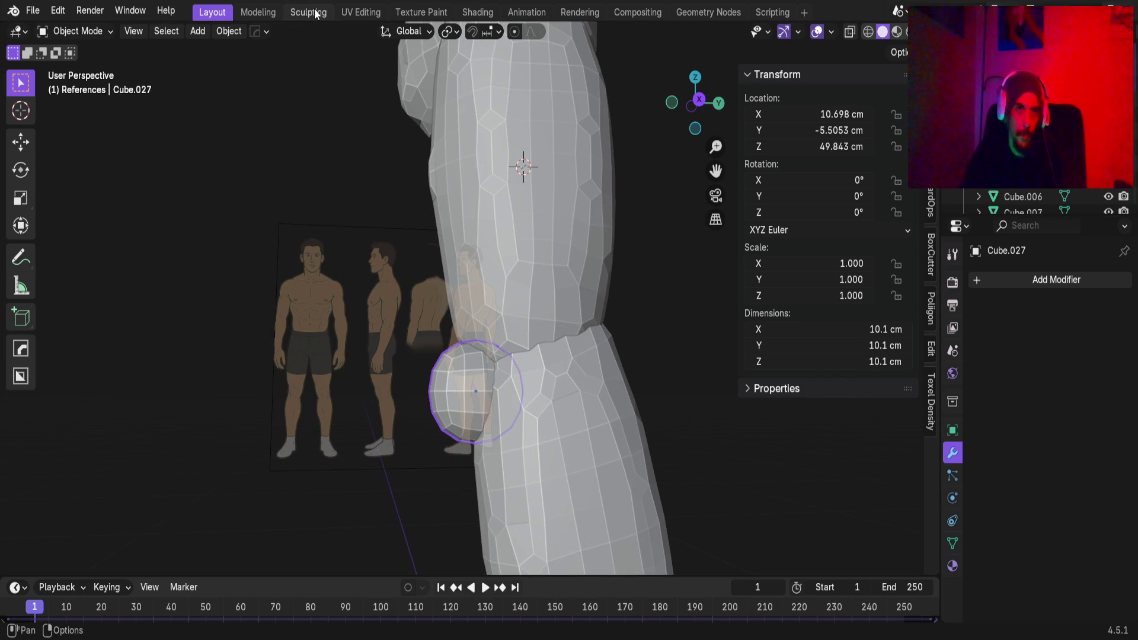
In the Sculpting workspace, push the knee bulge's right side and bottom inward
{"action": "left_click", "coordinate": [308, 12]}
{"action": "mouse_move", "coordinate": [406, 254]}
{"action": "middle_mouse_down"}
{"action": "mouse_move", "coordinate": [521, 363]}
{"action": "mouse_move", "coordinate": [456, 190]}
{"action": "mouse_move", "coordinate": [470, 171]}
{"action": "mouse_move", "coordinate": [510, 261]}
{"action": "middle_mouse_up"}
{"action": "scroll", "coordinate": [504, 263], "scroll_direction": "down", "scroll_amount": 3}
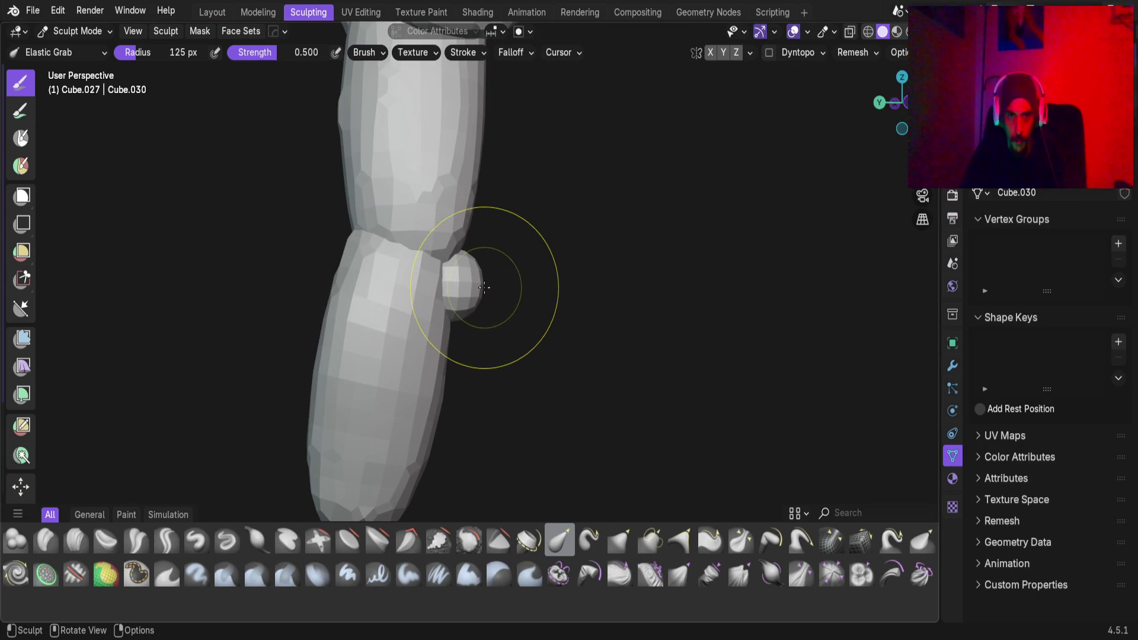
{"action": "left_click_drag", "start_coordinate": [478, 287], "coordinate": [480, 288]}
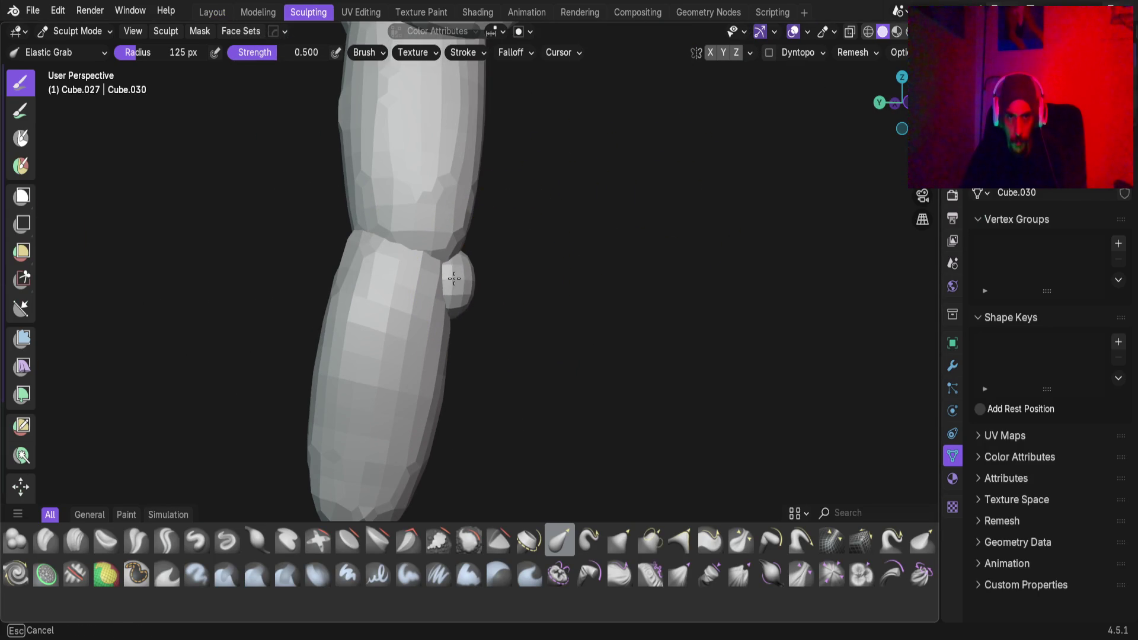
{"action": "mouse_move", "coordinate": [557, 297]}
{"action": "left_mouse_down"}
{"action": "mouse_move", "coordinate": [830, 330]}
{"action": "mouse_move", "coordinate": [699, 318]}
{"action": "mouse_move", "coordinate": [802, 314]}
{"action": "left_mouse_up"}
{"action": "key", "text": "Escape"}
{"action": "scroll", "coordinate": [541, 223], "scroll_direction": "up", "scroll_amount": 5}
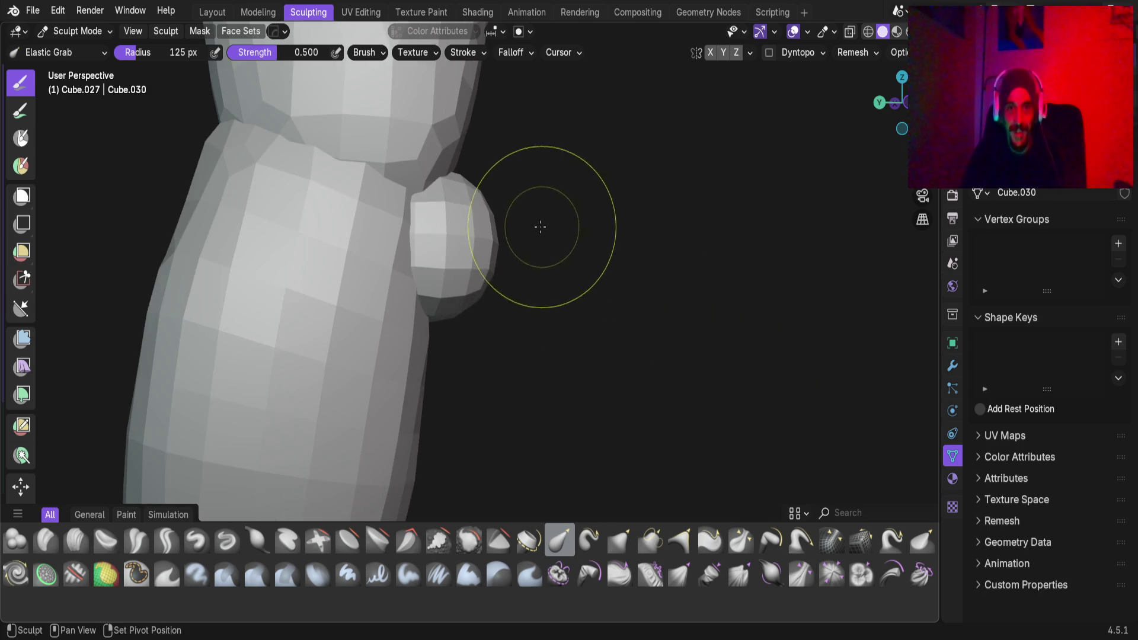
{"action": "mouse_move", "coordinate": [515, 323]}
{"action": "left_mouse_down"}
{"action": "mouse_move", "coordinate": [444, 317]}
{"action": "mouse_move", "coordinate": [450, 279]}
{"action": "mouse_move", "coordinate": [399, 258]}
{"action": "mouse_move", "coordinate": [414, 296]}
{"action": "left_mouse_up"}
{"action": "left_click_drag", "start_coordinate": [445, 364], "coordinate": [381, 419]}
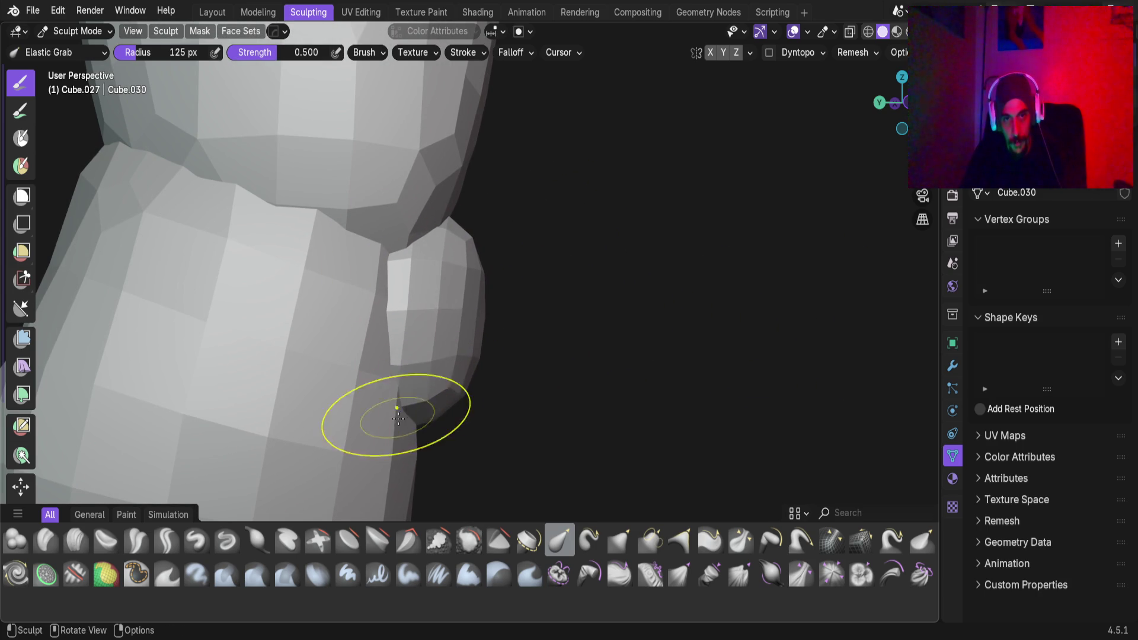
Reshape the bulge's top, upper-right, lower and left surfaces with Elastic Grab
{"action": "middle_click_drag", "start_coordinate": [430, 211], "coordinate": [381, 287]}
{"action": "mouse_move", "coordinate": [572, 254]}
{"action": "middle_mouse_down"}
{"action": "mouse_move", "coordinate": [478, 290]}
{"action": "mouse_move", "coordinate": [646, 254]}
{"action": "middle_mouse_up"}
{"action": "mouse_move", "coordinate": [645, 254]}
{"action": "left_mouse_down"}
{"action": "mouse_move", "coordinate": [752, 226]}
{"action": "mouse_move", "coordinate": [712, 228]}
{"action": "mouse_move", "coordinate": [682, 278]}
{"action": "left_mouse_up"}
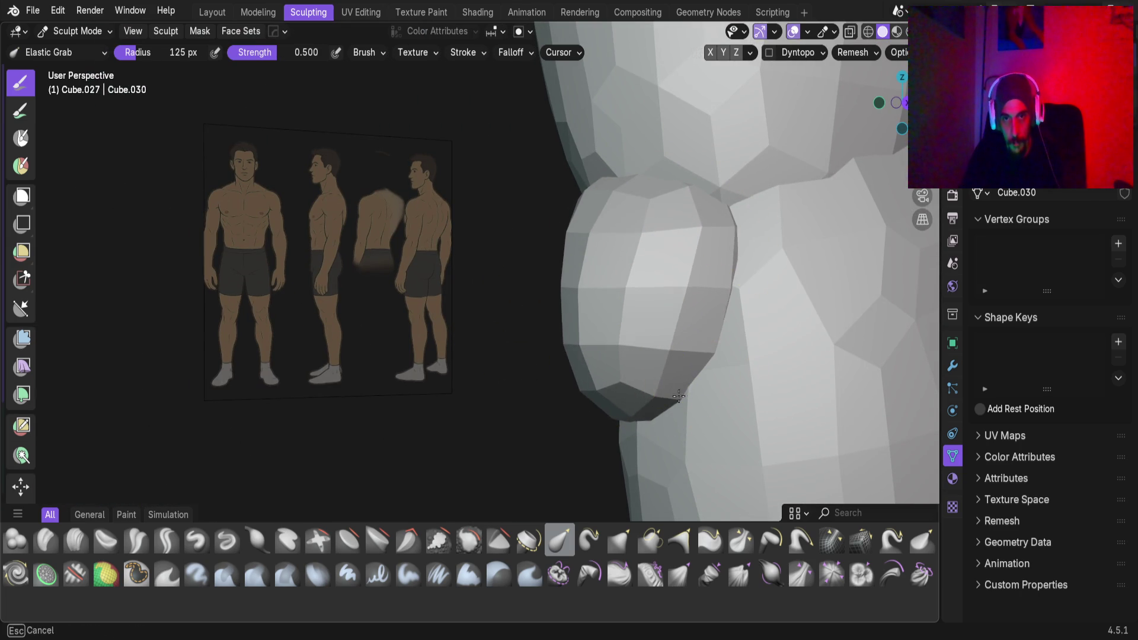
{"action": "mouse_move", "coordinate": [647, 457]}
{"action": "left_mouse_down"}
{"action": "mouse_move", "coordinate": [662, 422]}
{"action": "mouse_move", "coordinate": [700, 440]}
{"action": "left_mouse_up"}
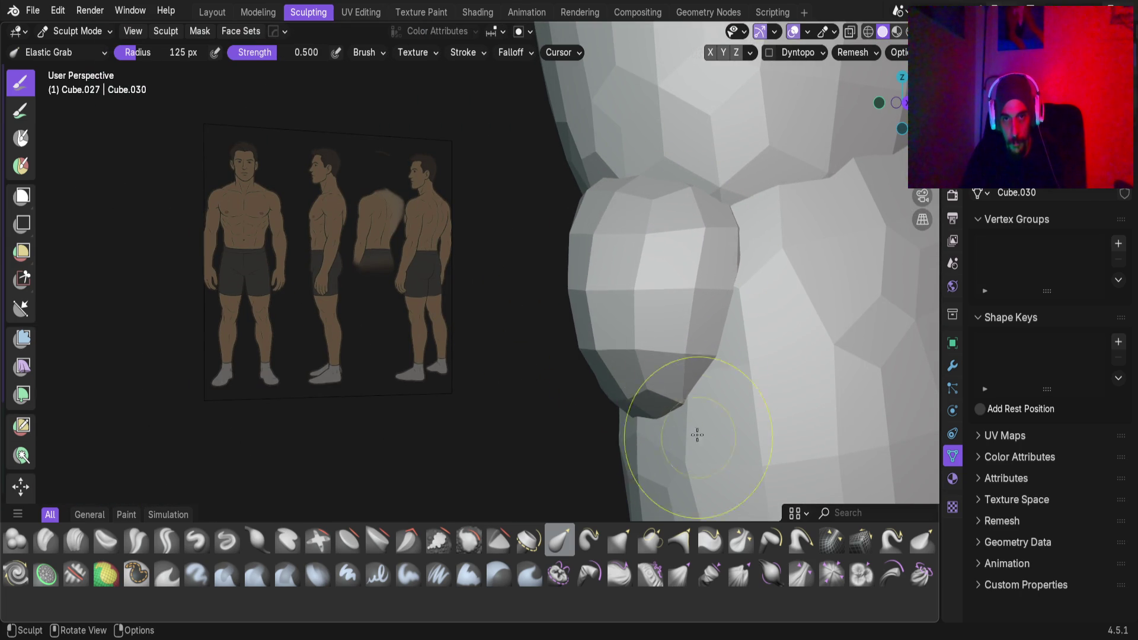
{"action": "mouse_move", "coordinate": [669, 203]}
{"action": "left_mouse_down"}
{"action": "mouse_move", "coordinate": [643, 154]}
{"action": "mouse_move", "coordinate": [703, 203]}
{"action": "left_mouse_up"}
{"action": "middle_click_drag", "start_coordinate": [704, 203], "coordinate": [554, 198]}
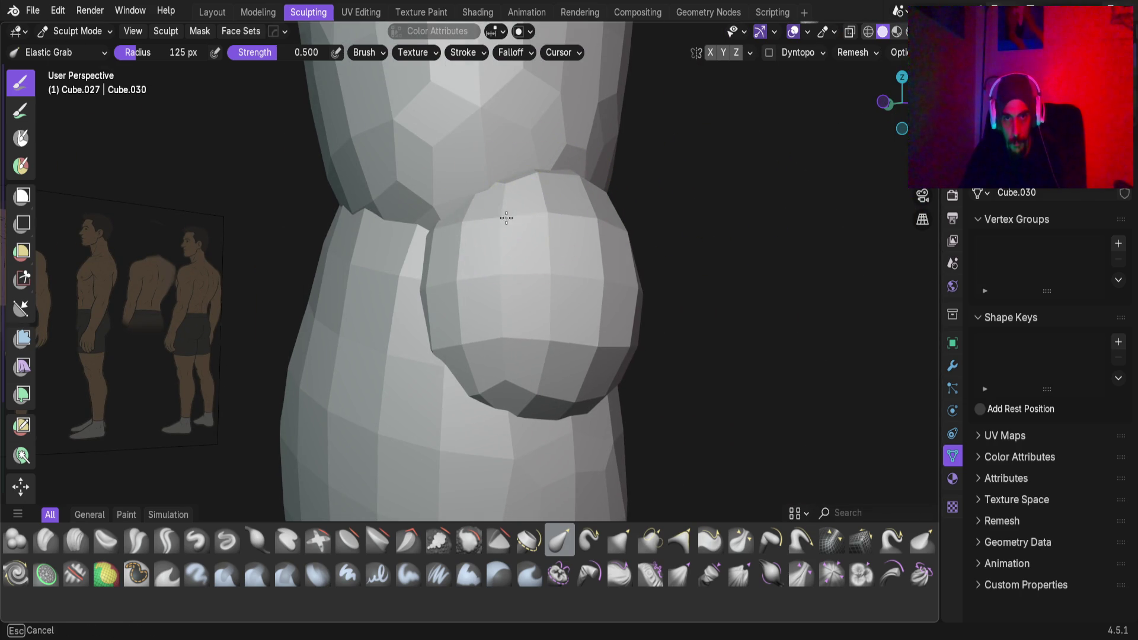
{"action": "left_click_drag", "start_coordinate": [510, 218], "coordinate": [566, 269]}
{"action": "middle_click_drag", "start_coordinate": [568, 311], "coordinate": [657, 312]}
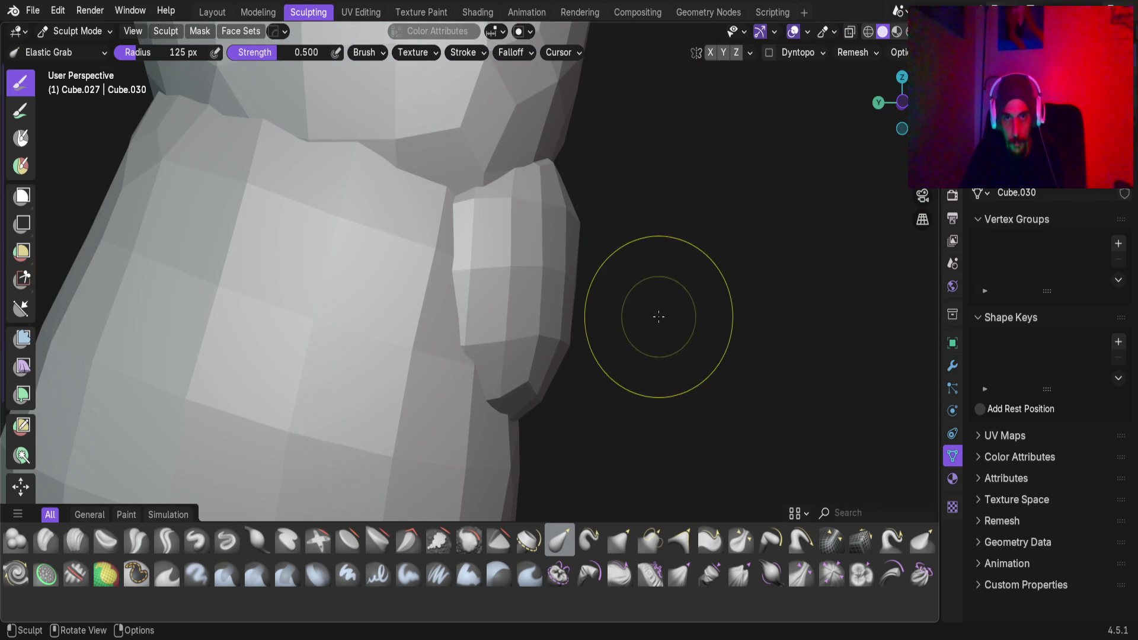
{"action": "left_click_drag", "start_coordinate": [527, 288], "coordinate": [583, 269]}
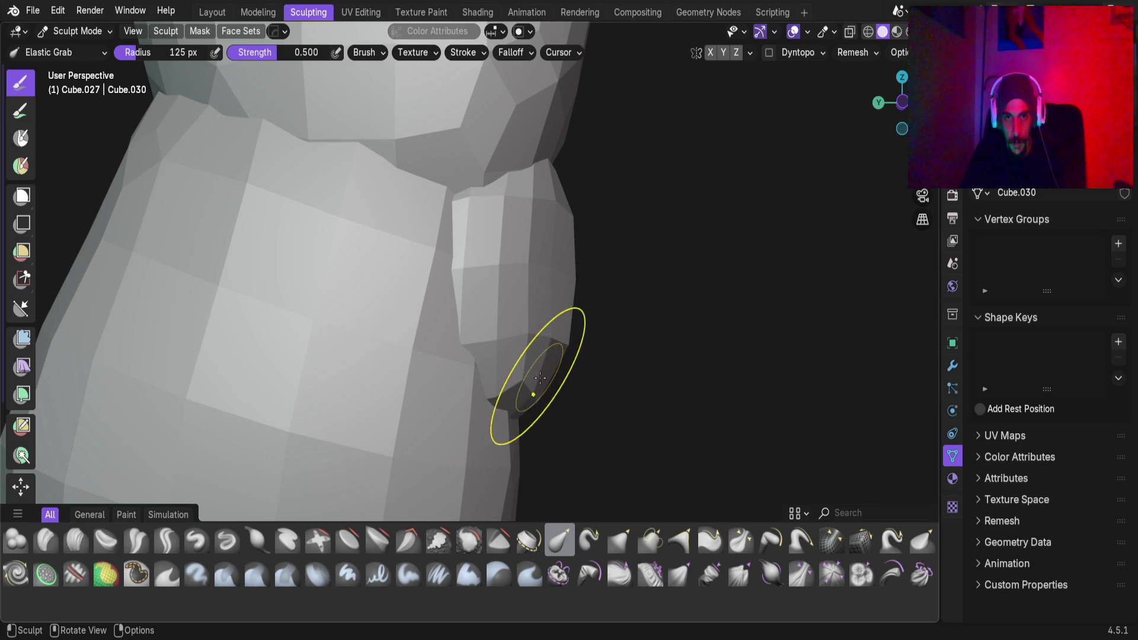
Refine the bulge's left edge into a 9.12 × 8.54 × 10.8 cm pad and return to Layout Object Mode
{"action": "middle_click_drag", "start_coordinate": [536, 420], "coordinate": [406, 355]}
{"action": "middle_click_drag", "start_coordinate": [559, 330], "coordinate": [556, 314]}
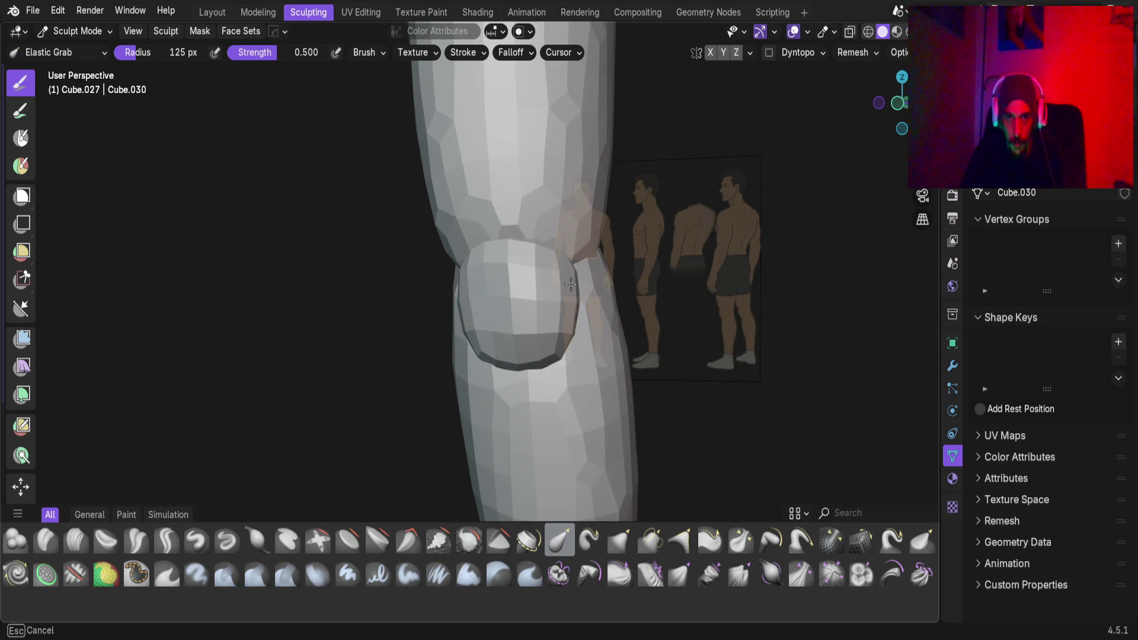
{"action": "mouse_move", "coordinate": [450, 304]}
{"action": "left_mouse_down"}
{"action": "mouse_move", "coordinate": [468, 304]}
{"action": "mouse_move", "coordinate": [471, 332]}
{"action": "left_mouse_up"}
{"action": "mouse_move", "coordinate": [484, 351]}
{"action": "middle_mouse_down"}
{"action": "mouse_move", "coordinate": [617, 350]}
{"action": "mouse_move", "coordinate": [498, 376]}
{"action": "mouse_move", "coordinate": [537, 318]}
{"action": "mouse_move", "coordinate": [447, 332]}
{"action": "mouse_move", "coordinate": [416, 386]}
{"action": "mouse_move", "coordinate": [406, 355]}
{"action": "middle_mouse_up"}
{"action": "mouse_move", "coordinate": [376, 223]}
{"action": "middle_mouse_down"}
{"action": "mouse_move", "coordinate": [482, 273]}
{"action": "mouse_move", "coordinate": [450, 237]}
{"action": "middle_mouse_up"}
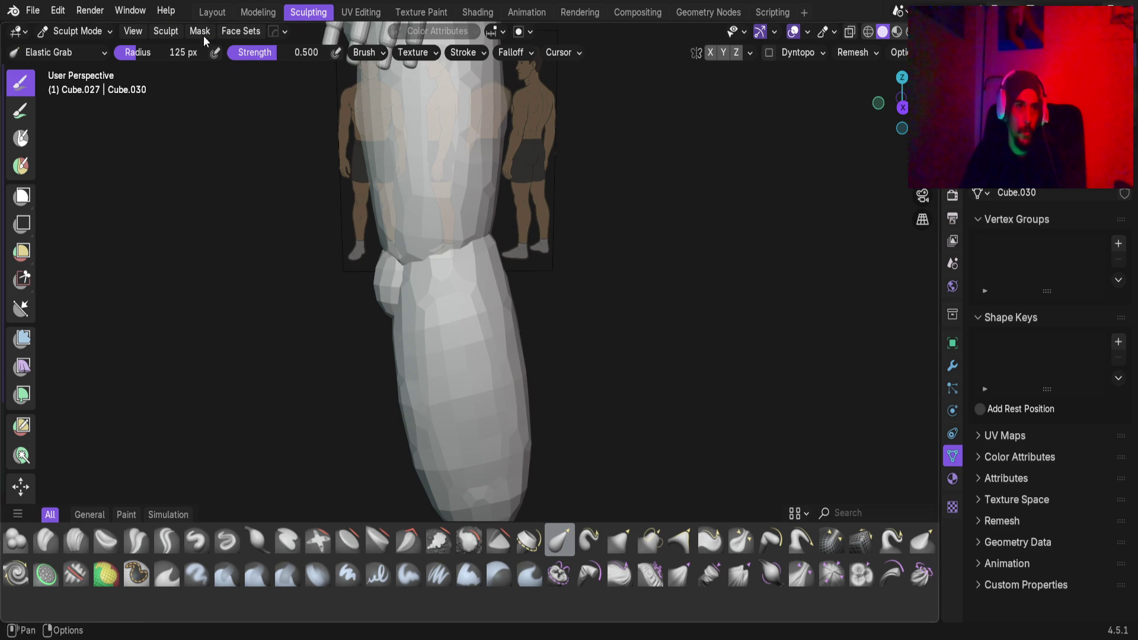
{"action": "left_click", "coordinate": [202, 12]}
{"action": "mouse_move", "coordinate": [344, 285]}
{"action": "middle_mouse_down"}
{"action": "mouse_move", "coordinate": [499, 262]}
{"action": "mouse_move", "coordinate": [496, 348]}
{"action": "middle_mouse_up"}
Add a cube, scale it to 0.1 and round it with level-2 subdivision
{"action": "key", "text": "shift+a"}
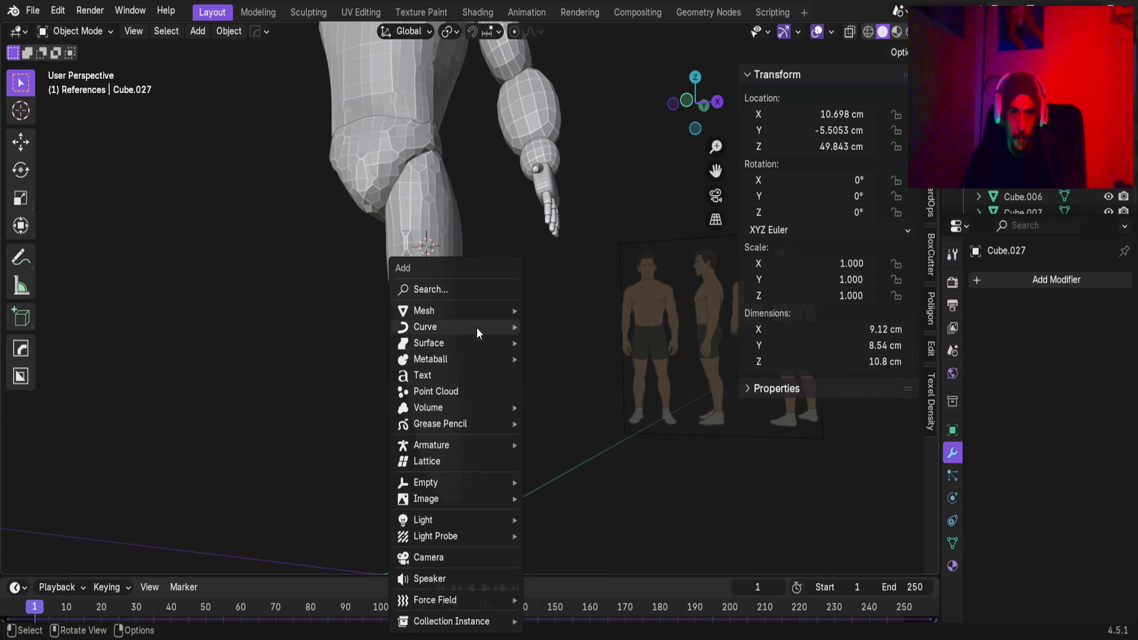
{"action": "mouse_move", "coordinate": [482, 312]}
{"action": "left_click", "coordinate": [564, 325]}
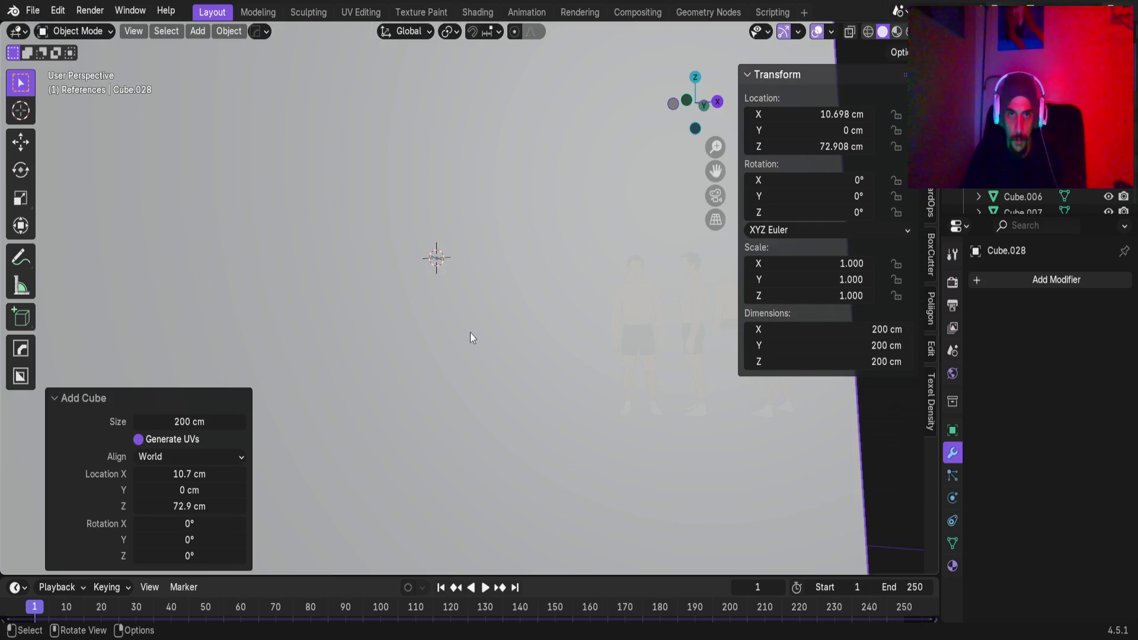
{"action": "scroll", "coordinate": [468, 333], "scroll_direction": "down", "scroll_amount": 5}
{"action": "key", "text": "s"}
{"action": "left_click", "coordinate": [461, 294]}
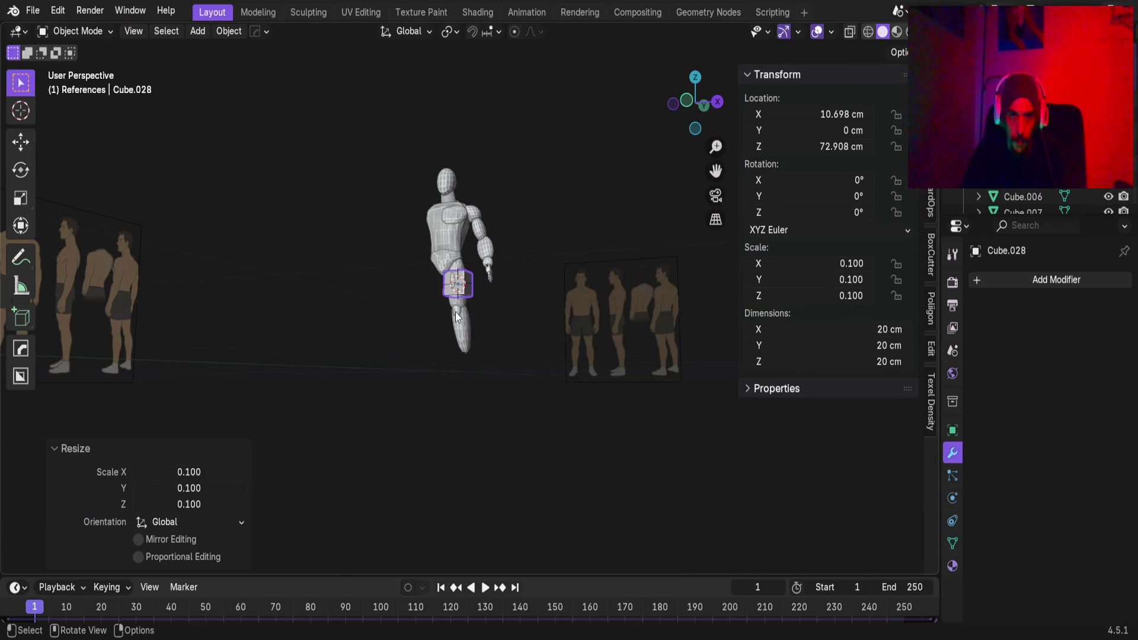
{"action": "scroll", "coordinate": [461, 294], "scroll_direction": "up", "scroll_amount": 6}
{"action": "key", "text": "ctrl+2"}
Move the sphere down to the front of the knee, checking side and front views
{"action": "mouse_move", "coordinate": [475, 301]}
{"action": "middle_mouse_down"}
{"action": "mouse_move", "coordinate": [442, 256]}
{"action": "mouse_move", "coordinate": [416, 268]}
{"action": "middle_mouse_up"}
{"action": "key", "text": "KP_3"}
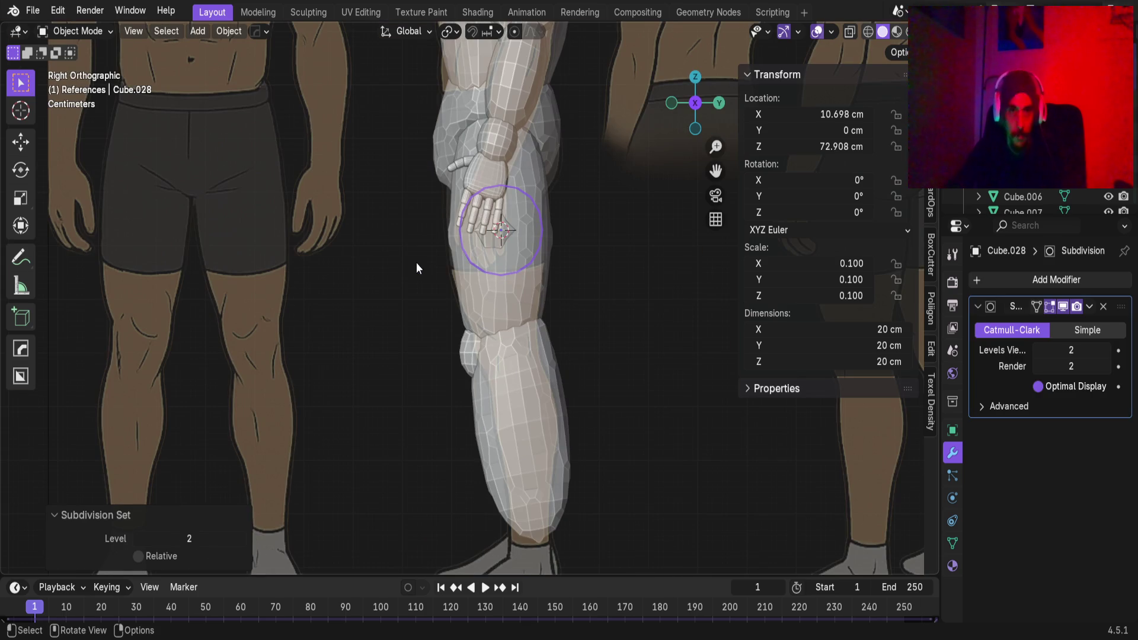
{"action": "key", "text": "g"}
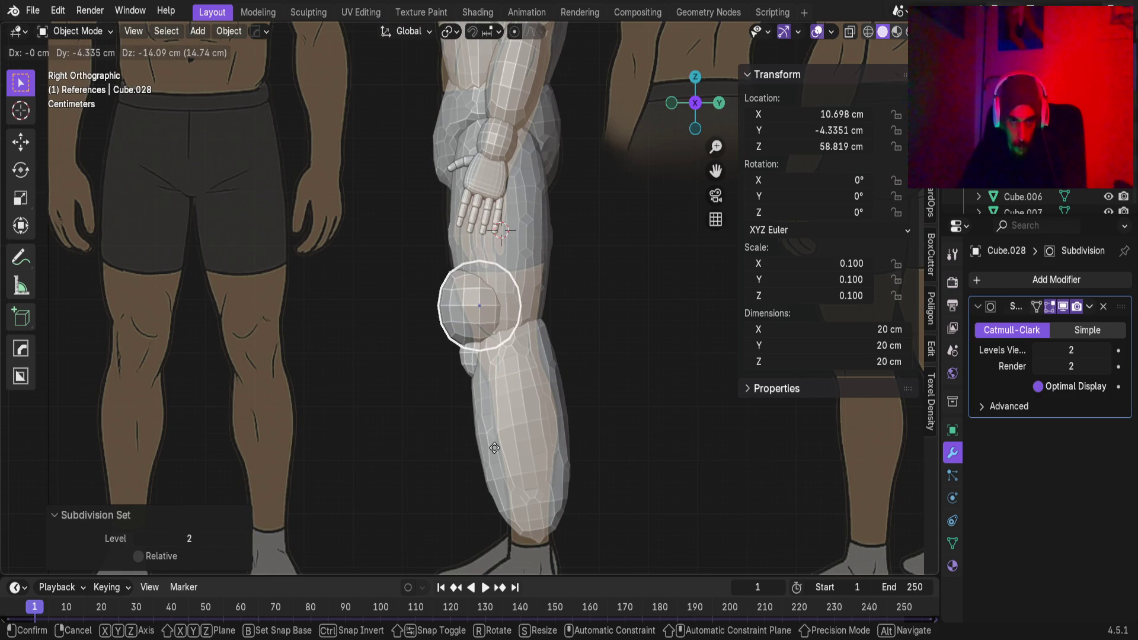
{"action": "left_click", "coordinate": [493, 448]}
{"action": "middle_click_drag", "start_coordinate": [385, 315], "coordinate": [531, 338]}
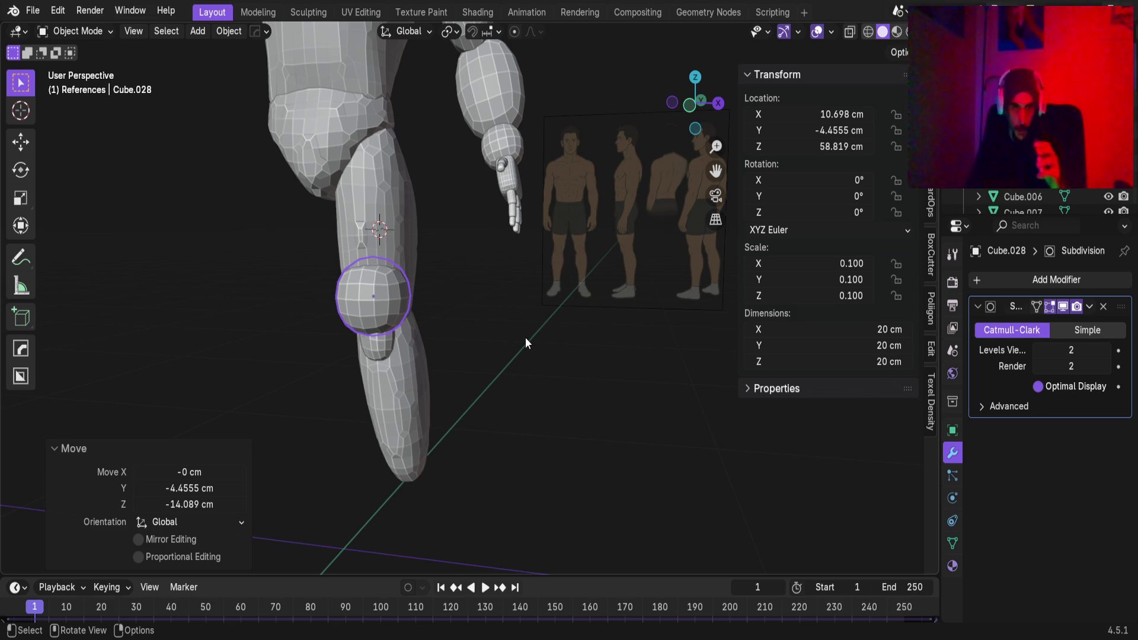
{"action": "key", "text": "KP_1"}
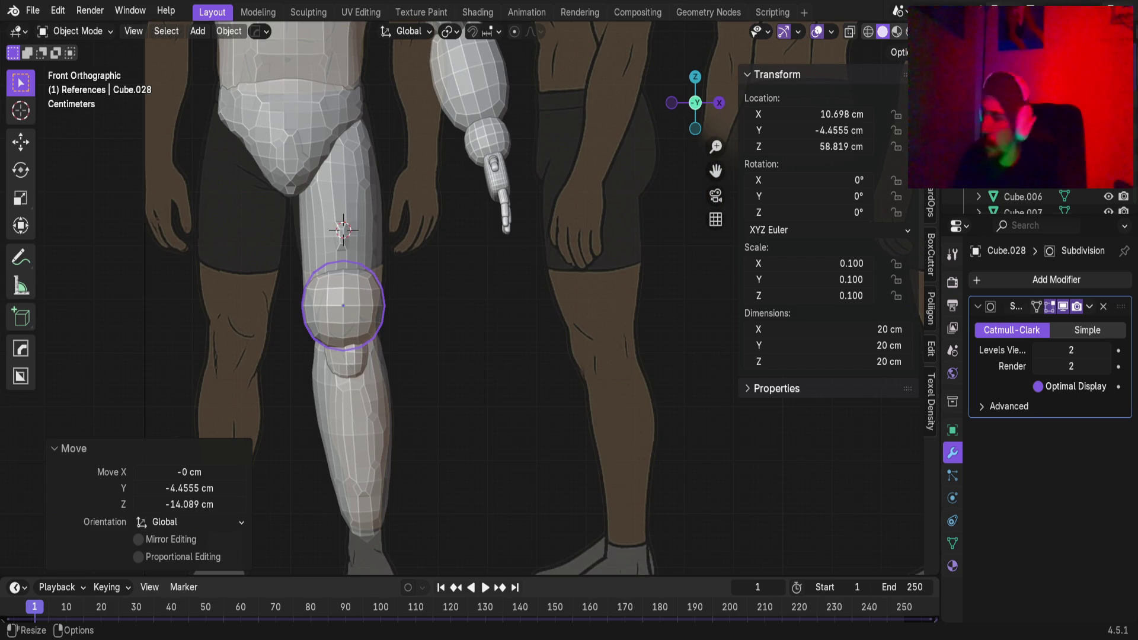
{"action": "scroll", "coordinate": [301, 333], "scroll_direction": "up", "scroll_amount": 3}
{"action": "middle_click_drag", "start_coordinate": [300, 333], "coordinate": [508, 307], "text": "shift"}
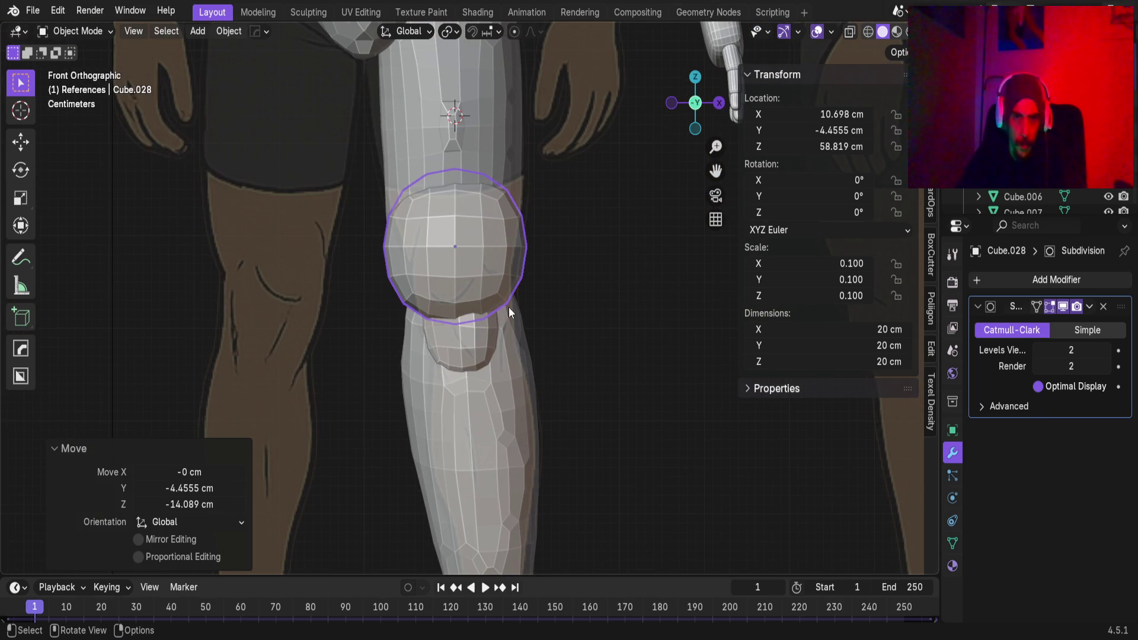
{"action": "key", "text": "g"}
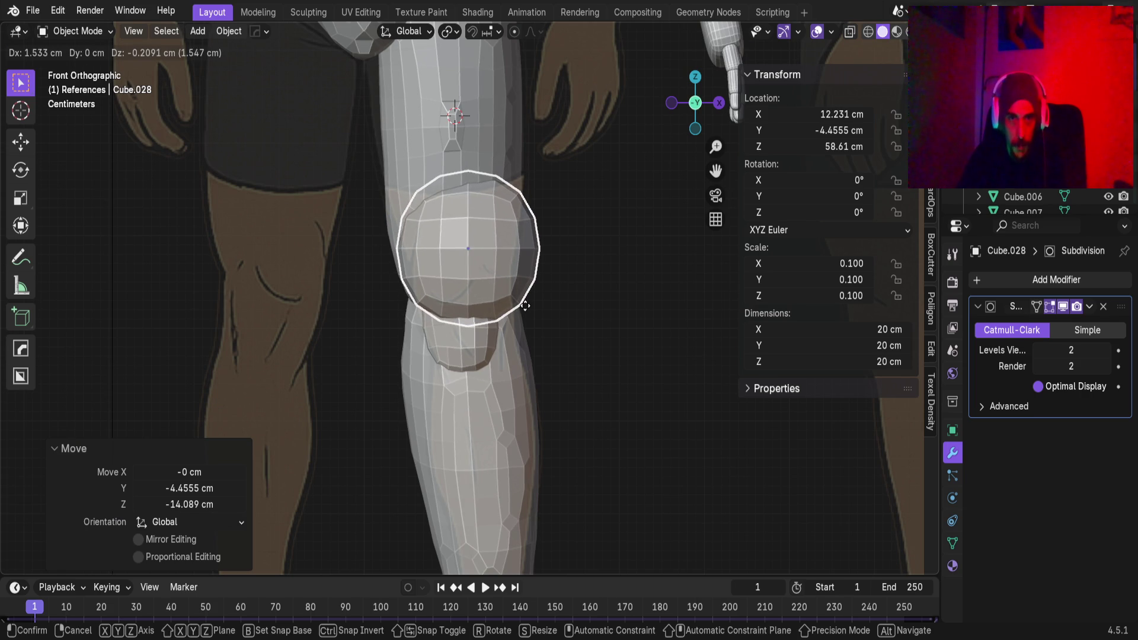
{"action": "key", "text": "x"}
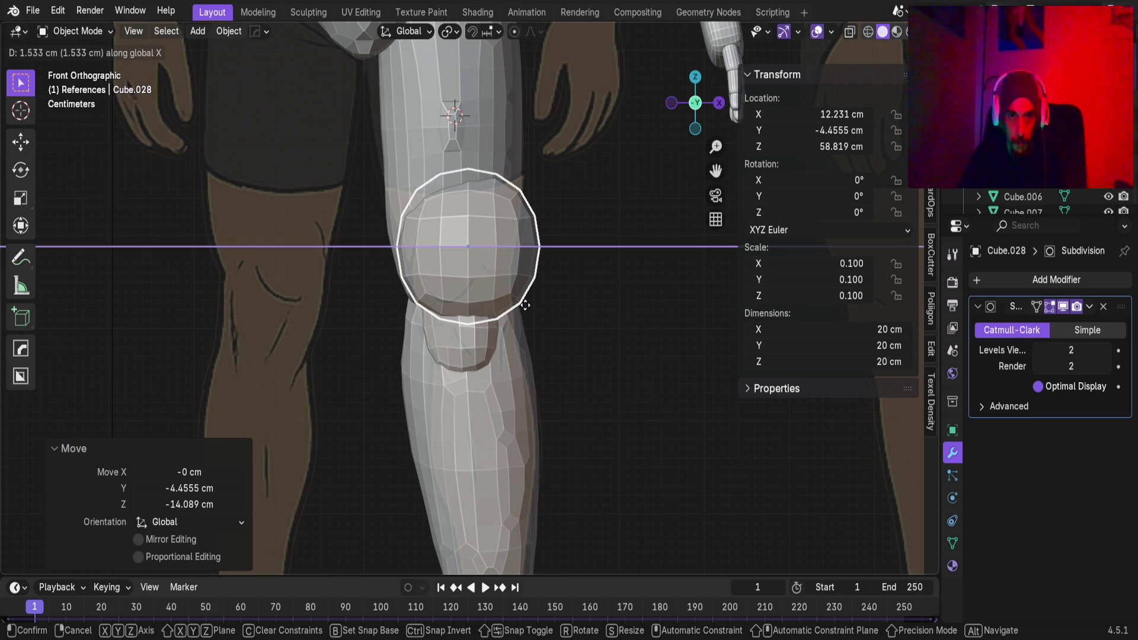
{"action": "left_click", "coordinate": [686, 368]}
Shrink the knee sphere to 0.7 and shift it along X over the knee
{"action": "key", "text": "s"}
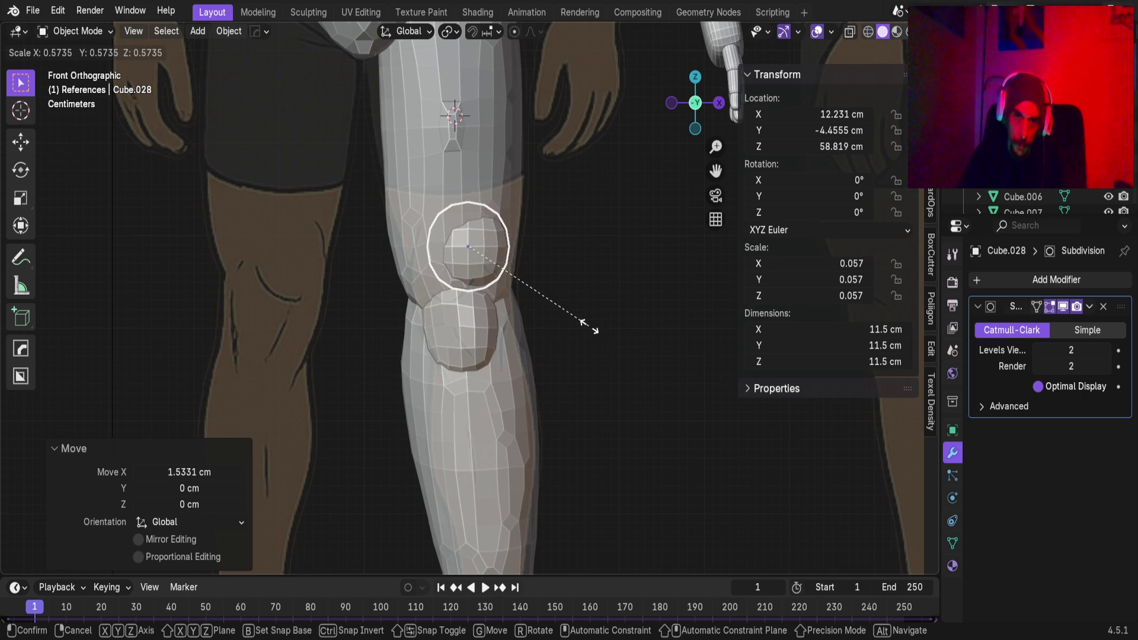
{"action": "left_click", "coordinate": [618, 338]}
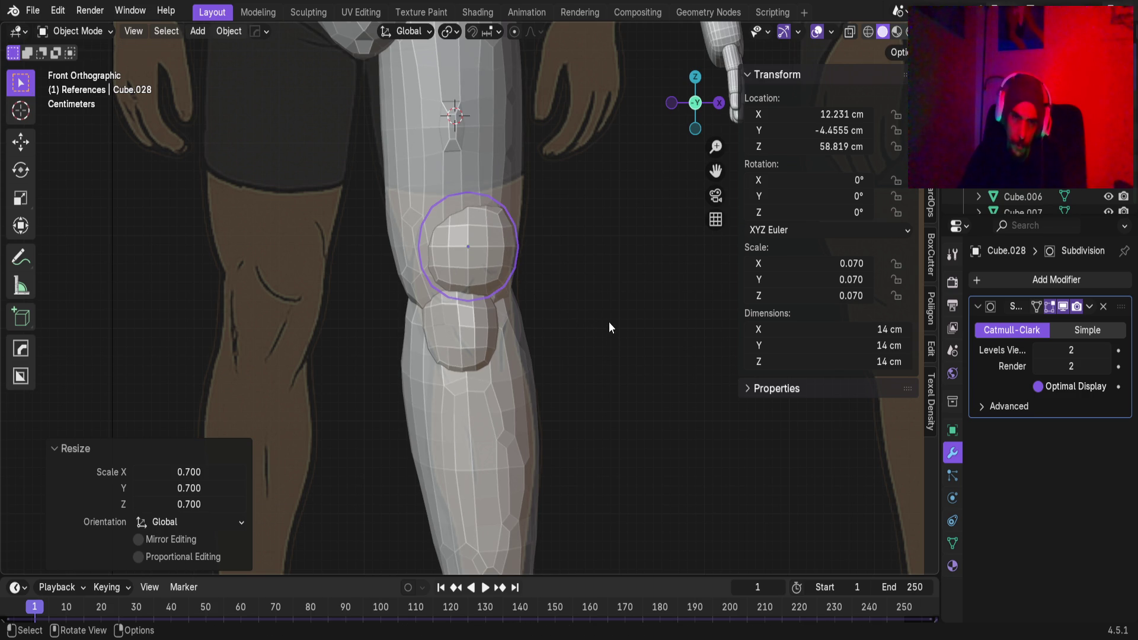
{"action": "key", "text": "g"}
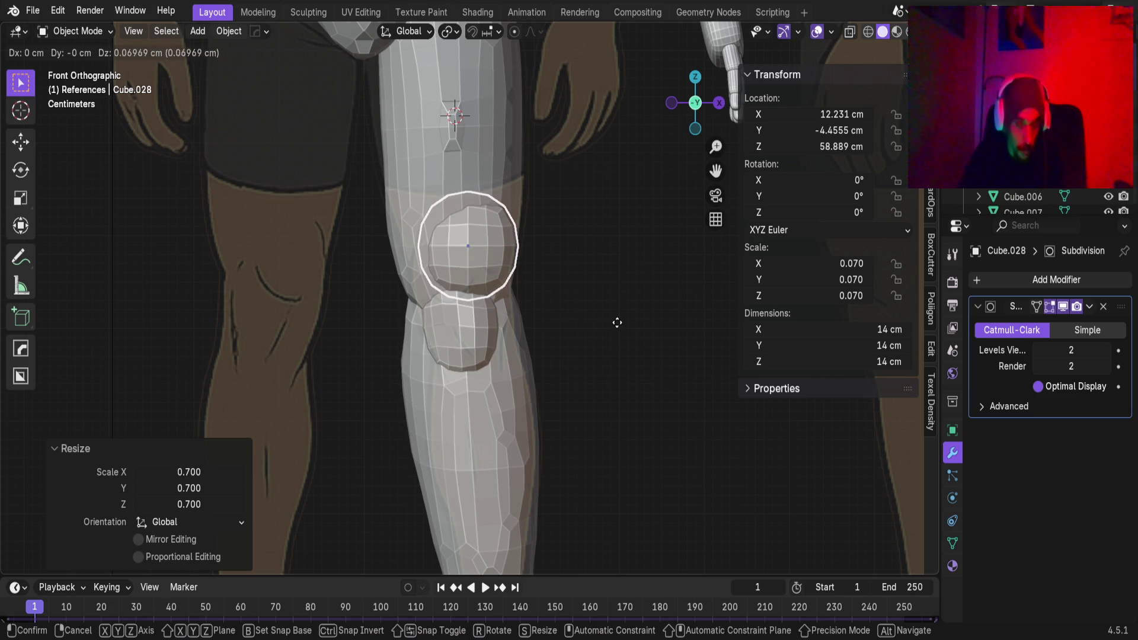
{"action": "key", "text": "x"}
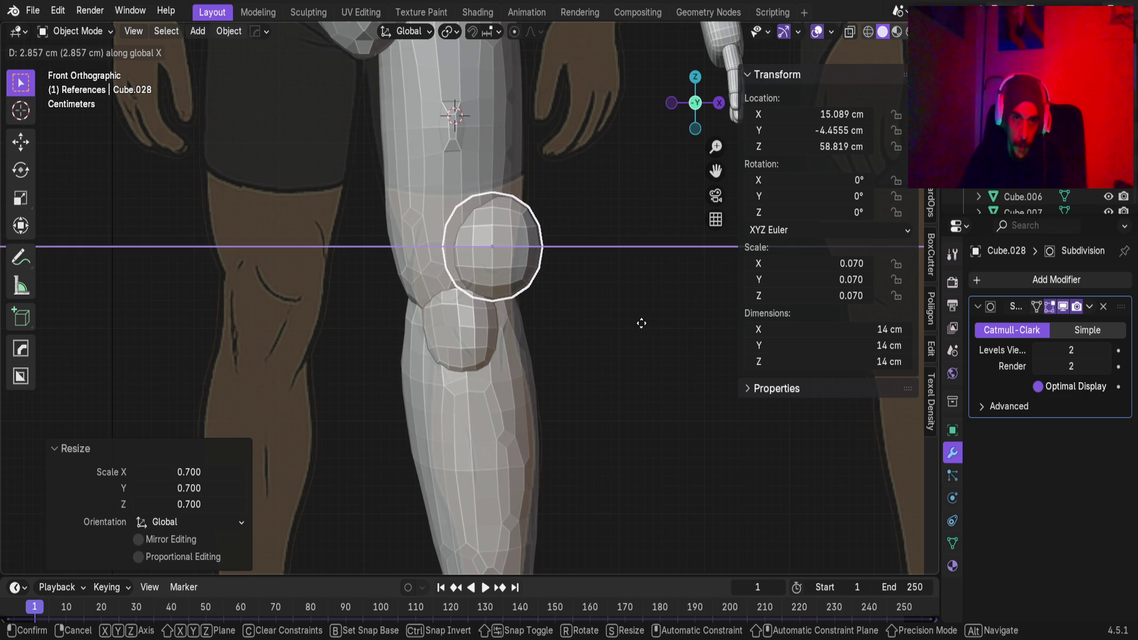
{"action": "left_click", "coordinate": [638, 323]}
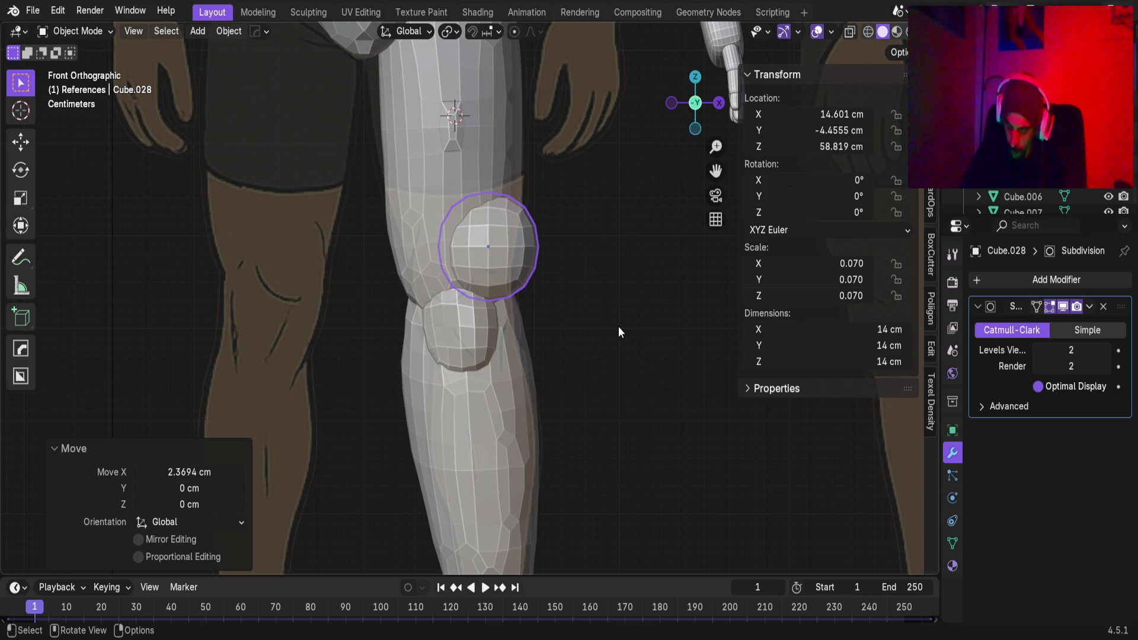
Apply the sphere's scale and Subdivision modifier, then switch to the Sculpting workspace
{"action": "key", "text": "KP_3"}
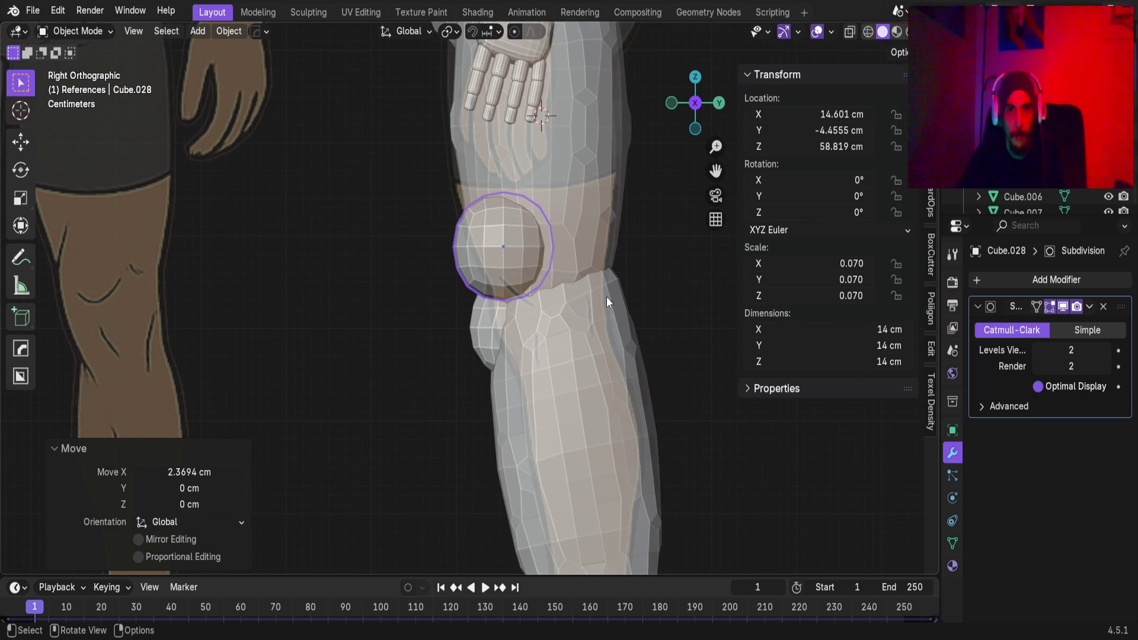
{"action": "key", "text": "ctrl+a"}
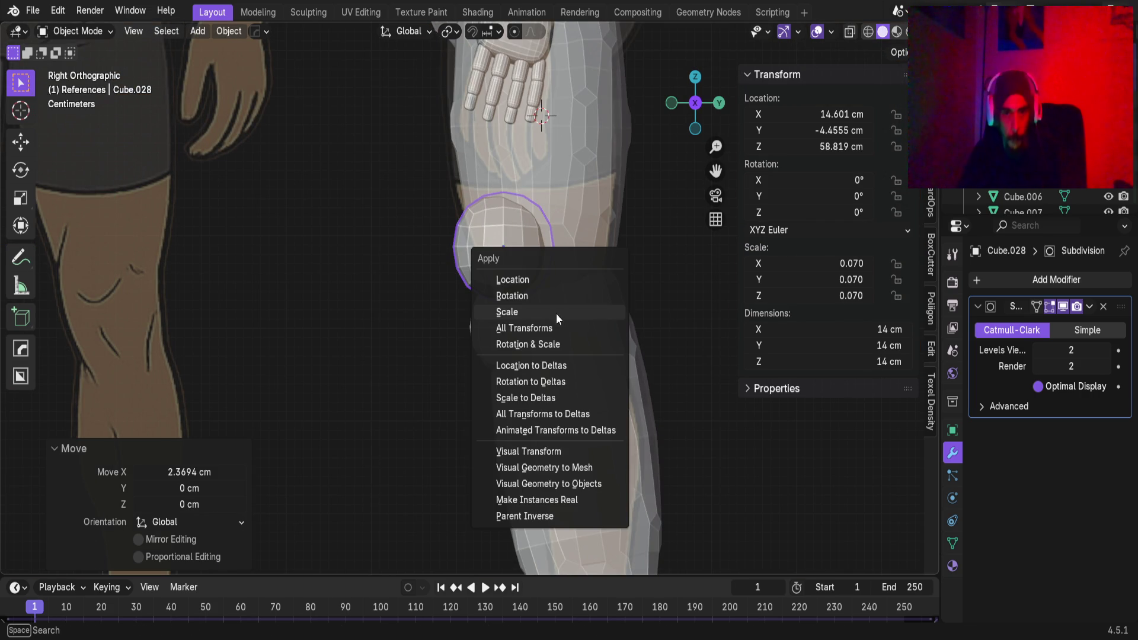
{"action": "left_click", "coordinate": [557, 313]}
{"action": "scroll", "coordinate": [540, 261], "scroll_direction": "up", "scroll_amount": 3}
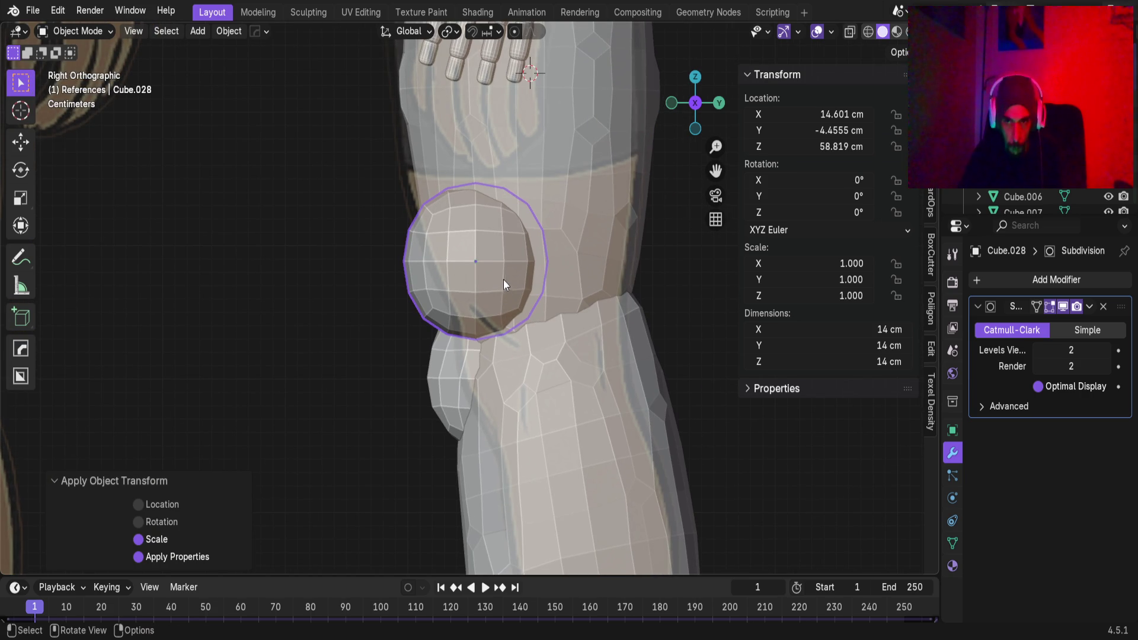
{"action": "left_click", "coordinate": [1089, 307]}
{"action": "left_click", "coordinate": [1081, 324]}
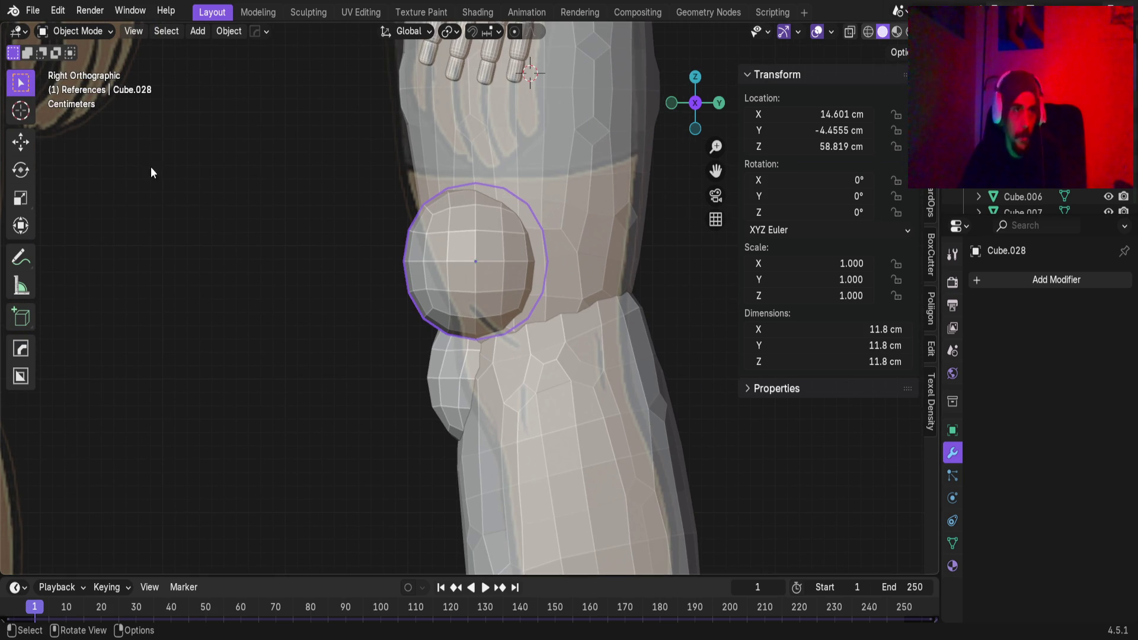
{"action": "left_click", "coordinate": [308, 12]}
{"action": "mouse_move", "coordinate": [412, 292]}
{"action": "middle_mouse_down"}
{"action": "mouse_move", "coordinate": [496, 305]}
{"action": "mouse_move", "coordinate": [503, 279]}
{"action": "mouse_move", "coordinate": [559, 269]}
{"action": "mouse_move", "coordinate": [496, 266]}
{"action": "mouse_move", "coordinate": [496, 353]}
{"action": "middle_mouse_up"}
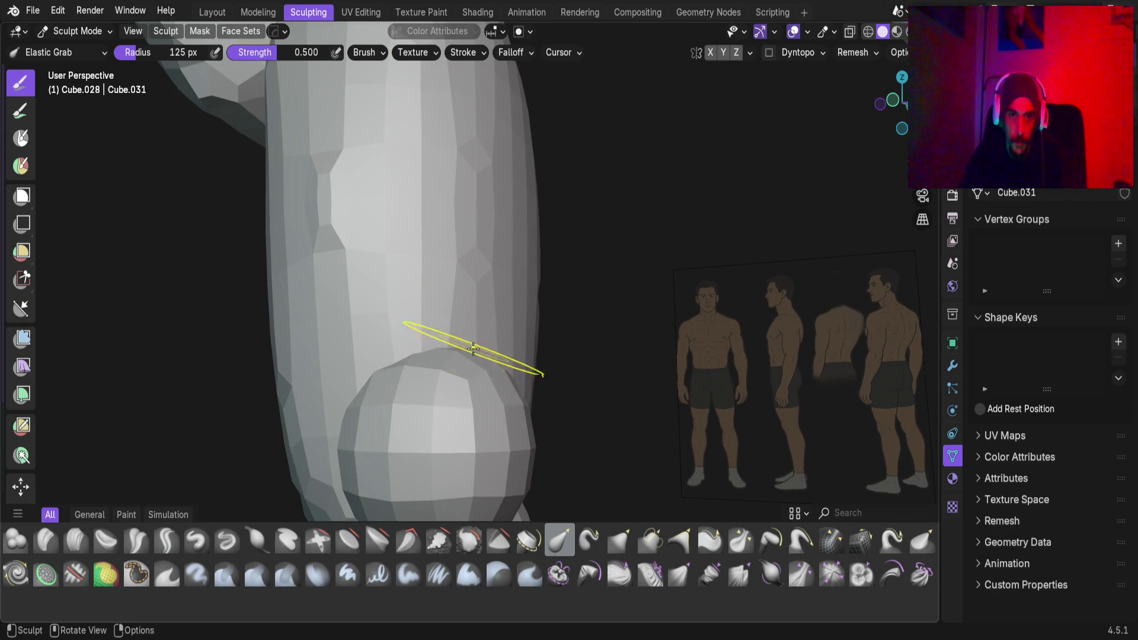
Stretch the kneecap sphere upward with Elastic Grab, pulling its top toward the hip
{"action": "mouse_move", "coordinate": [472, 354]}
{"action": "left_mouse_down"}
{"action": "mouse_move", "coordinate": [477, 275]}
{"action": "mouse_move", "coordinate": [508, 247]}
{"action": "left_mouse_up"}
{"action": "mouse_move", "coordinate": [508, 246]}
{"action": "middle_mouse_down"}
{"action": "mouse_move", "coordinate": [461, 316]}
{"action": "mouse_move", "coordinate": [538, 314]}
{"action": "middle_mouse_up"}
{"action": "left_click_drag", "start_coordinate": [453, 237], "coordinate": [436, 149]}
{"action": "mouse_move", "coordinate": [495, 261]}
{"action": "middle_mouse_down"}
{"action": "mouse_move", "coordinate": [328, 245]}
{"action": "mouse_move", "coordinate": [466, 304]}
{"action": "middle_mouse_up"}
{"action": "left_click_drag", "start_coordinate": [386, 318], "coordinate": [439, 254]}
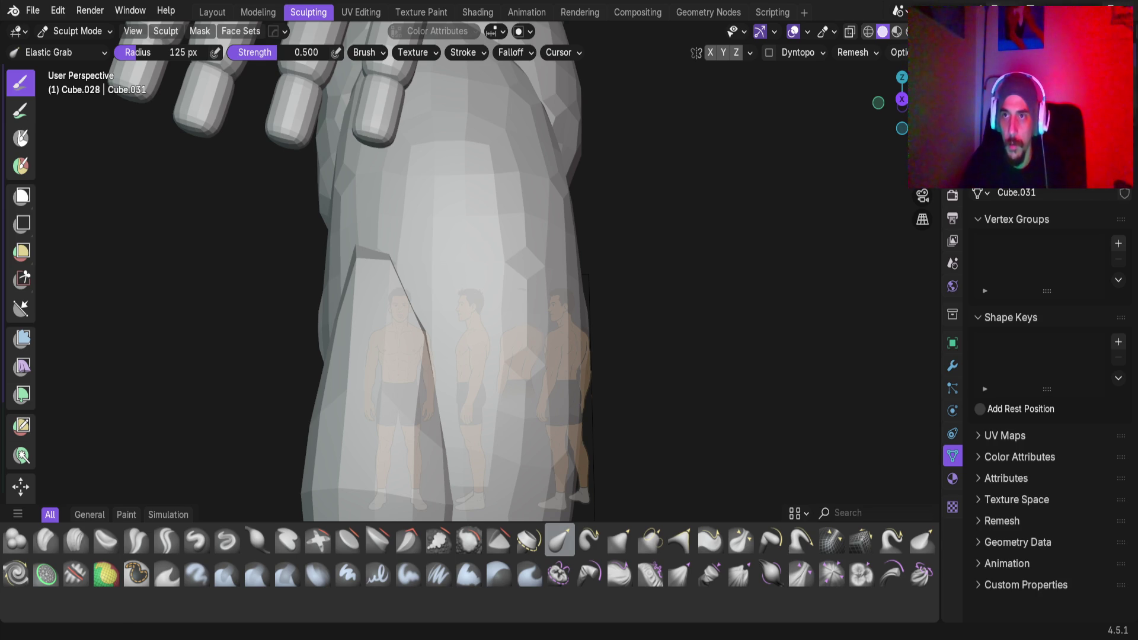
{"action": "scroll", "coordinate": [547, 470], "scroll_direction": "down", "scroll_amount": 5}
{"action": "mouse_move", "coordinate": [482, 330]}
{"action": "middle_mouse_down"}
{"action": "mouse_move", "coordinate": [597, 338]}
{"action": "mouse_move", "coordinate": [466, 319]}
{"action": "middle_mouse_up"}
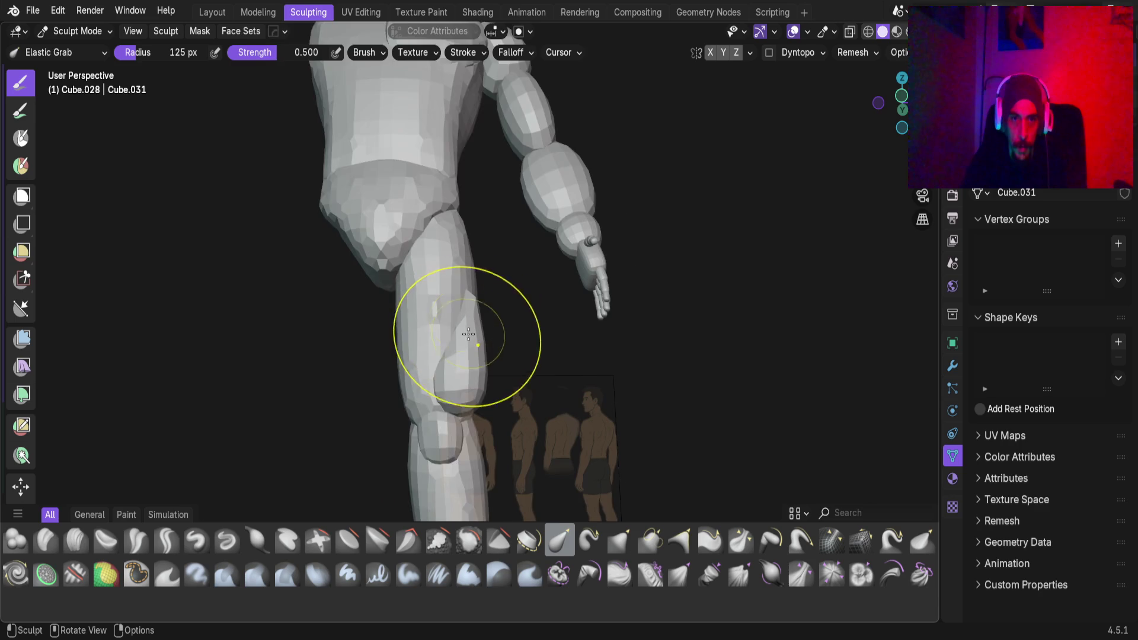
{"action": "scroll", "coordinate": [467, 319], "scroll_direction": "up", "scroll_amount": 3}
{"action": "middle_click_drag", "start_coordinate": [482, 279], "coordinate": [470, 292]}
{"action": "left_click_drag", "start_coordinate": [485, 270], "coordinate": [491, 127]}
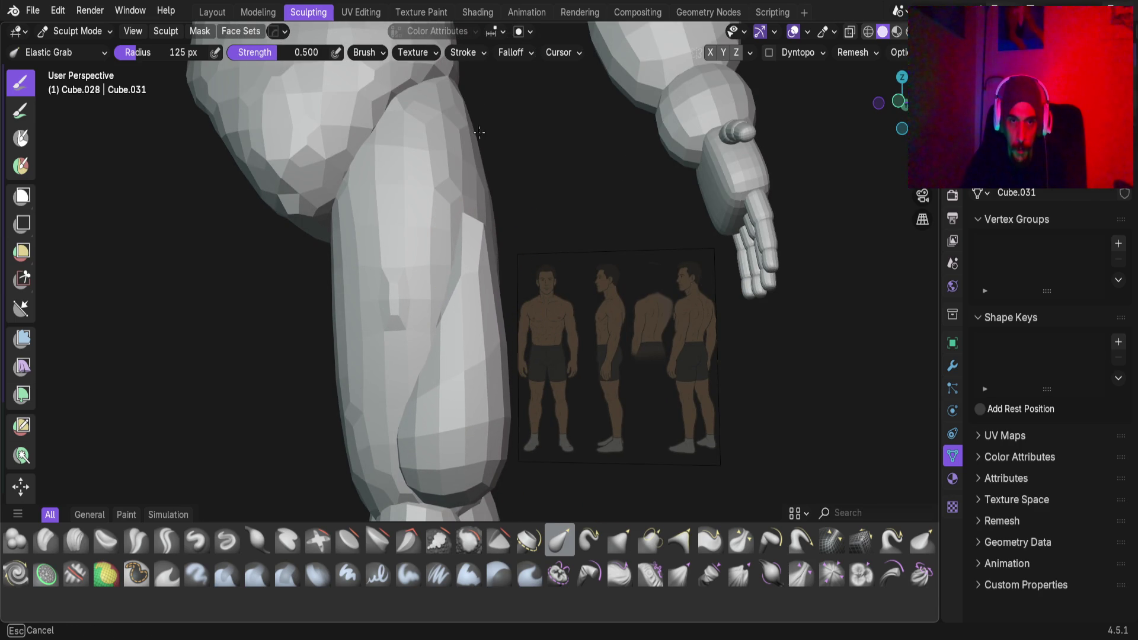
Pull the lower thigh bulge upward and reshape the knee and front of the thigh
{"action": "left_click_drag", "start_coordinate": [460, 138], "coordinate": [461, 142]}
{"action": "mouse_move", "coordinate": [482, 406]}
{"action": "middle_mouse_down"}
{"action": "mouse_move", "coordinate": [470, 355]}
{"action": "mouse_move", "coordinate": [415, 343]}
{"action": "mouse_move", "coordinate": [362, 336]}
{"action": "mouse_move", "coordinate": [338, 379]}
{"action": "middle_mouse_up"}
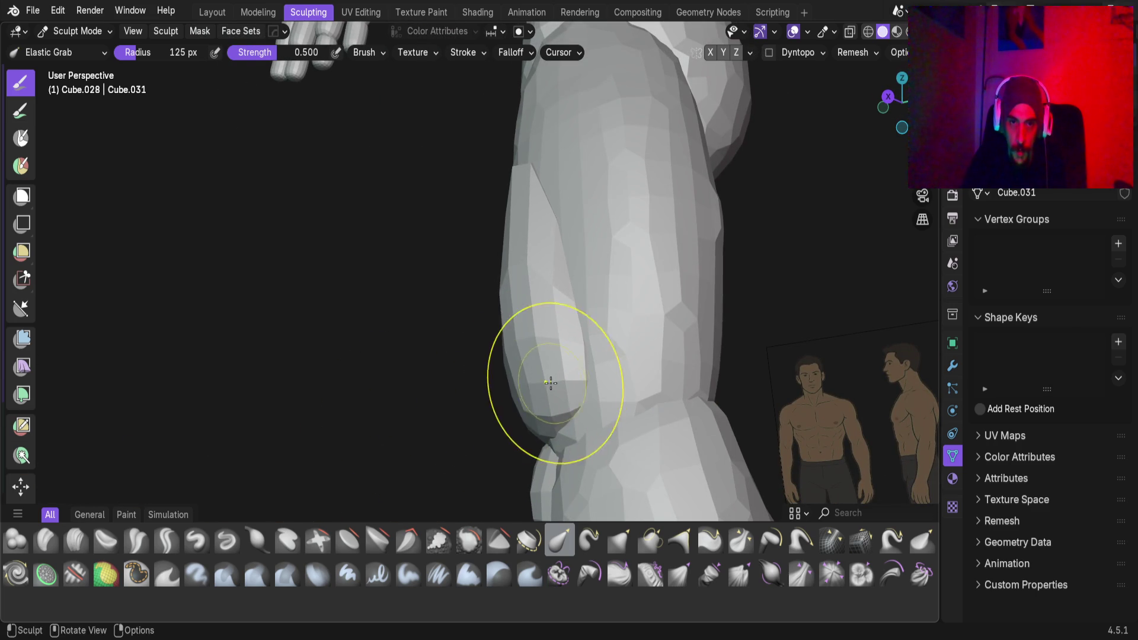
{"action": "left_click_drag", "start_coordinate": [564, 374], "coordinate": [552, 282]}
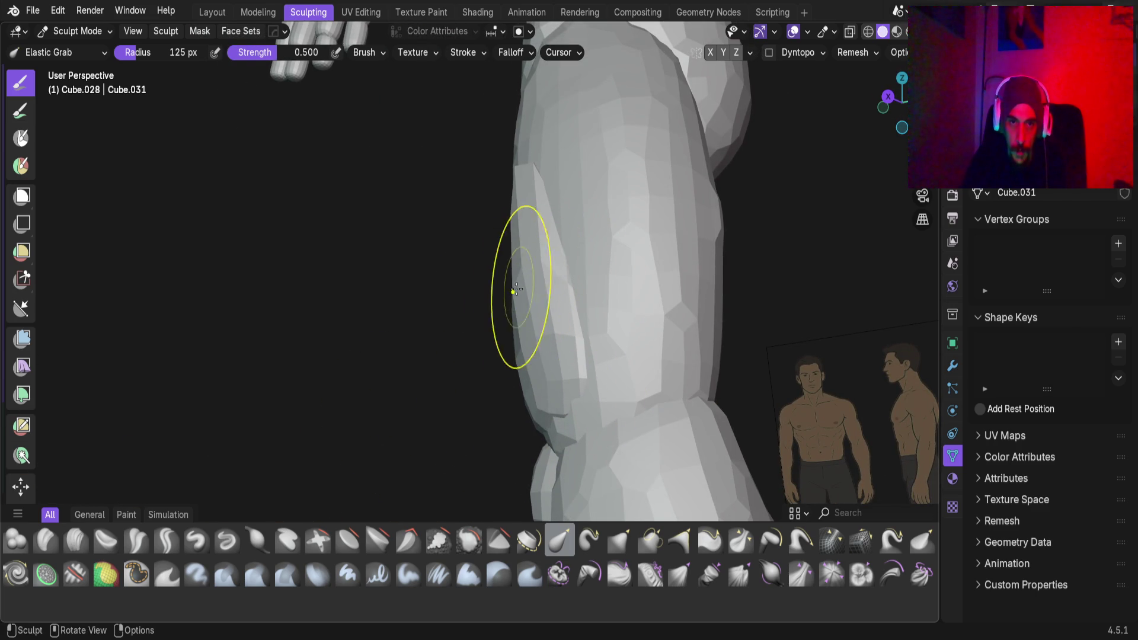
{"action": "mouse_move", "coordinate": [538, 400]}
{"action": "middle_mouse_down"}
{"action": "mouse_move", "coordinate": [561, 422]}
{"action": "mouse_move", "coordinate": [521, 424]}
{"action": "mouse_move", "coordinate": [533, 415]}
{"action": "mouse_move", "coordinate": [604, 432]}
{"action": "mouse_move", "coordinate": [585, 437]}
{"action": "middle_mouse_up"}
{"action": "left_click_drag", "start_coordinate": [584, 437], "coordinate": [566, 437]}
{"action": "middle_click_drag", "start_coordinate": [565, 445], "coordinate": [616, 419]}
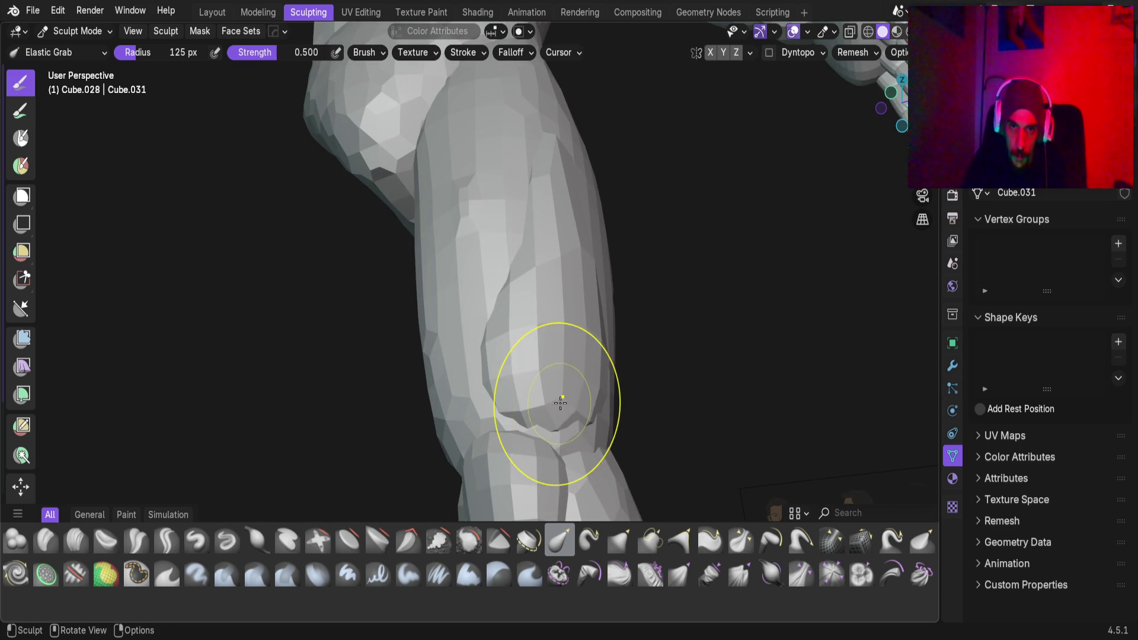
{"action": "middle_click_drag", "start_coordinate": [548, 426], "coordinate": [528, 425]}
{"action": "mouse_move", "coordinate": [509, 376]}
{"action": "left_mouse_down"}
{"action": "mouse_move", "coordinate": [522, 382]}
{"action": "mouse_move", "coordinate": [521, 358]}
{"action": "mouse_move", "coordinate": [490, 350]}
{"action": "mouse_move", "coordinate": [490, 363]}
{"action": "left_mouse_up"}
{"action": "scroll", "coordinate": [480, 331], "scroll_direction": "up", "scroll_amount": 2}
{"action": "middle_click_drag", "start_coordinate": [490, 363], "coordinate": [563, 269]}
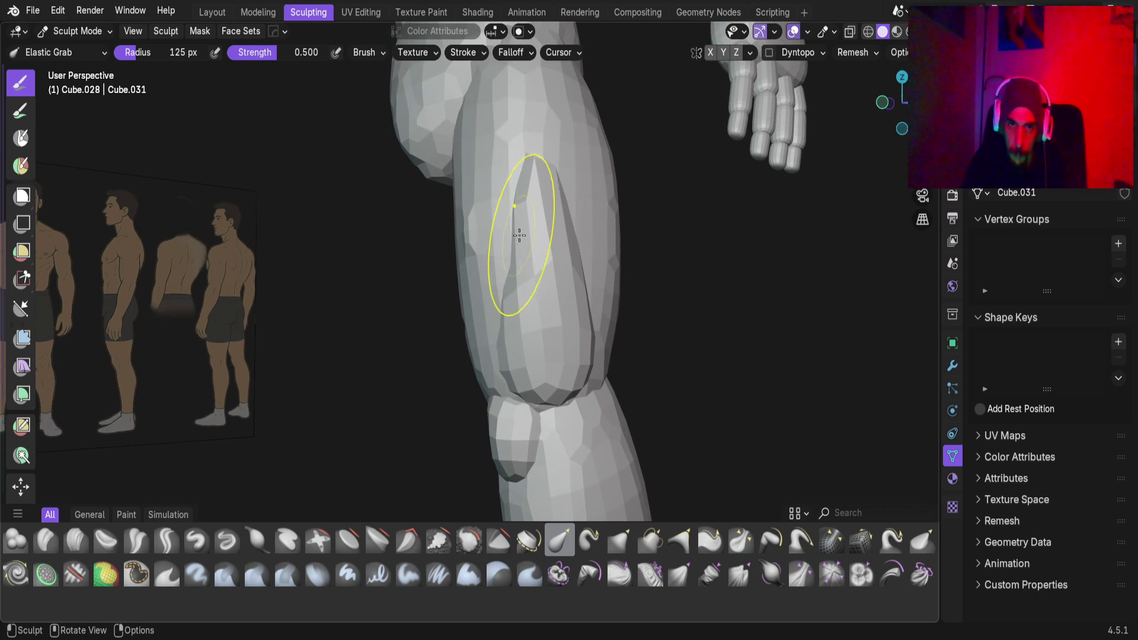
{"action": "scroll", "coordinate": [527, 267], "scroll_direction": "up", "scroll_amount": 2}
{"action": "mouse_move", "coordinate": [545, 290]}
{"action": "left_mouse_down"}
{"action": "mouse_move", "coordinate": [554, 255]}
{"action": "mouse_move", "coordinate": [599, 251]}
{"action": "mouse_move", "coordinate": [563, 267]}
{"action": "left_mouse_up"}
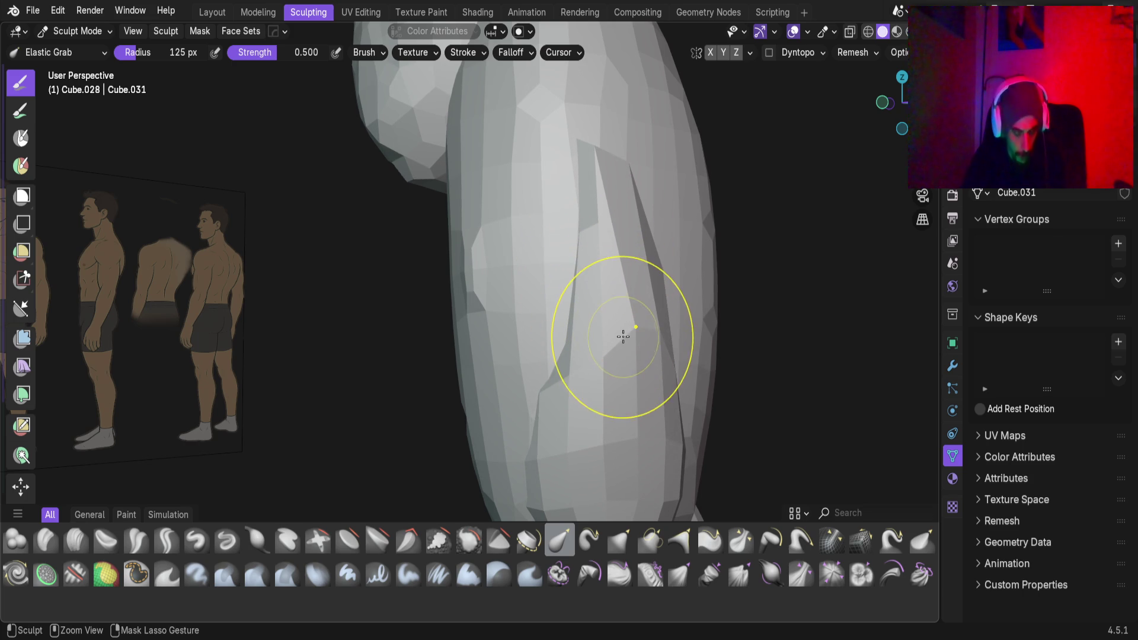
Preview the voxel remesh size twice and cancel it, keeping the original resolution
{"action": "key", "text": "r"}
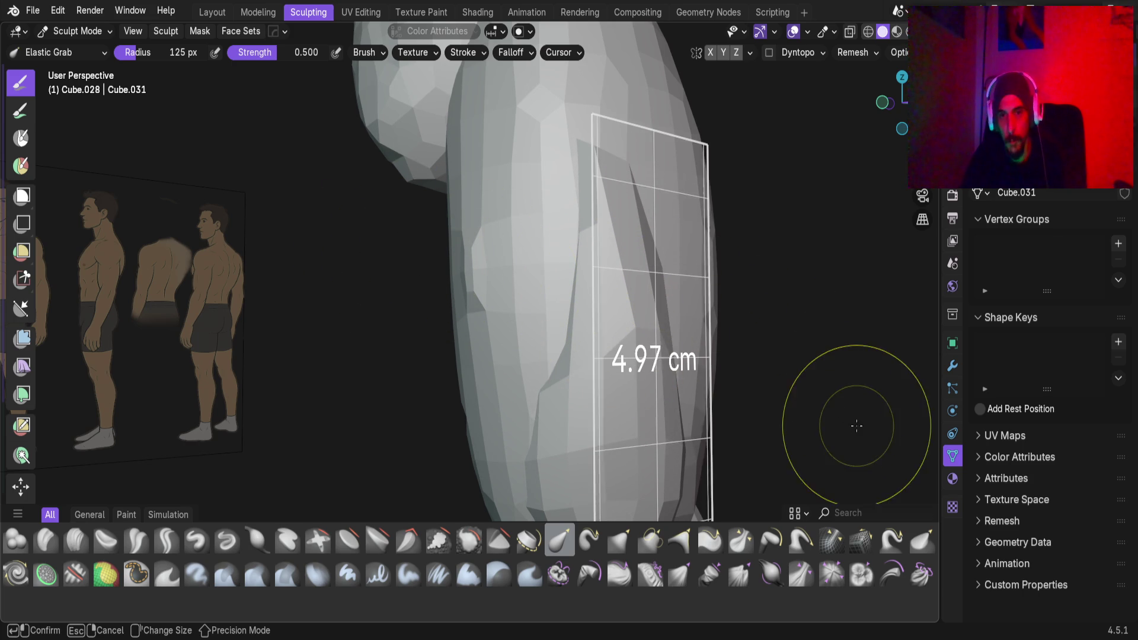
{"action": "key", "text": "Escape"}
{"action": "key", "text": "r"}
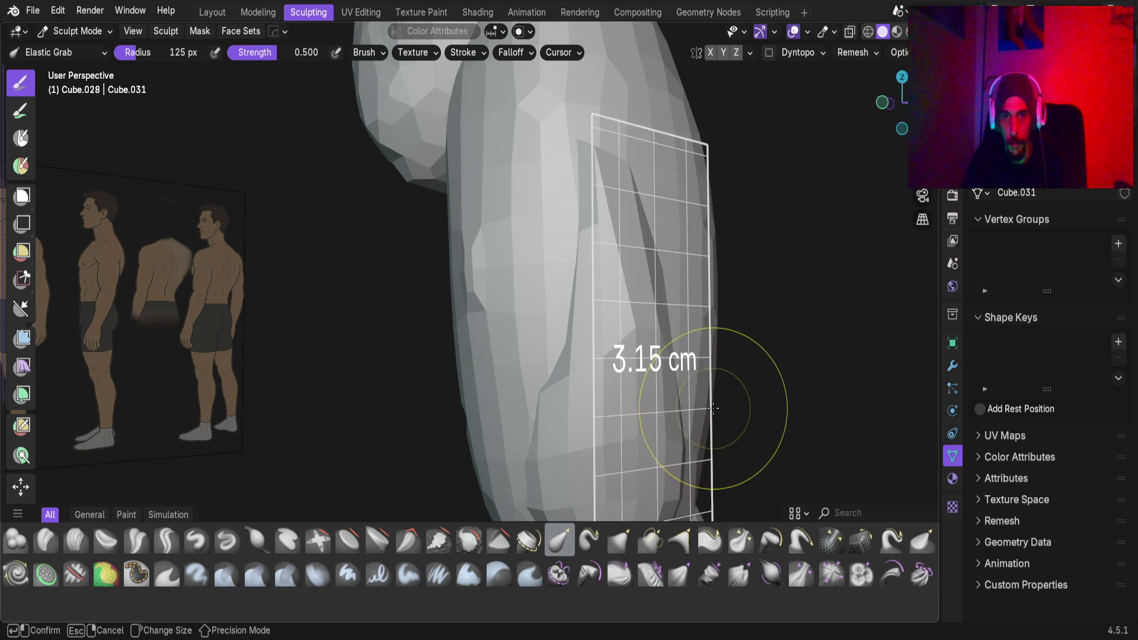
{"action": "key", "text": "Escape"}
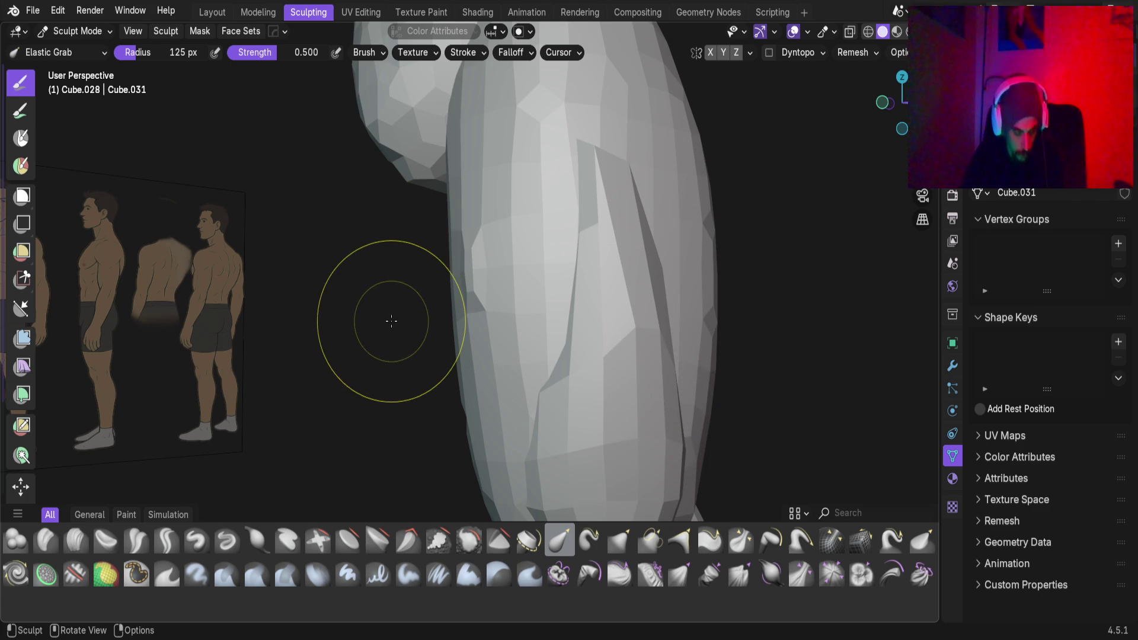
Reshape the upper leg surface and pull the knee knob upward
{"action": "mouse_move", "coordinate": [391, 320]}
{"action": "middle_mouse_down"}
{"action": "mouse_move", "coordinate": [442, 344]}
{"action": "mouse_move", "coordinate": [508, 330]}
{"action": "mouse_move", "coordinate": [500, 348]}
{"action": "mouse_move", "coordinate": [466, 338]}
{"action": "mouse_move", "coordinate": [533, 350]}
{"action": "middle_mouse_up"}
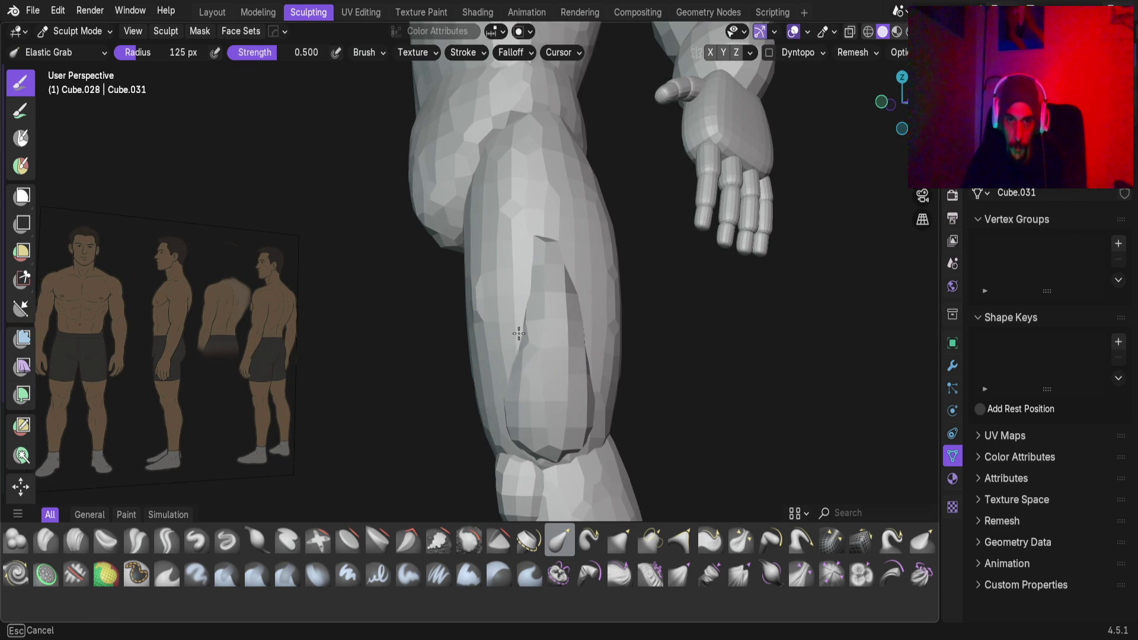
{"action": "left_click_drag", "start_coordinate": [541, 274], "coordinate": [525, 247]}
{"action": "mouse_move", "coordinate": [512, 241]}
{"action": "middle_mouse_down"}
{"action": "mouse_move", "coordinate": [521, 261]}
{"action": "mouse_move", "coordinate": [565, 261]}
{"action": "middle_mouse_up"}
{"action": "left_click_drag", "start_coordinate": [529, 223], "coordinate": [512, 294]}
{"action": "middle_click_drag", "start_coordinate": [514, 311], "coordinate": [502, 462]}
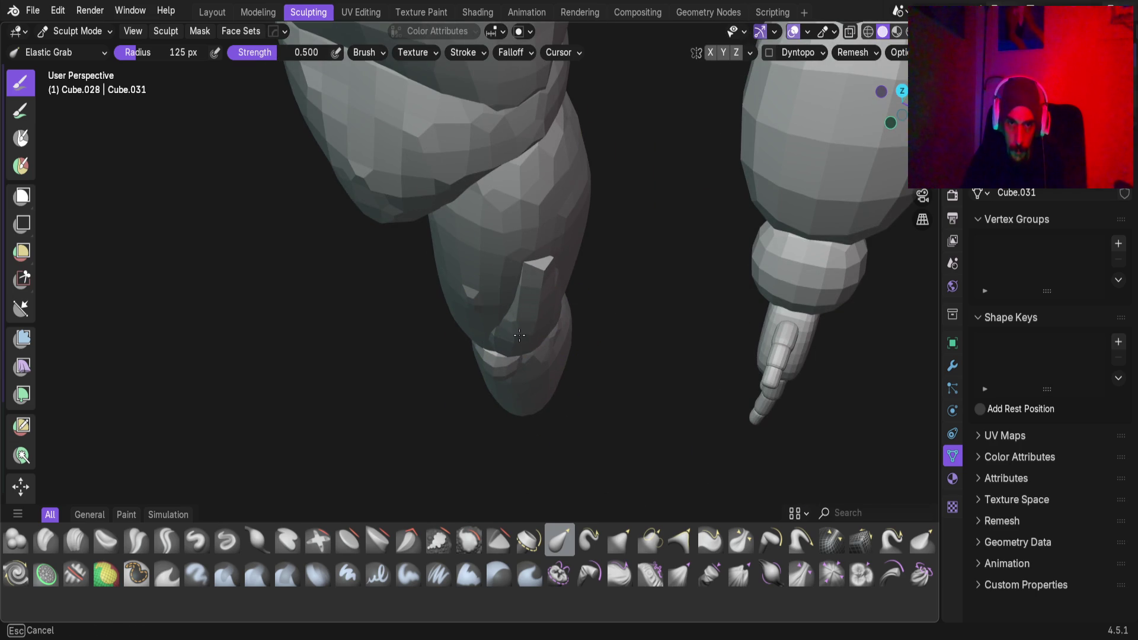
{"action": "mouse_move", "coordinate": [520, 300]}
{"action": "middle_mouse_down"}
{"action": "mouse_move", "coordinate": [527, 249]}
{"action": "mouse_move", "coordinate": [535, 297]}
{"action": "mouse_move", "coordinate": [503, 368]}
{"action": "mouse_move", "coordinate": [557, 376]}
{"action": "middle_mouse_up"}
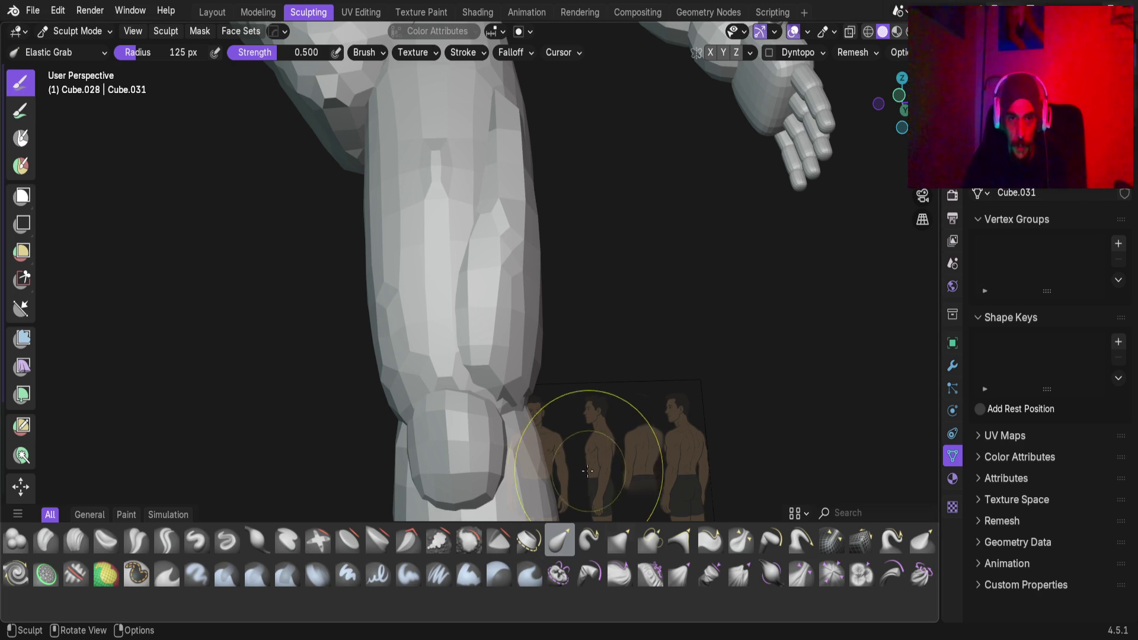
{"action": "left_click_drag", "start_coordinate": [537, 433], "coordinate": [514, 337]}
{"action": "mouse_move", "coordinate": [513, 336]}
{"action": "middle_mouse_down"}
{"action": "mouse_move", "coordinate": [415, 348]}
{"action": "mouse_move", "coordinate": [532, 332]}
{"action": "mouse_move", "coordinate": [492, 305]}
{"action": "mouse_move", "coordinate": [534, 304]}
{"action": "mouse_move", "coordinate": [467, 407]}
{"action": "middle_mouse_up"}
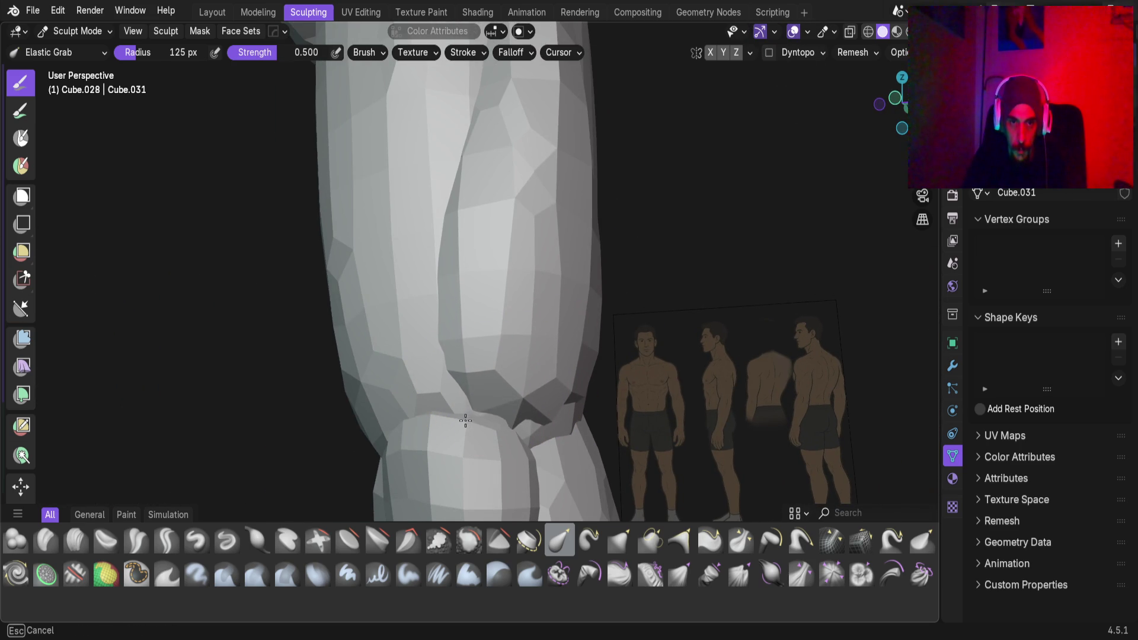
{"action": "middle_click_drag", "start_coordinate": [475, 401], "coordinate": [477, 403]}
Pull the dent above the knee upward and review the leg from several angles
{"action": "left_click_drag", "start_coordinate": [549, 422], "coordinate": [547, 409]}
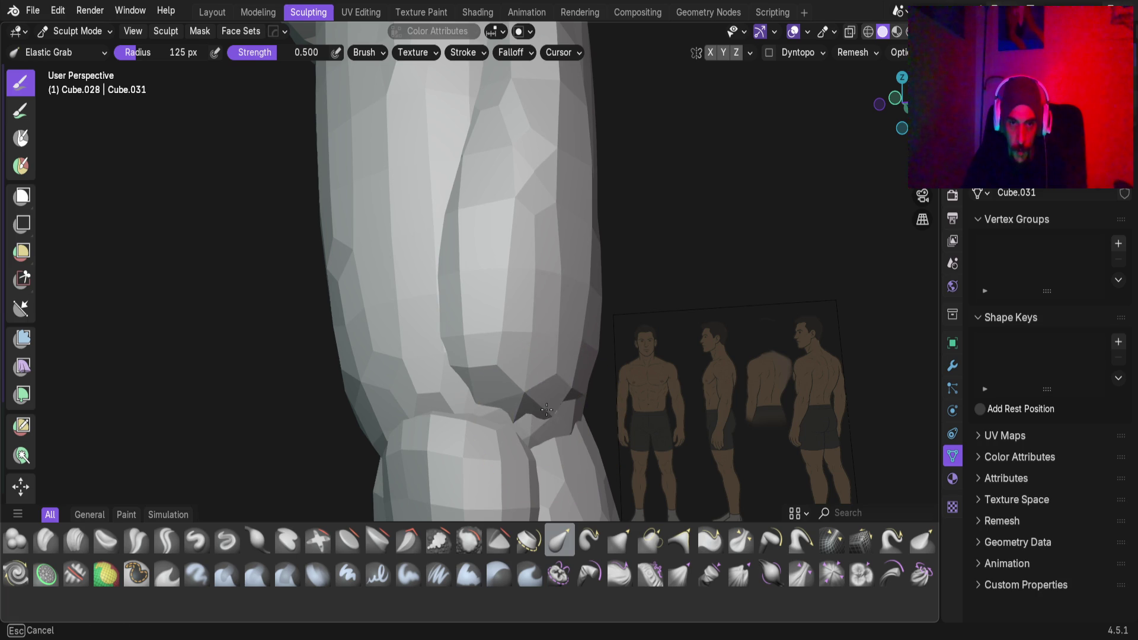
{"action": "mouse_move", "coordinate": [482, 392]}
{"action": "middle_mouse_down"}
{"action": "mouse_move", "coordinate": [445, 355]}
{"action": "mouse_move", "coordinate": [465, 274]}
{"action": "mouse_move", "coordinate": [415, 313]}
{"action": "mouse_move", "coordinate": [457, 368]}
{"action": "mouse_move", "coordinate": [388, 362]}
{"action": "middle_mouse_up"}
{"action": "mouse_move", "coordinate": [507, 237]}
{"action": "middle_mouse_down"}
{"action": "mouse_move", "coordinate": [503, 327]}
{"action": "mouse_move", "coordinate": [508, 302]}
{"action": "middle_mouse_up"}
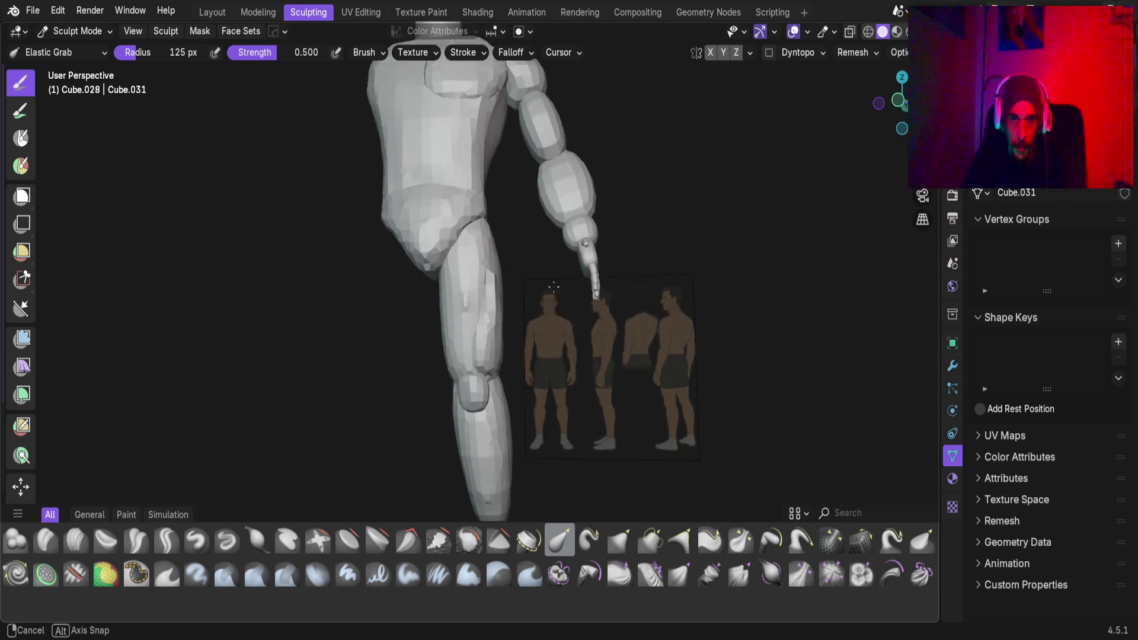
{"action": "scroll", "coordinate": [507, 300], "scroll_direction": "up", "scroll_amount": 5}
{"action": "mouse_move", "coordinate": [520, 350]}
{"action": "middle_mouse_down"}
{"action": "mouse_move", "coordinate": [488, 427]}
{"action": "mouse_move", "coordinate": [493, 398]}
{"action": "middle_mouse_up"}
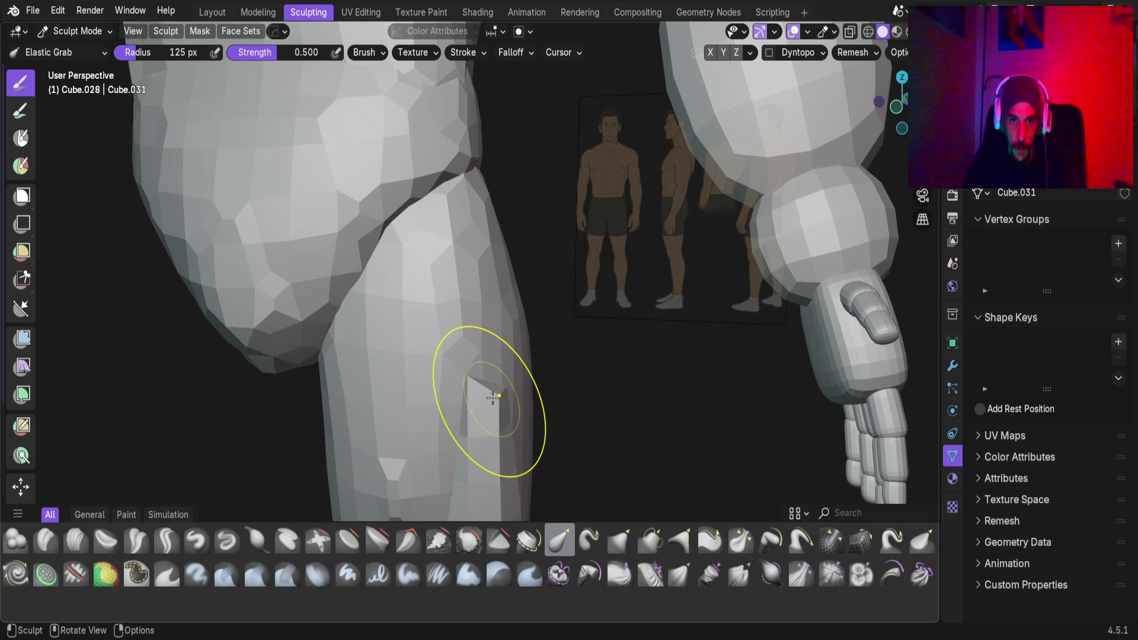
{"action": "middle_click_drag", "start_coordinate": [496, 272], "coordinate": [477, 445]}
{"action": "scroll", "coordinate": [469, 318], "scroll_direction": "up", "scroll_amount": 2}
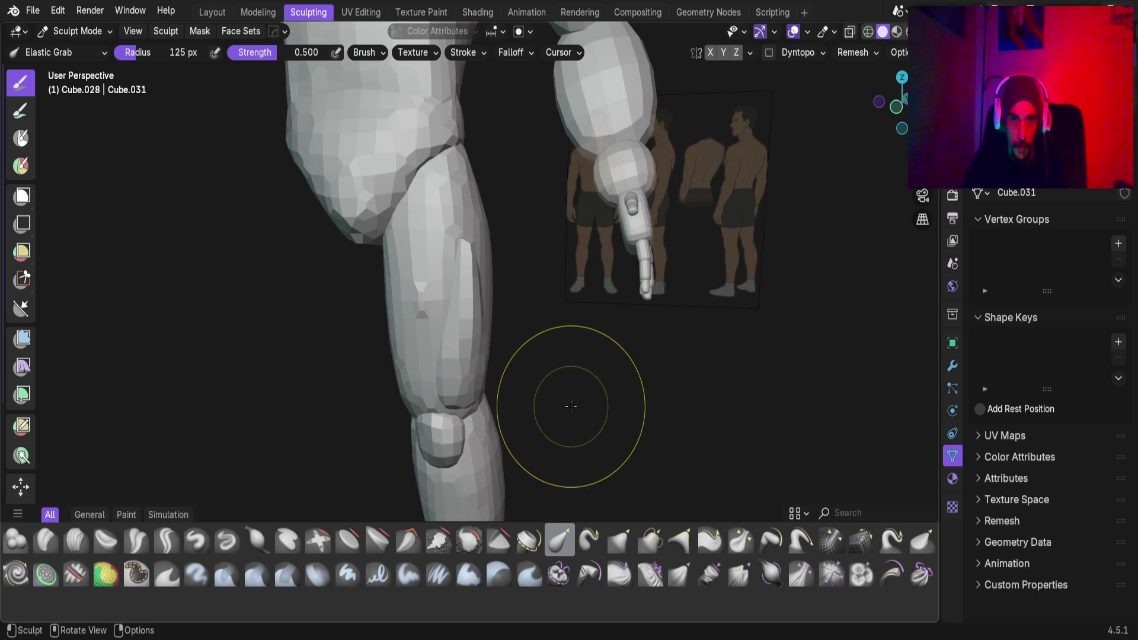
{"action": "mouse_move", "coordinate": [521, 376]}
{"action": "middle_mouse_down"}
{"action": "mouse_move", "coordinate": [527, 317]}
{"action": "mouse_move", "coordinate": [304, 310]}
{"action": "mouse_move", "coordinate": [477, 310]}
{"action": "mouse_move", "coordinate": [437, 332]}
{"action": "mouse_move", "coordinate": [326, 329]}
{"action": "mouse_move", "coordinate": [381, 330]}
{"action": "middle_mouse_up"}
{"action": "scroll", "coordinate": [436, 332], "scroll_direction": "up", "scroll_amount": 2}
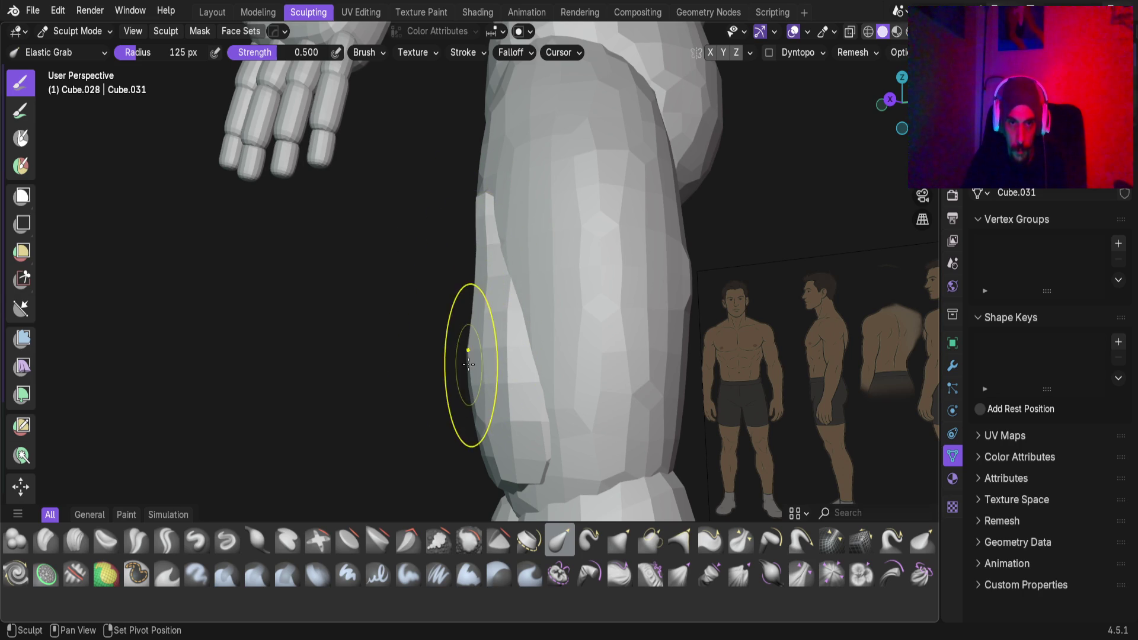
{"action": "mouse_move", "coordinate": [490, 386]}
{"action": "middle_mouse_down"}
{"action": "mouse_move", "coordinate": [701, 373]}
{"action": "mouse_move", "coordinate": [444, 381]}
{"action": "middle_mouse_up"}
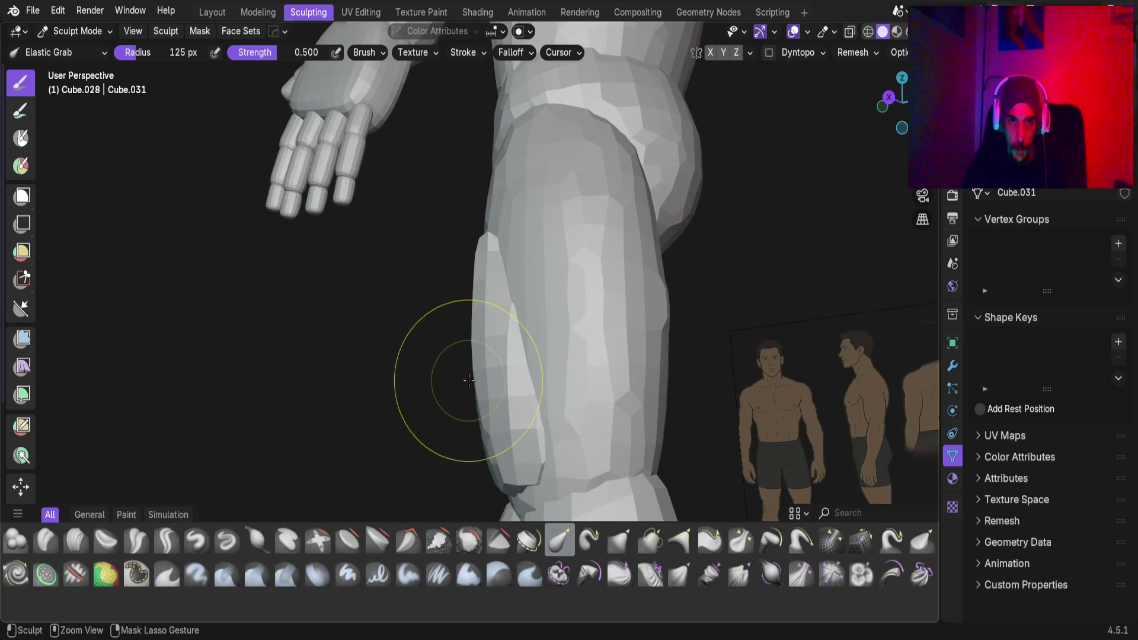
{"action": "scroll", "coordinate": [482, 356], "scroll_direction": "up", "scroll_amount": 5}
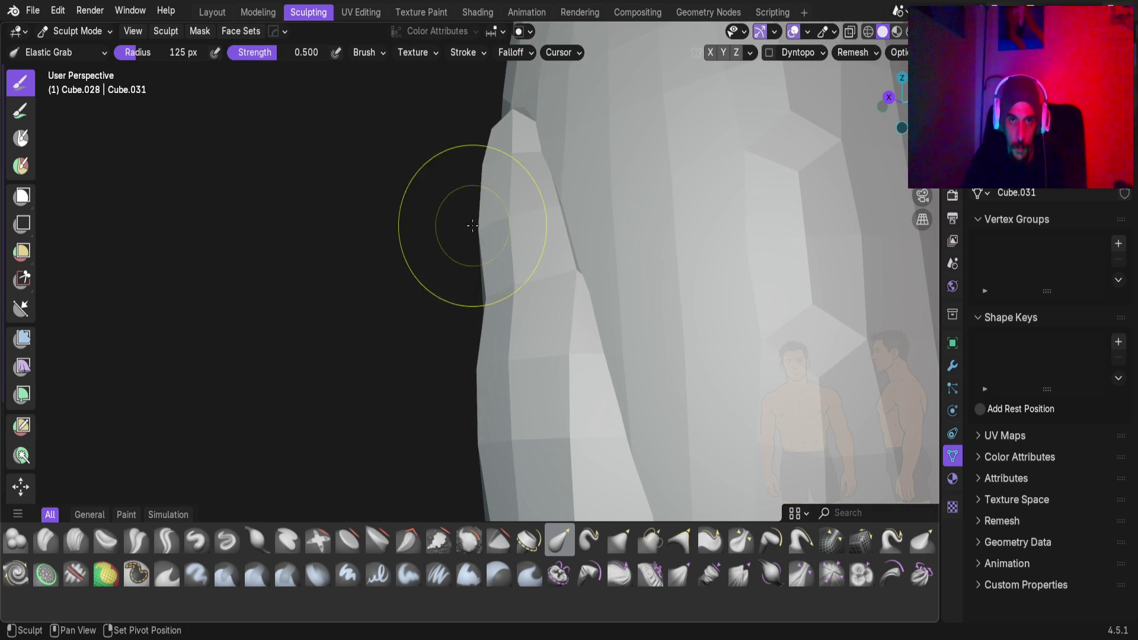
{"action": "mouse_move", "coordinate": [482, 140]}
{"action": "middle_mouse_down"}
{"action": "mouse_move", "coordinate": [482, 381]}
{"action": "mouse_move", "coordinate": [642, 397]}
{"action": "mouse_move", "coordinate": [525, 310]}
{"action": "mouse_move", "coordinate": [584, 355]}
{"action": "mouse_move", "coordinate": [620, 350]}
{"action": "mouse_move", "coordinate": [587, 273]}
{"action": "mouse_move", "coordinate": [477, 459]}
{"action": "mouse_move", "coordinate": [528, 401]}
{"action": "middle_mouse_up"}
{"action": "scroll", "coordinate": [513, 409], "scroll_direction": "down", "scroll_amount": 2}
{"action": "scroll", "coordinate": [513, 409], "scroll_direction": "down", "scroll_amount": 3}
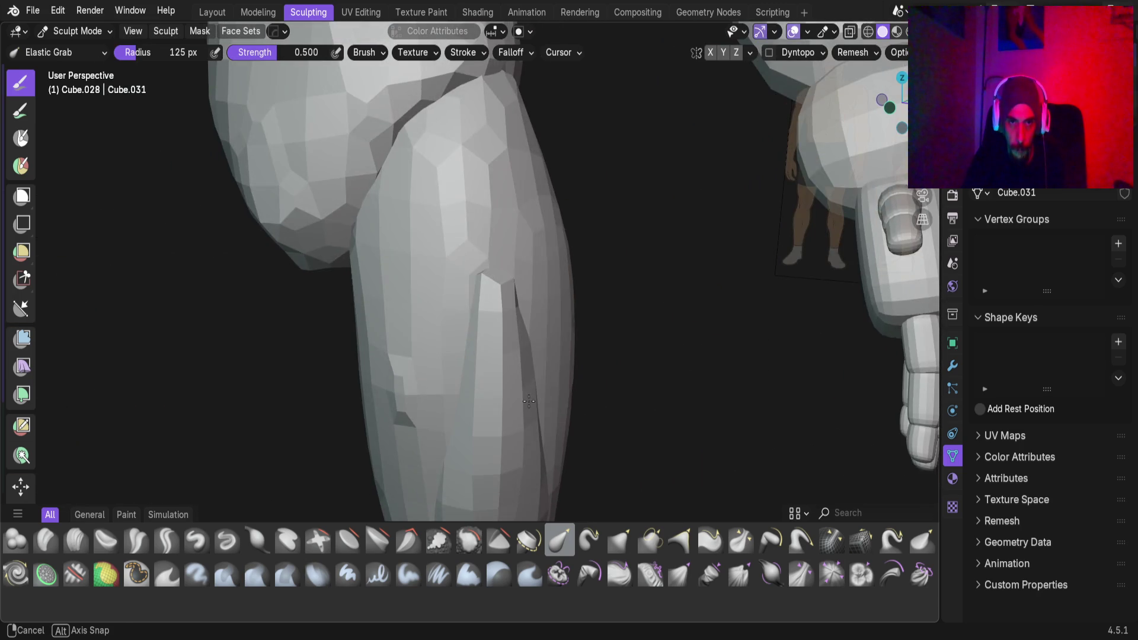
Pull the leg's side edge upward, bulge it outward, and reshape the knee crease
{"action": "mouse_move", "coordinate": [528, 339]}
{"action": "middle_mouse_down"}
{"action": "mouse_move", "coordinate": [515, 355]}
{"action": "mouse_move", "coordinate": [509, 296]}
{"action": "middle_mouse_up"}
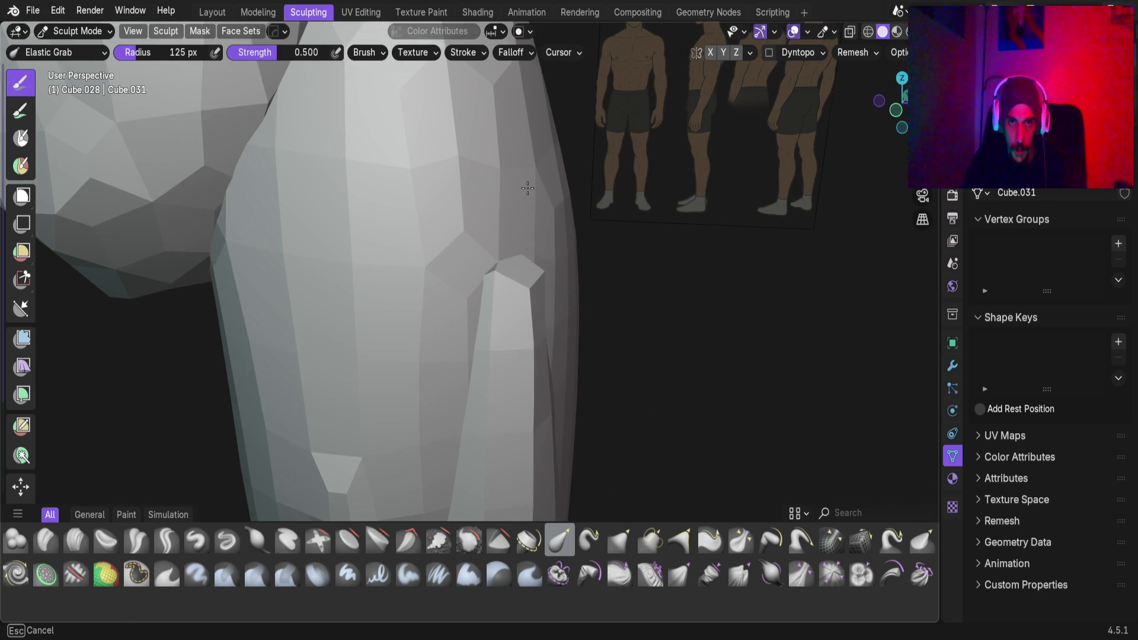
{"action": "middle_click_drag", "start_coordinate": [509, 306], "coordinate": [577, 323]}
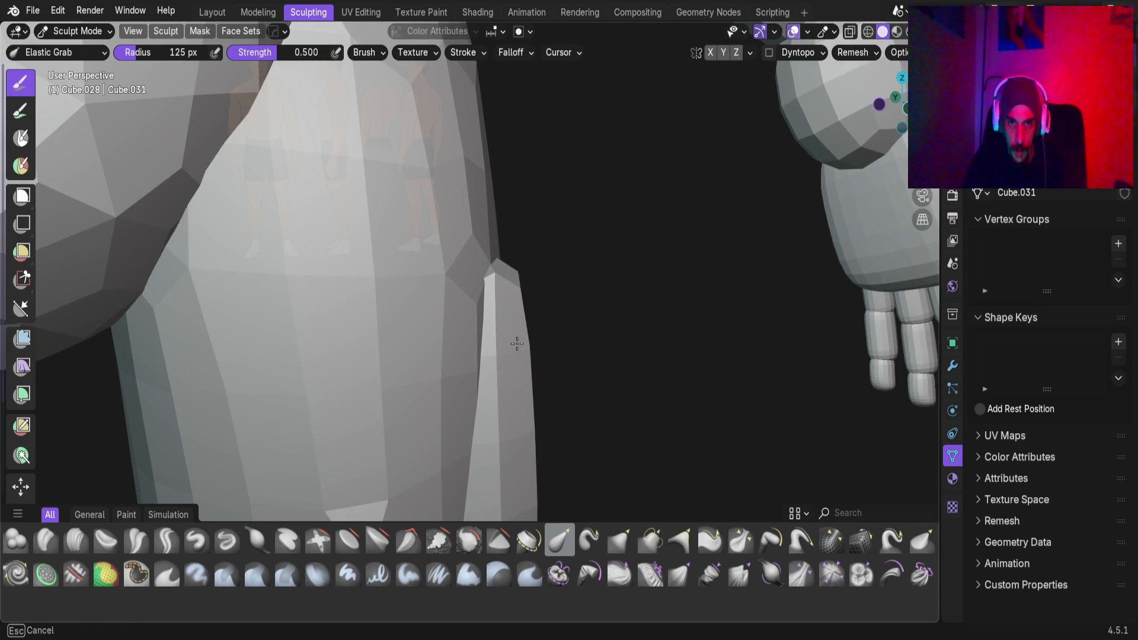
{"action": "mouse_move", "coordinate": [505, 332]}
{"action": "middle_mouse_down"}
{"action": "mouse_move", "coordinate": [536, 356]}
{"action": "mouse_move", "coordinate": [528, 312]}
{"action": "mouse_move", "coordinate": [566, 342]}
{"action": "middle_mouse_up"}
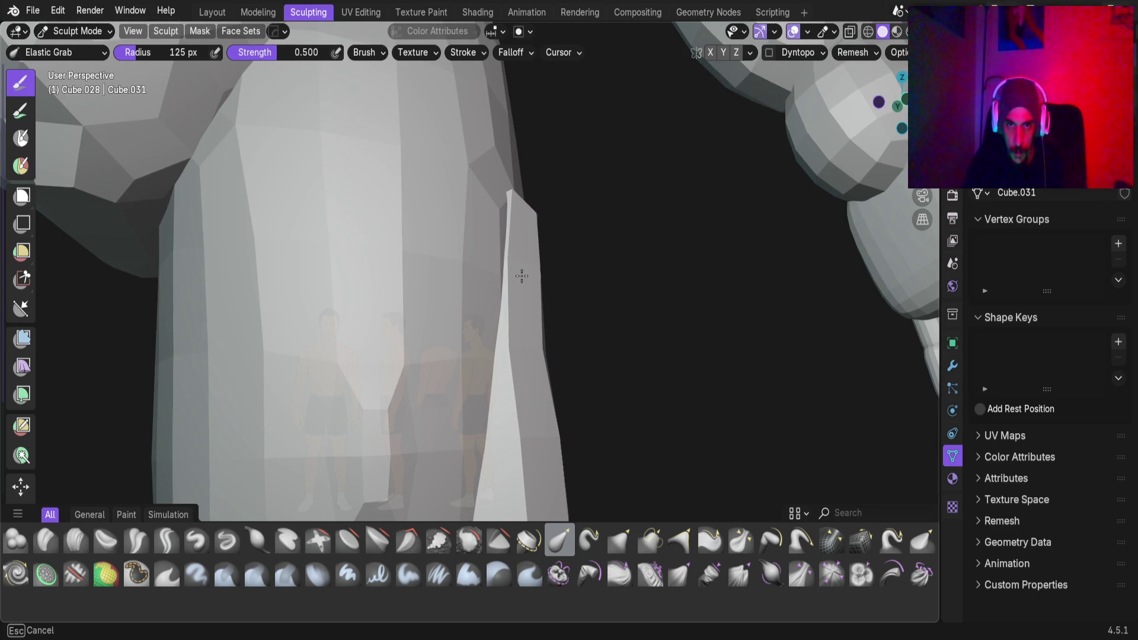
{"action": "middle_click_drag", "start_coordinate": [515, 208], "coordinate": [561, 352]}
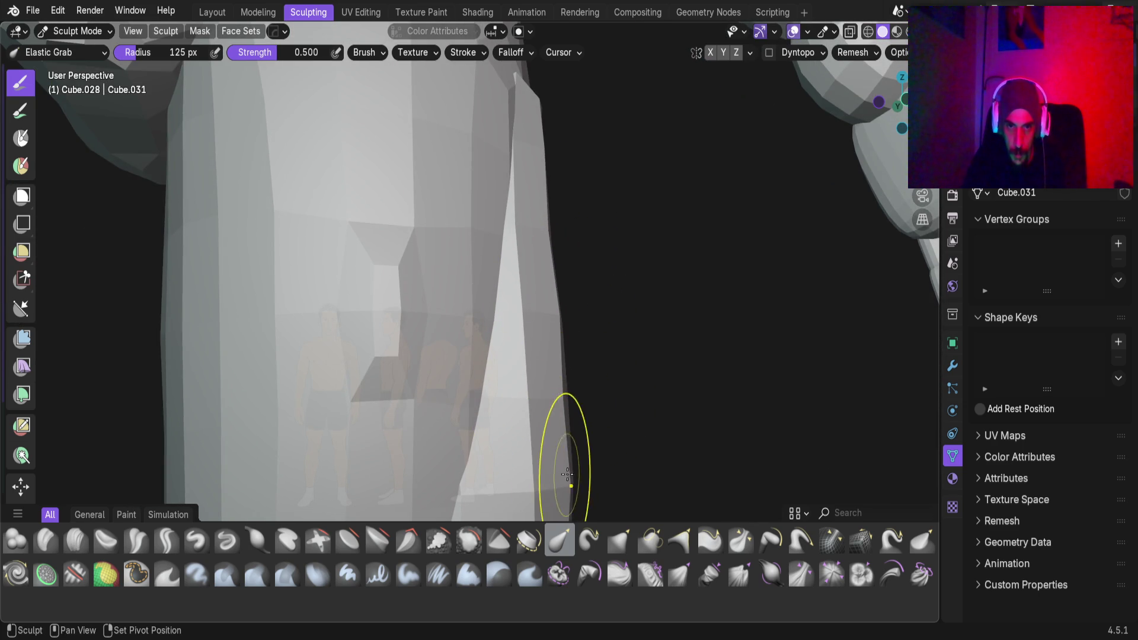
{"action": "middle_click_drag", "start_coordinate": [568, 474], "coordinate": [590, 386], "text": "shift"}
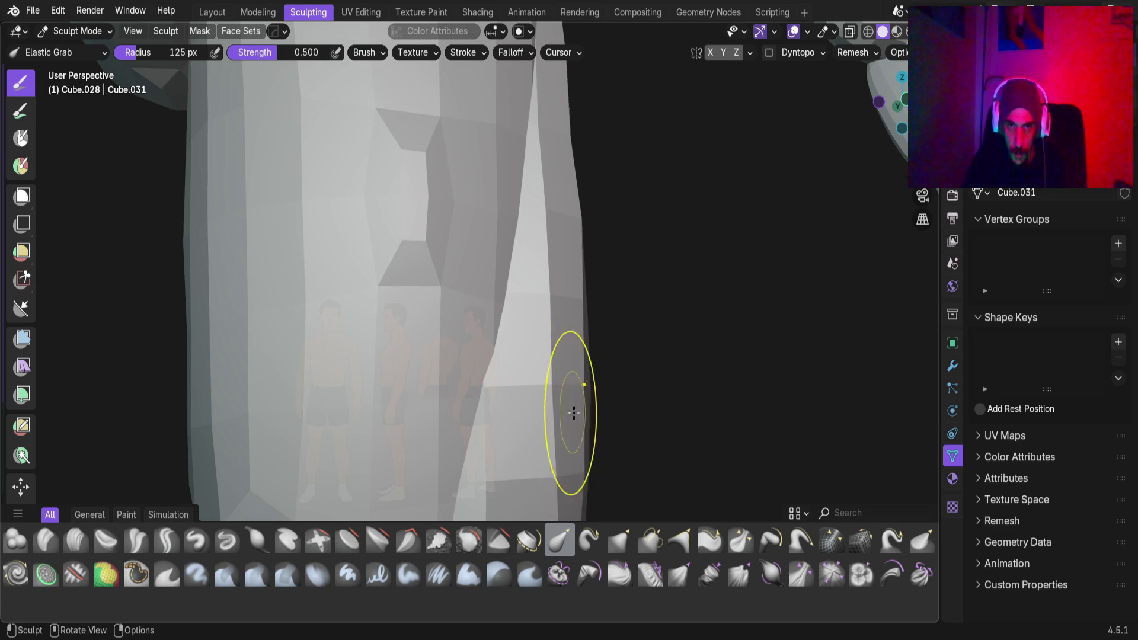
{"action": "left_click_drag", "start_coordinate": [569, 401], "coordinate": [576, 336]}
{"action": "middle_click_drag", "start_coordinate": [548, 374], "coordinate": [475, 378]}
{"action": "middle_click_drag", "start_coordinate": [668, 325], "coordinate": [503, 350]}
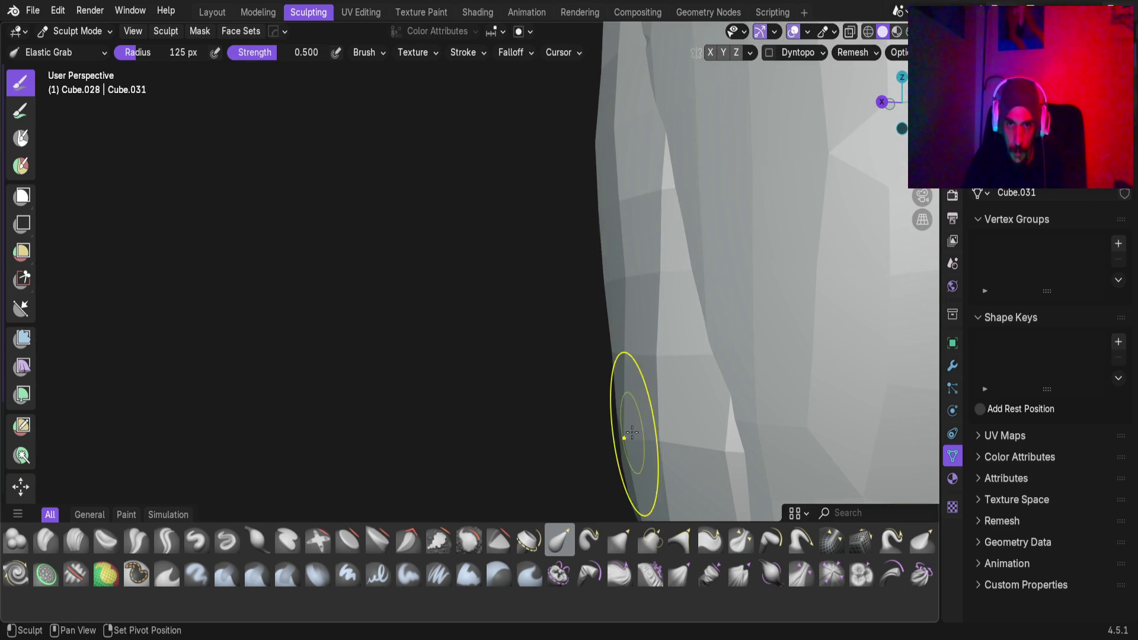
{"action": "left_click_drag", "start_coordinate": [630, 432], "coordinate": [625, 287]}
{"action": "mouse_move", "coordinate": [625, 288]}
{"action": "middle_mouse_down"}
{"action": "mouse_move", "coordinate": [754, 286]}
{"action": "mouse_move", "coordinate": [678, 335]}
{"action": "middle_mouse_up"}
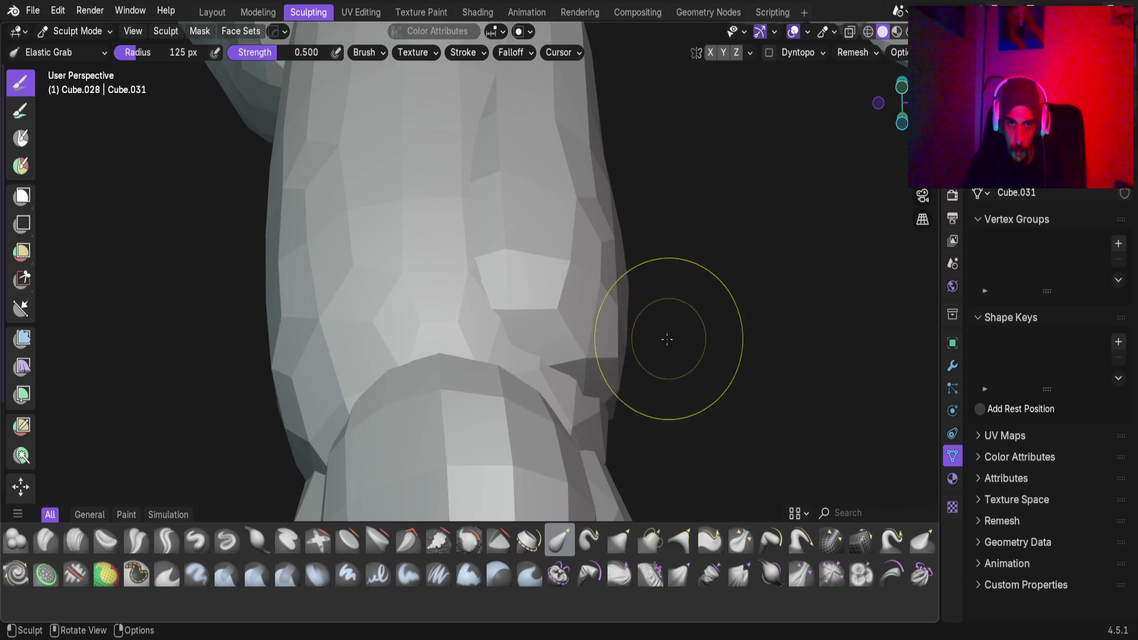
{"action": "middle_click_drag", "start_coordinate": [580, 335], "coordinate": [549, 330]}
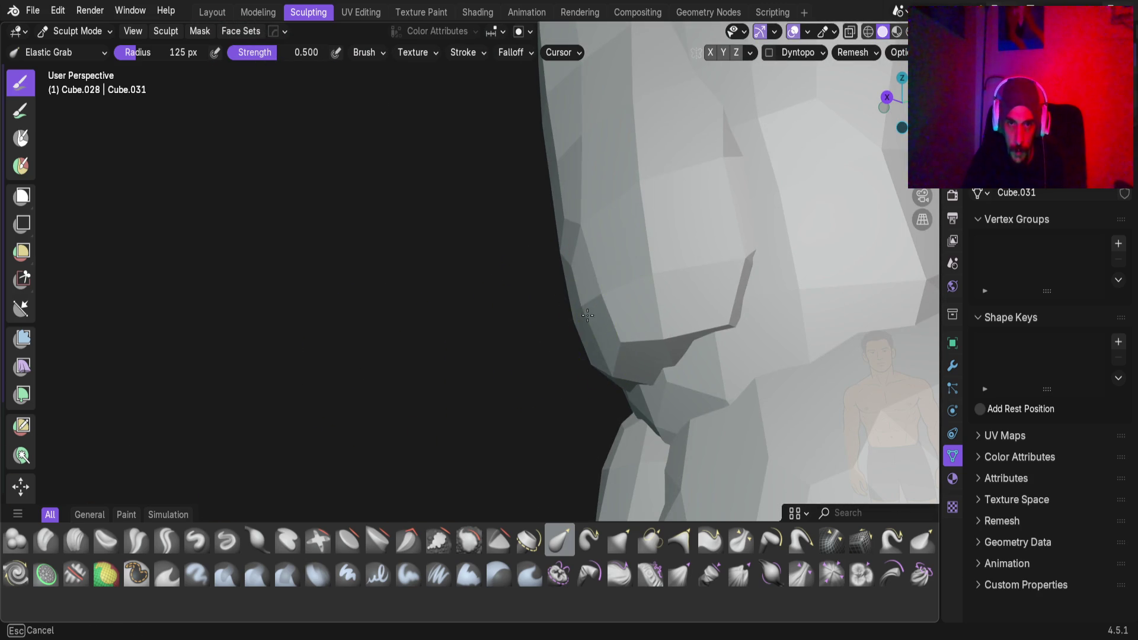
{"action": "left_click_drag", "start_coordinate": [660, 287], "coordinate": [654, 287]}
{"action": "mouse_move", "coordinate": [605, 303]}
{"action": "middle_mouse_down"}
{"action": "mouse_move", "coordinate": [795, 322]}
{"action": "mouse_move", "coordinate": [561, 330]}
{"action": "mouse_move", "coordinate": [449, 318]}
{"action": "mouse_move", "coordinate": [381, 356]}
{"action": "mouse_move", "coordinate": [508, 368]}
{"action": "mouse_move", "coordinate": [509, 313]}
{"action": "middle_mouse_up"}
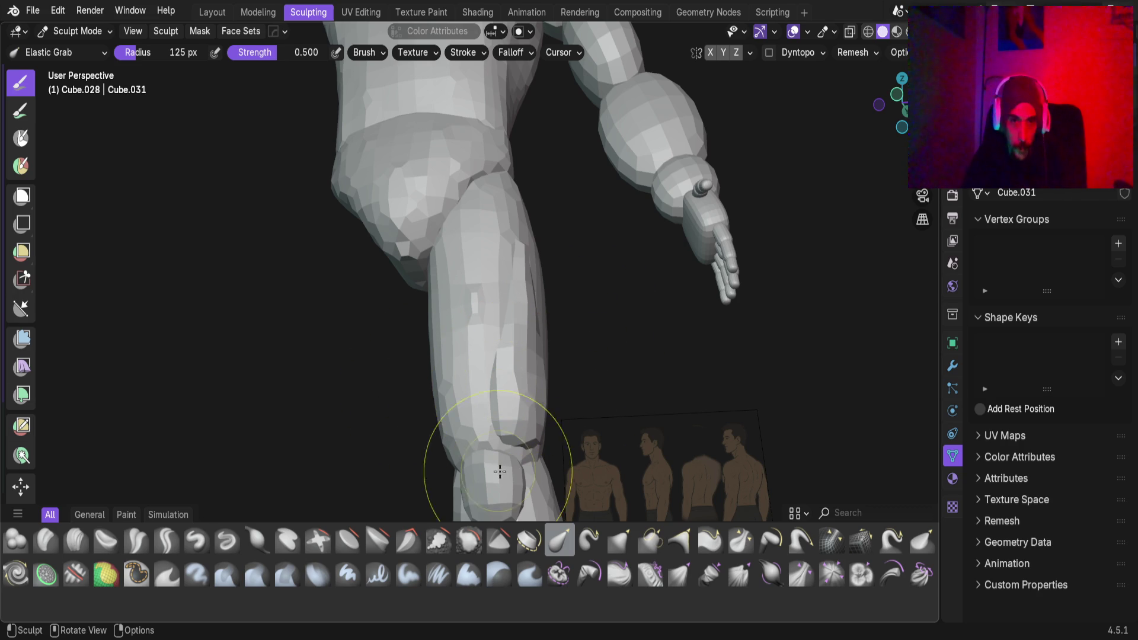
Pull the spiky ridge on the thigh into shape with Elastic Grab
{"action": "mouse_move", "coordinate": [516, 287]}
{"action": "middle_mouse_down"}
{"action": "mouse_move", "coordinate": [420, 381]}
{"action": "mouse_move", "coordinate": [499, 339]}
{"action": "mouse_move", "coordinate": [508, 321]}
{"action": "middle_mouse_up"}
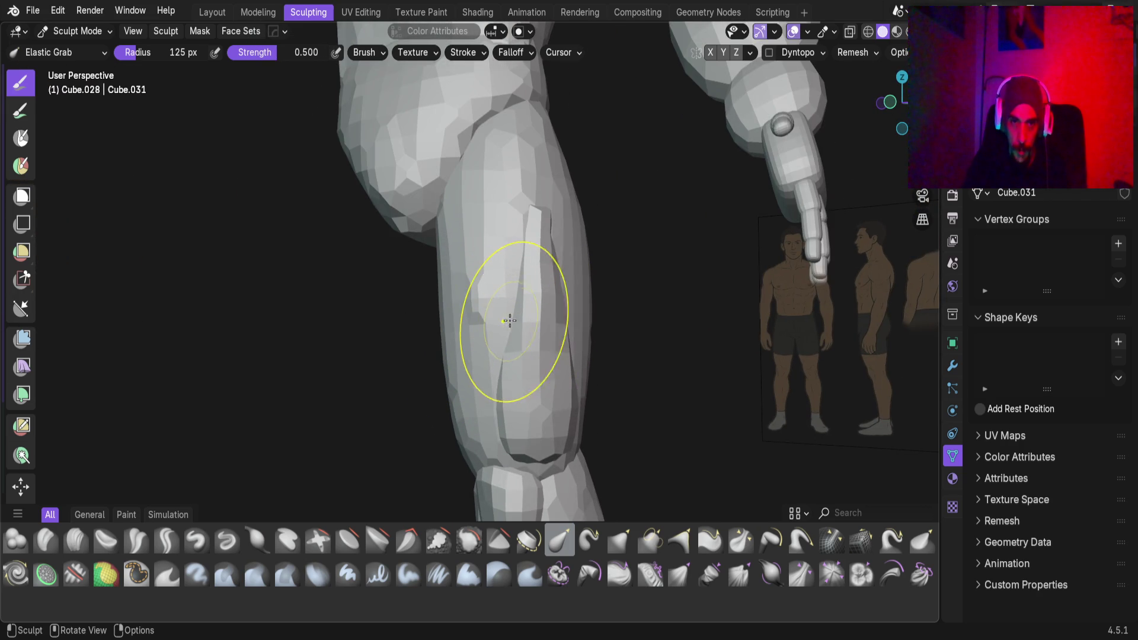
{"action": "scroll", "coordinate": [509, 329], "scroll_direction": "up", "scroll_amount": 4}
{"action": "mouse_move", "coordinate": [587, 318]}
{"action": "middle_mouse_down"}
{"action": "mouse_move", "coordinate": [633, 256]}
{"action": "mouse_move", "coordinate": [607, 185]}
{"action": "mouse_move", "coordinate": [581, 272]}
{"action": "mouse_move", "coordinate": [579, 183]}
{"action": "middle_mouse_up"}
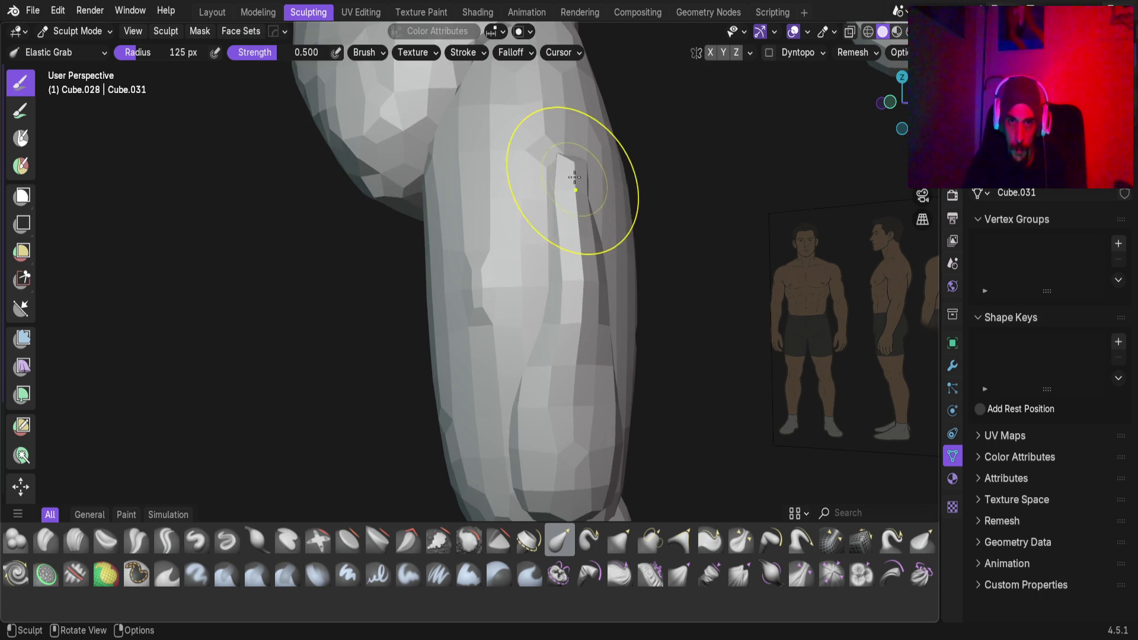
{"action": "mouse_move", "coordinate": [561, 160]}
{"action": "left_mouse_down"}
{"action": "mouse_move", "coordinate": [541, 153]}
{"action": "mouse_move", "coordinate": [546, 165]}
{"action": "left_mouse_up"}
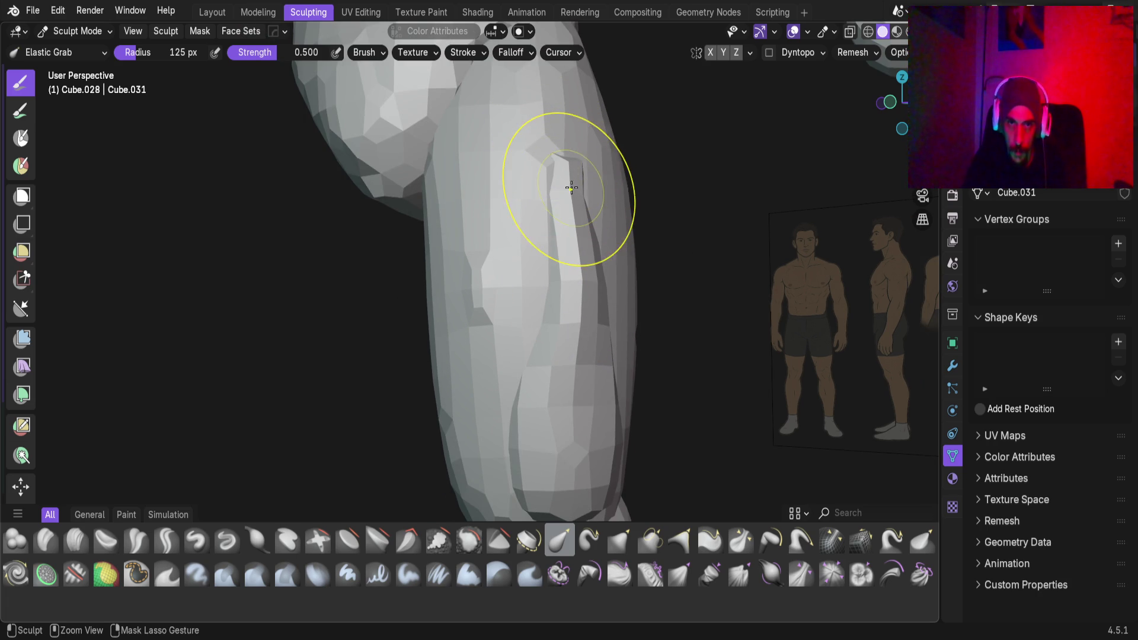
{"action": "scroll", "coordinate": [526, 295], "scroll_direction": "up", "scroll_amount": 5}
{"action": "mouse_move", "coordinate": [622, 233]}
{"action": "left_mouse_down"}
{"action": "mouse_move", "coordinate": [600, 204]}
{"action": "mouse_move", "coordinate": [581, 237]}
{"action": "left_mouse_up"}
{"action": "mouse_move", "coordinate": [619, 308]}
{"action": "left_mouse_down"}
{"action": "mouse_move", "coordinate": [670, 308]}
{"action": "mouse_move", "coordinate": [651, 214]}
{"action": "mouse_move", "coordinate": [620, 188]}
{"action": "left_mouse_up"}
{"action": "left_click_drag", "start_coordinate": [666, 218], "coordinate": [678, 284]}
Smooth the remaining spiky edge on the leg and save Base_Male_AV.blend
{"action": "scroll", "coordinate": [615, 376], "scroll_direction": "down", "scroll_amount": 5}
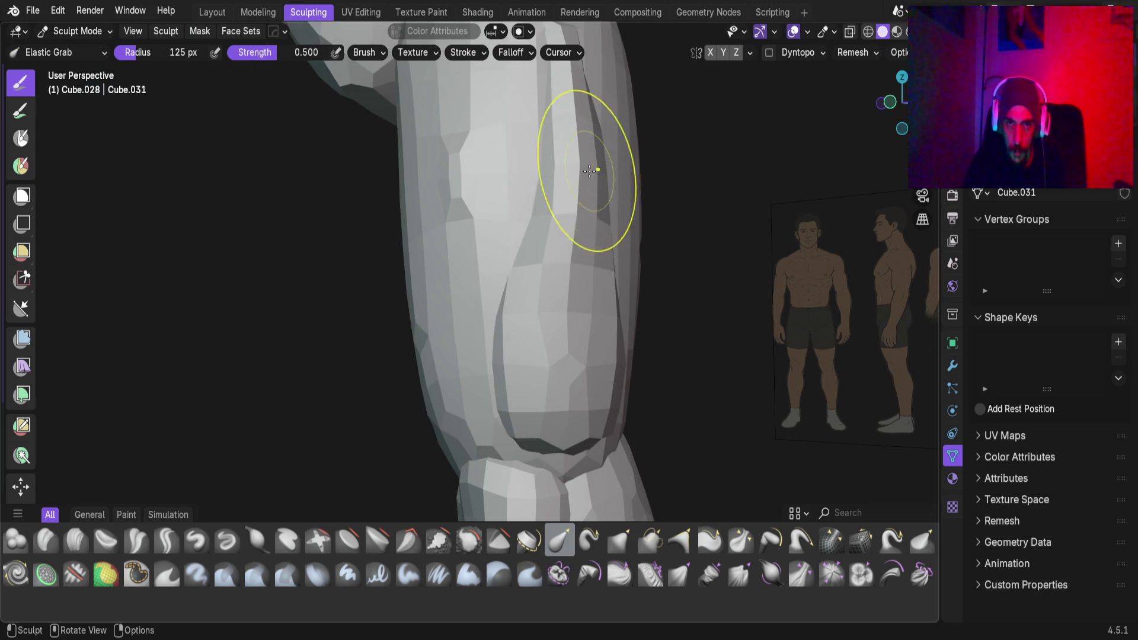
{"action": "scroll", "coordinate": [527, 237], "scroll_direction": "up", "scroll_amount": 3}
{"action": "mouse_move", "coordinate": [531, 242]}
{"action": "left_mouse_down"}
{"action": "mouse_move", "coordinate": [555, 199]}
{"action": "mouse_move", "coordinate": [572, 216]}
{"action": "left_mouse_up"}
{"action": "left_click_drag", "start_coordinate": [570, 224], "coordinate": [563, 204]}
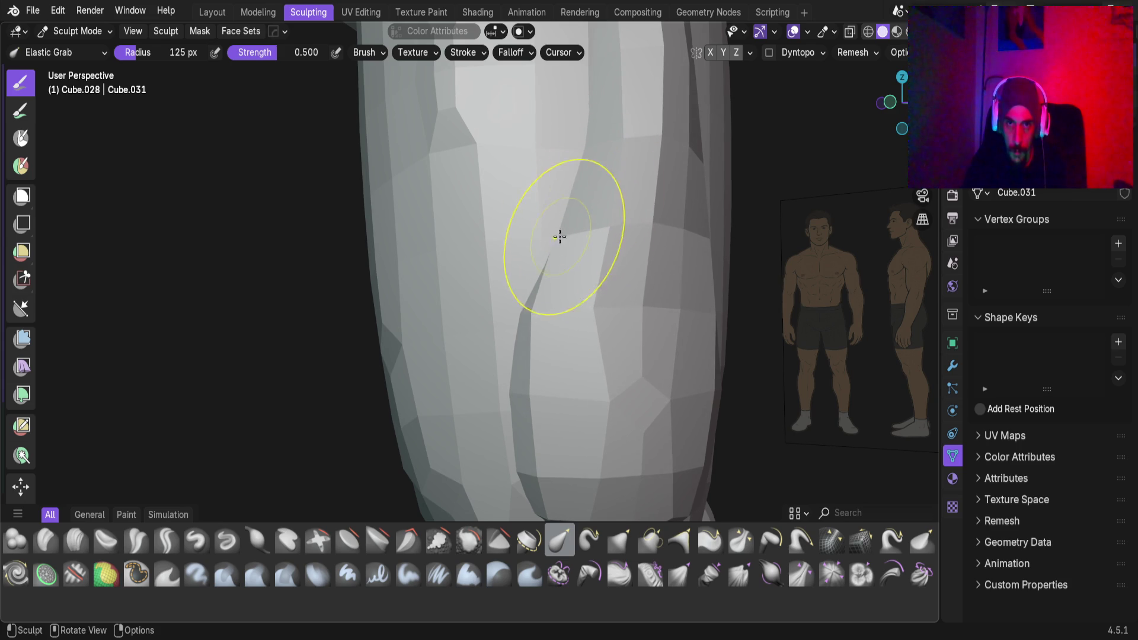
{"action": "scroll", "coordinate": [558, 233], "scroll_direction": "down", "scroll_amount": 5}
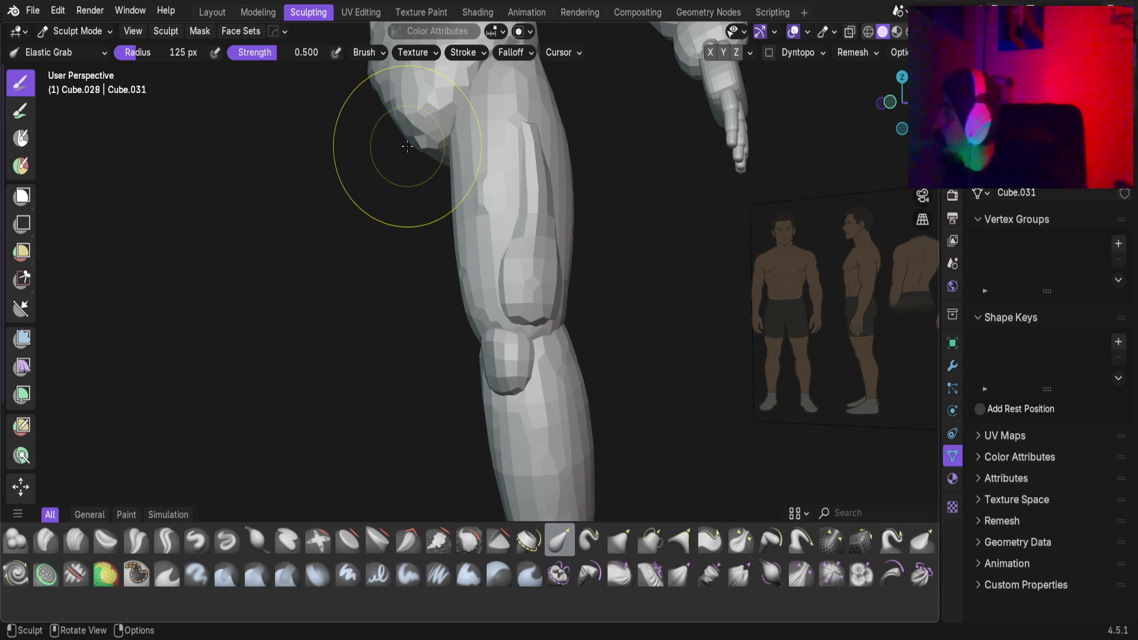
{"action": "scroll", "coordinate": [533, 431], "scroll_direction": "down", "scroll_amount": 2}
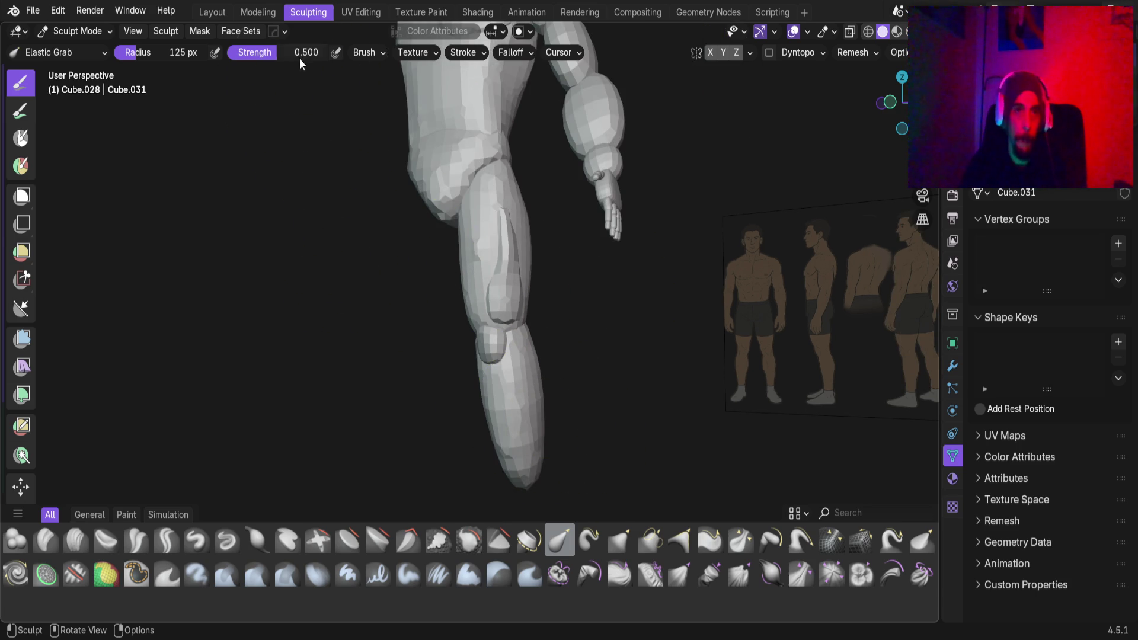
{"action": "key", "text": "ctrl+s"}
{"action": "middle_click_drag", "start_coordinate": [381, 265], "coordinate": [237, 101]}
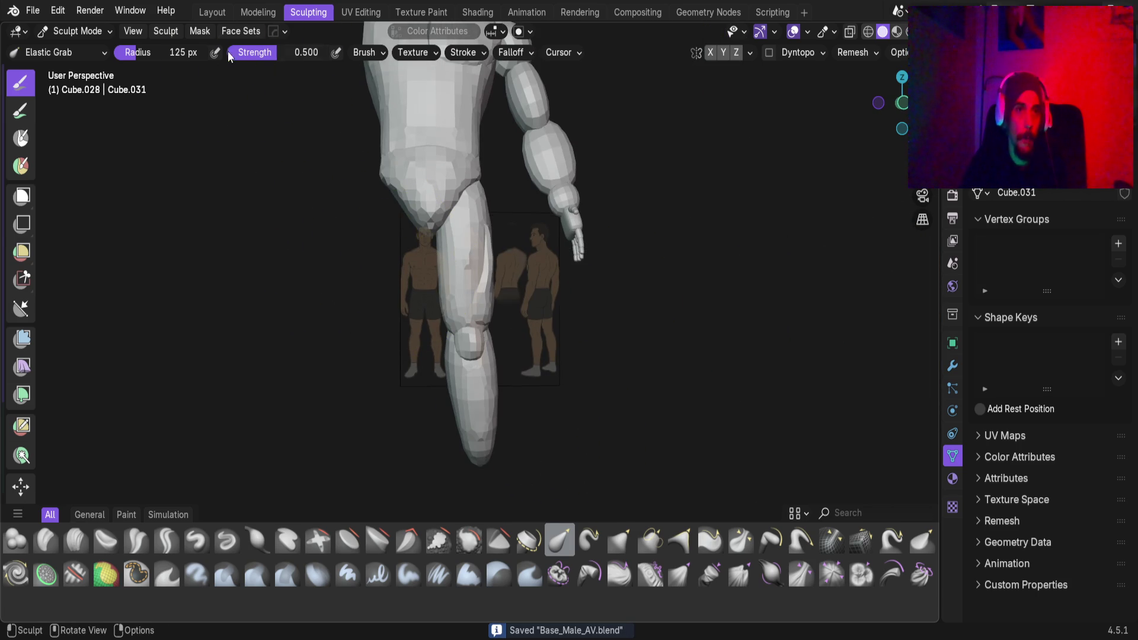
Return to the Layout workspace and add a cube scaled down to 0.2
{"action": "left_click", "coordinate": [214, 13]}
{"action": "scroll", "coordinate": [382, 295], "scroll_direction": "down", "scroll_amount": 2}
{"action": "mouse_move", "coordinate": [382, 295]}
{"action": "middle_mouse_down"}
{"action": "mouse_move", "coordinate": [465, 291]}
{"action": "mouse_move", "coordinate": [492, 301]}
{"action": "middle_mouse_up"}
{"action": "key", "text": "shift+a"}
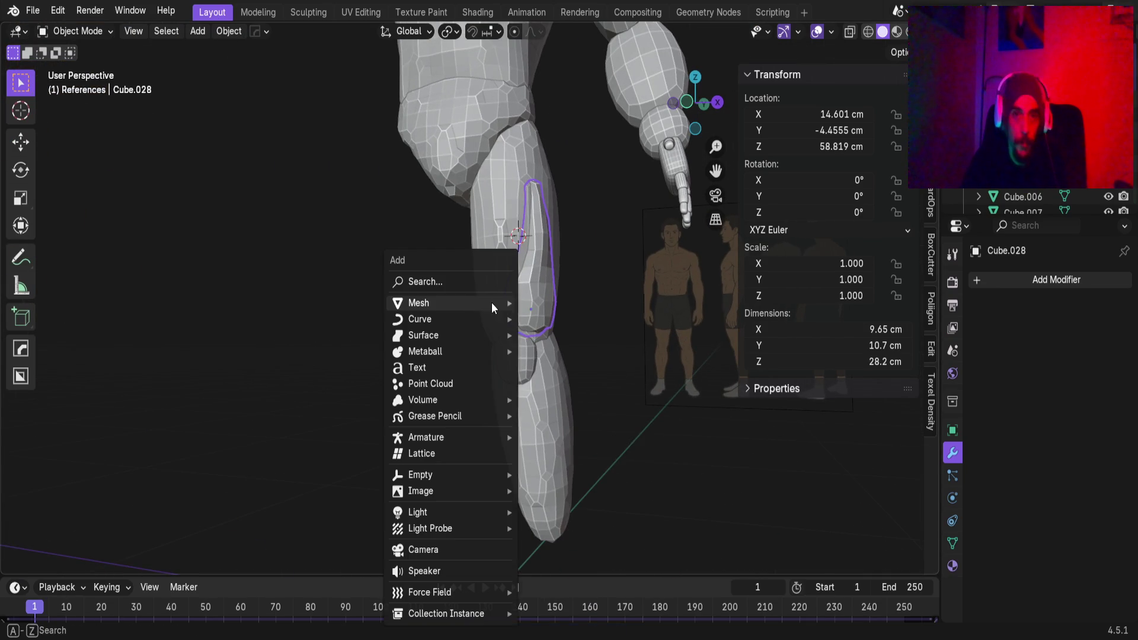
{"action": "mouse_move", "coordinate": [486, 302]}
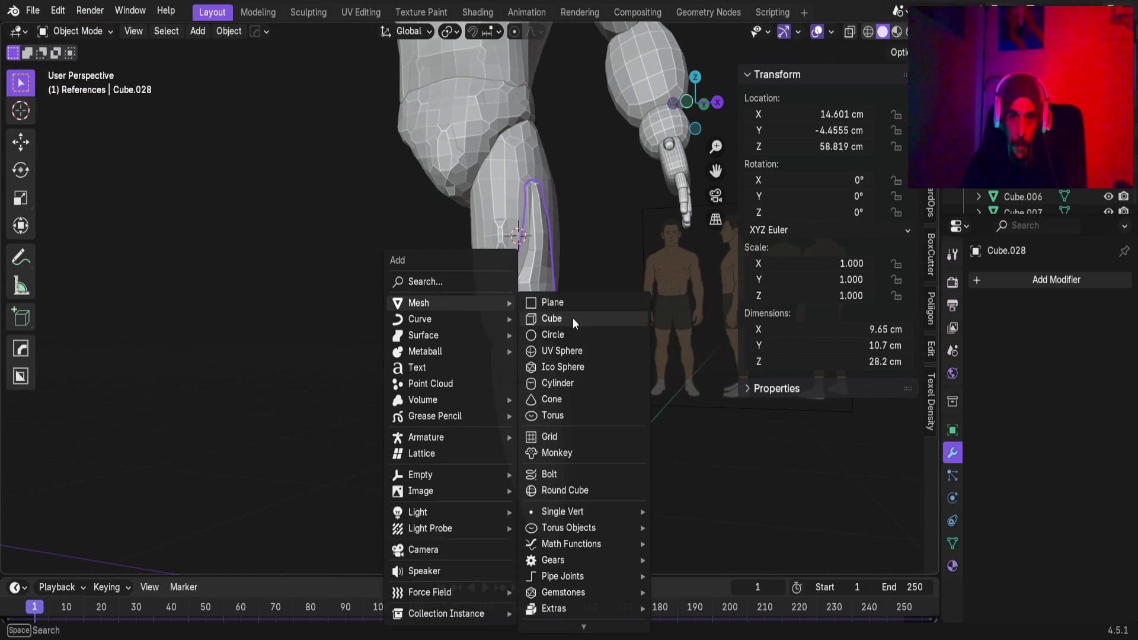
{"action": "left_click", "coordinate": [573, 317]}
{"action": "scroll", "coordinate": [454, 374], "scroll_direction": "down", "scroll_amount": 5}
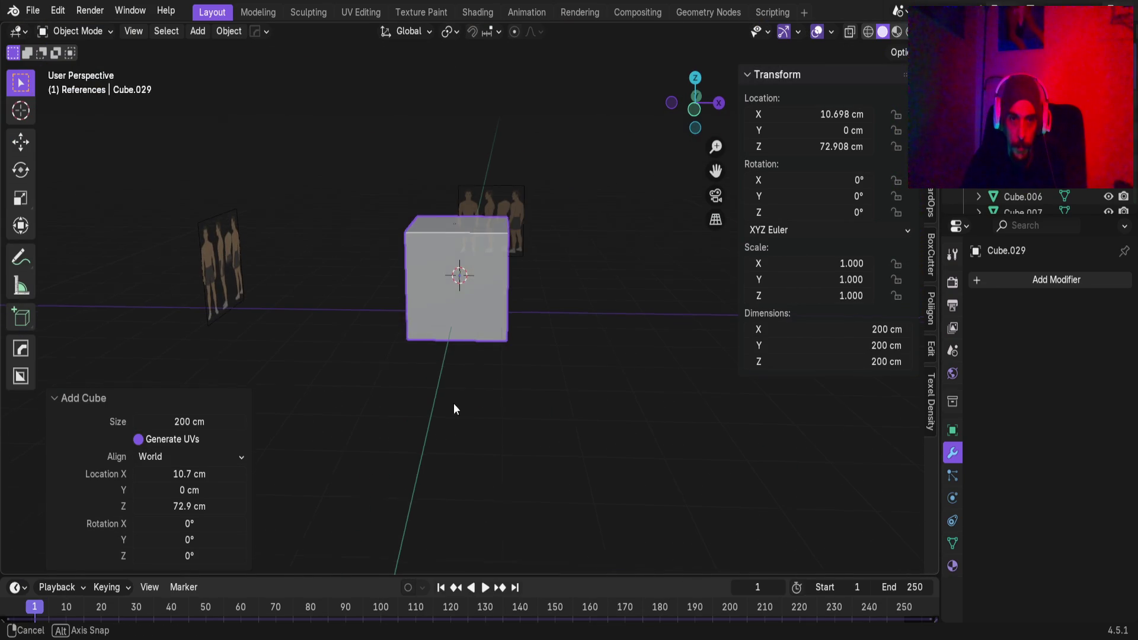
{"action": "key", "text": "s"}
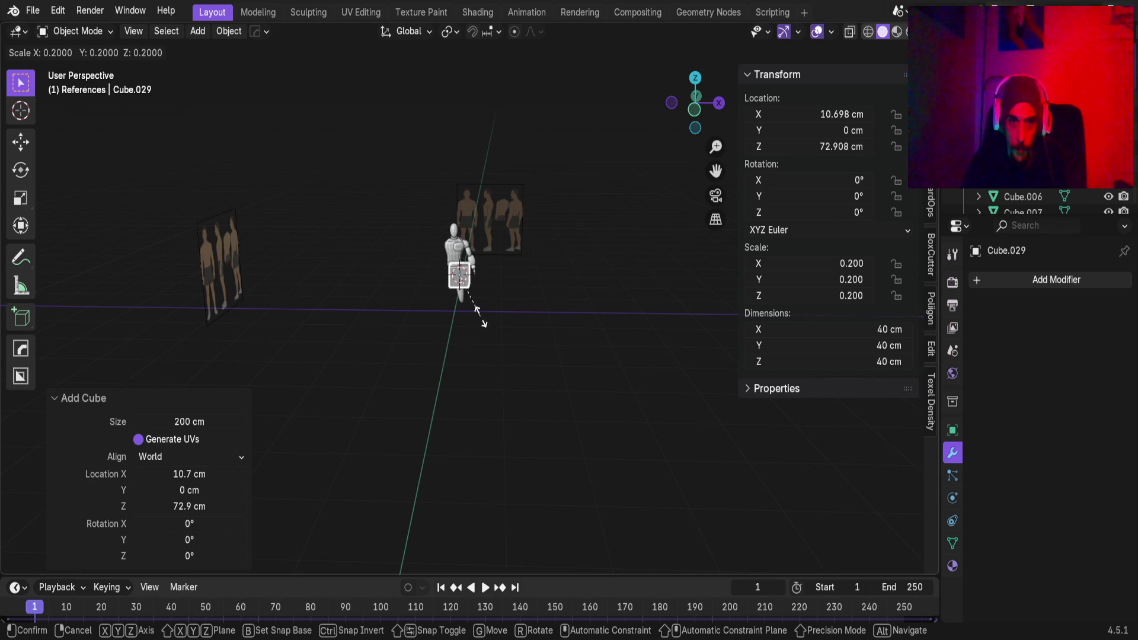
{"action": "left_click", "coordinate": [477, 312]}
{"action": "scroll", "coordinate": [473, 297], "scroll_direction": "up", "scroll_amount": 10}
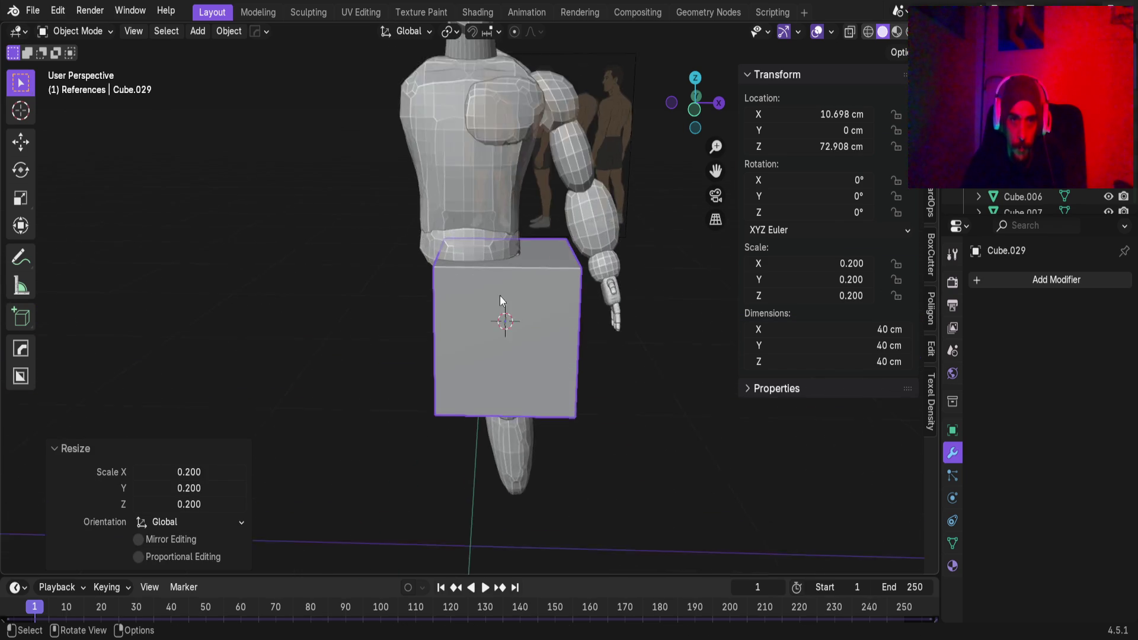
In front view, size the cube to 20 cm, place it over the knee, and subdivide at level 2
{"action": "middle_click_drag", "start_coordinate": [558, 314], "coordinate": [467, 252], "text": "shift"}
{"action": "key", "text": "KP_1"}
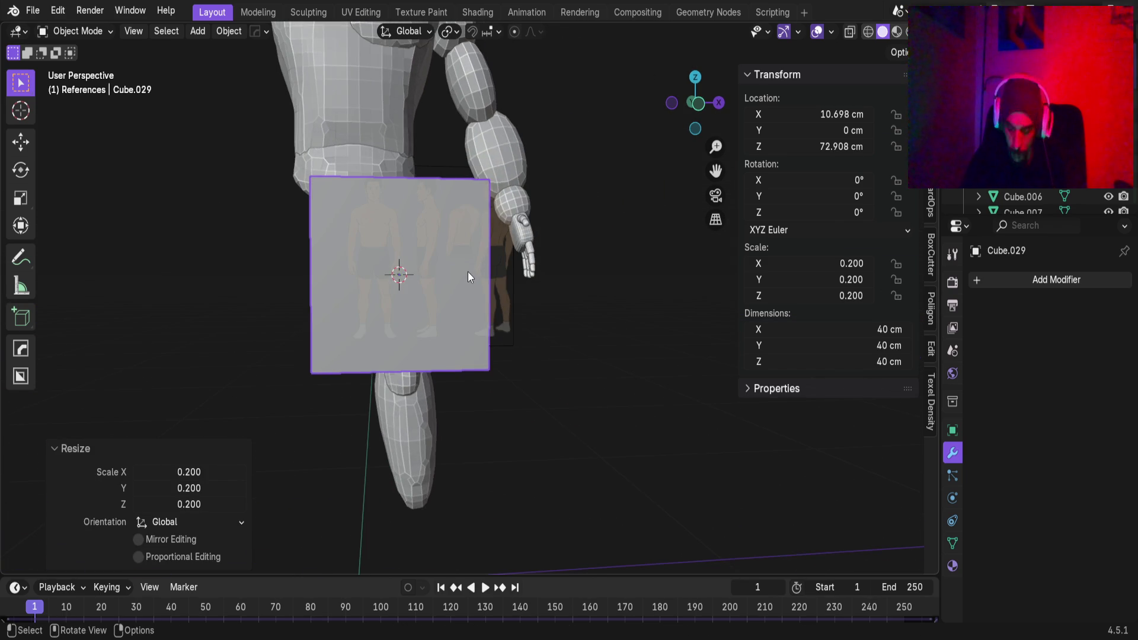
{"action": "key", "text": "s"}
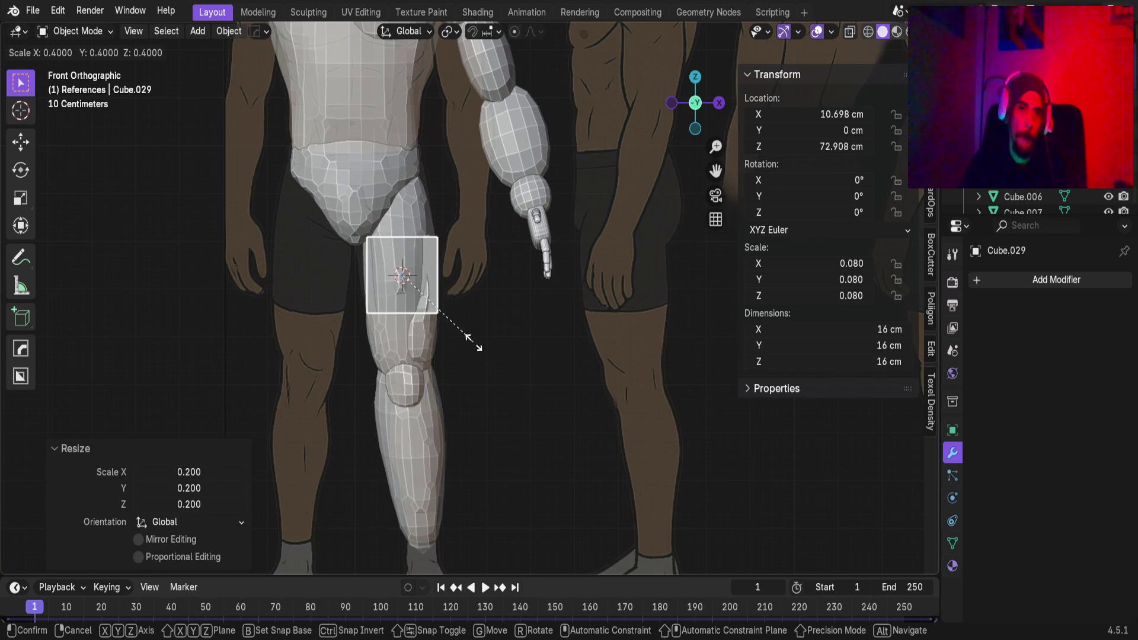
{"action": "left_click", "coordinate": [505, 351]}
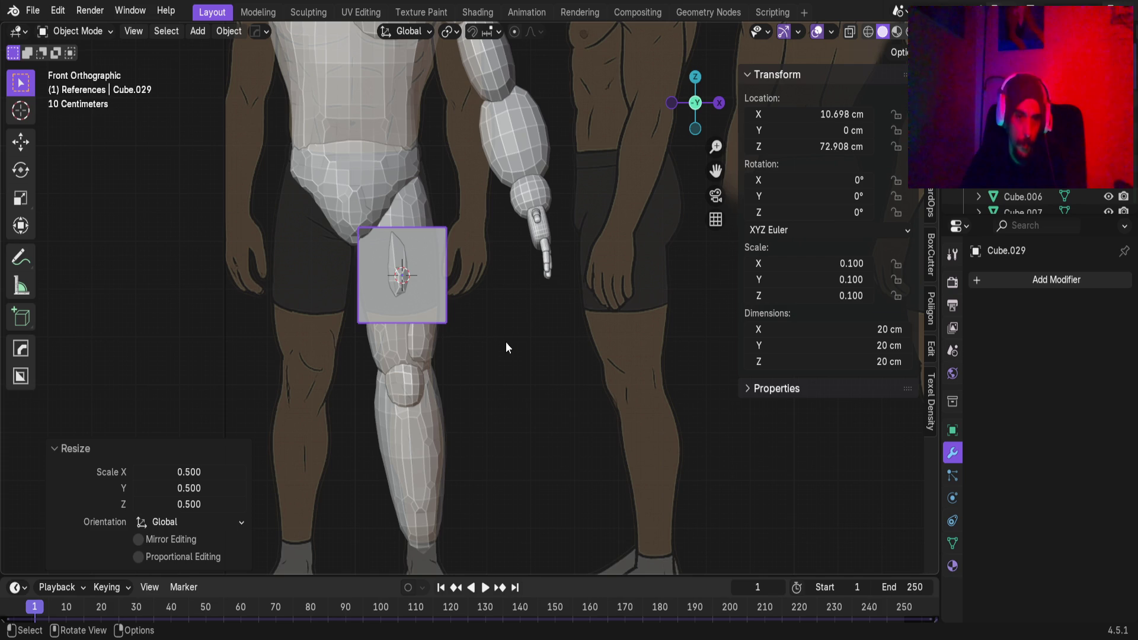
{"action": "key", "text": "g"}
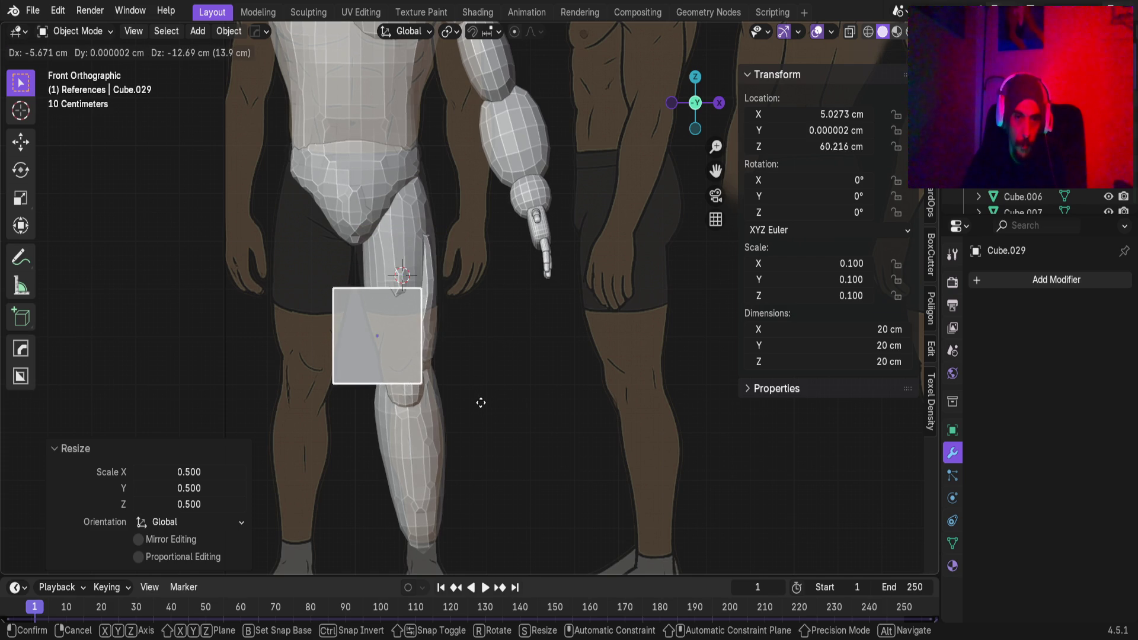
{"action": "left_click", "coordinate": [496, 406]}
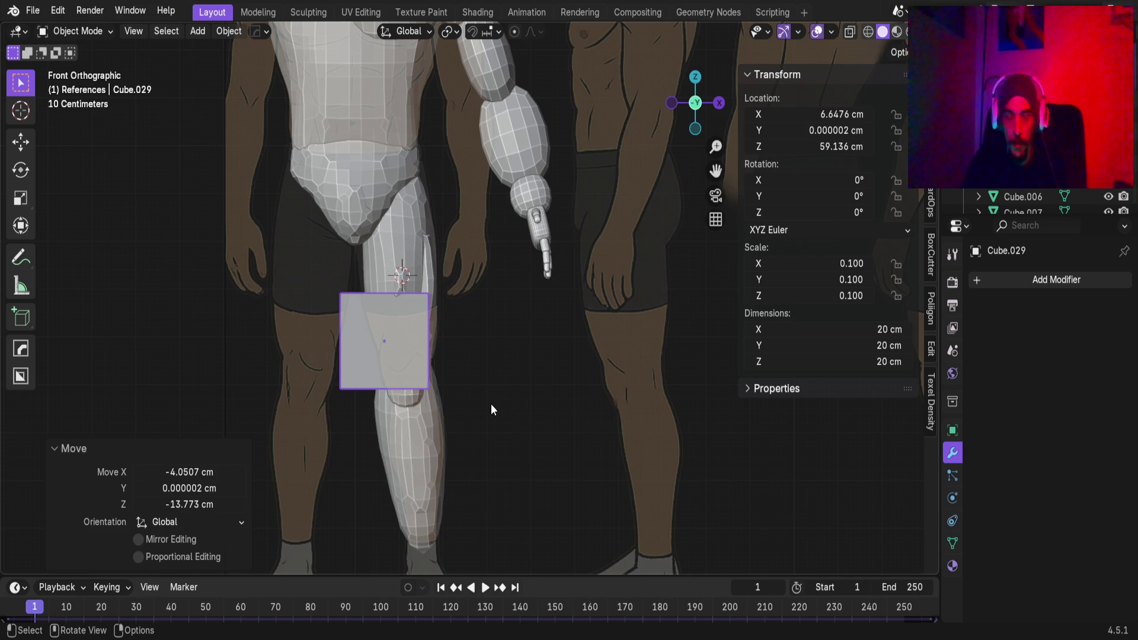
{"action": "key", "text": "ctrl+2"}
Apply the sphere's scale and, in side view, snap-move it in front of the knee
{"action": "key", "text": "ctrl+a"}
{"action": "left_click", "coordinate": [468, 401]}
{"action": "scroll", "coordinate": [468, 370], "scroll_direction": "up", "scroll_amount": 5}
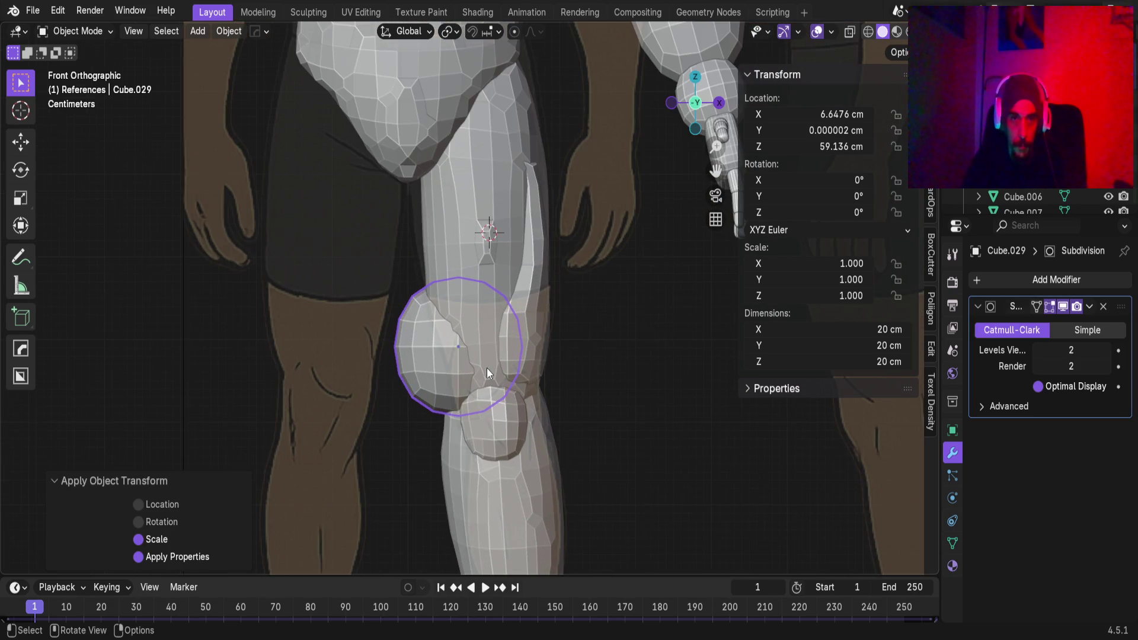
{"action": "middle_click_drag", "start_coordinate": [486, 365], "coordinate": [421, 375]}
{"action": "key", "text": "KP_3"}
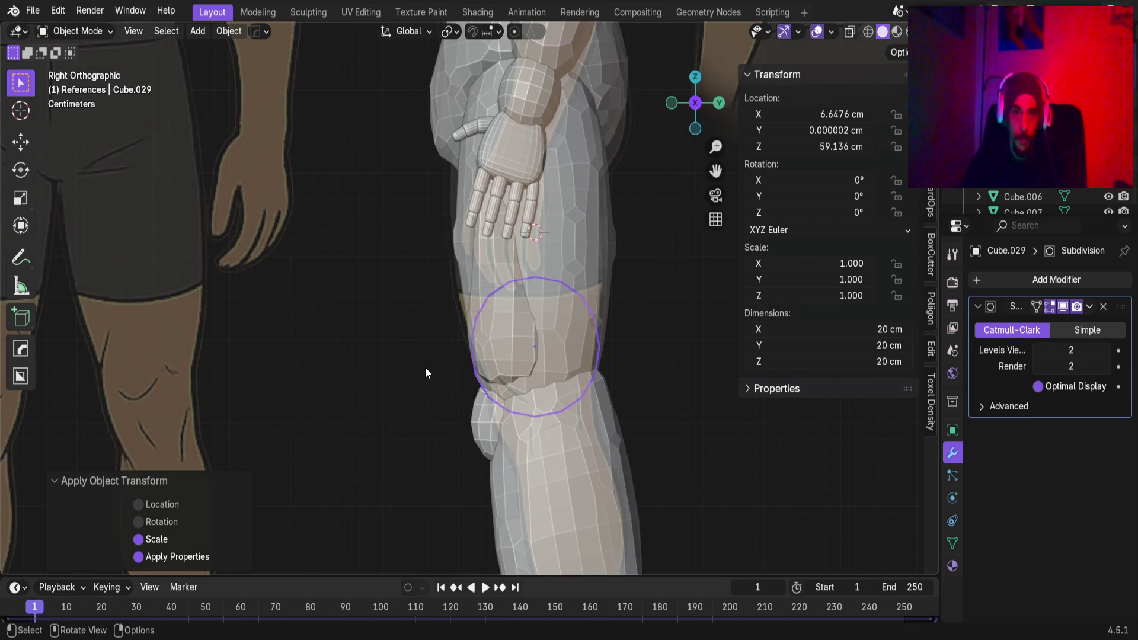
{"action": "key", "text": "g"}
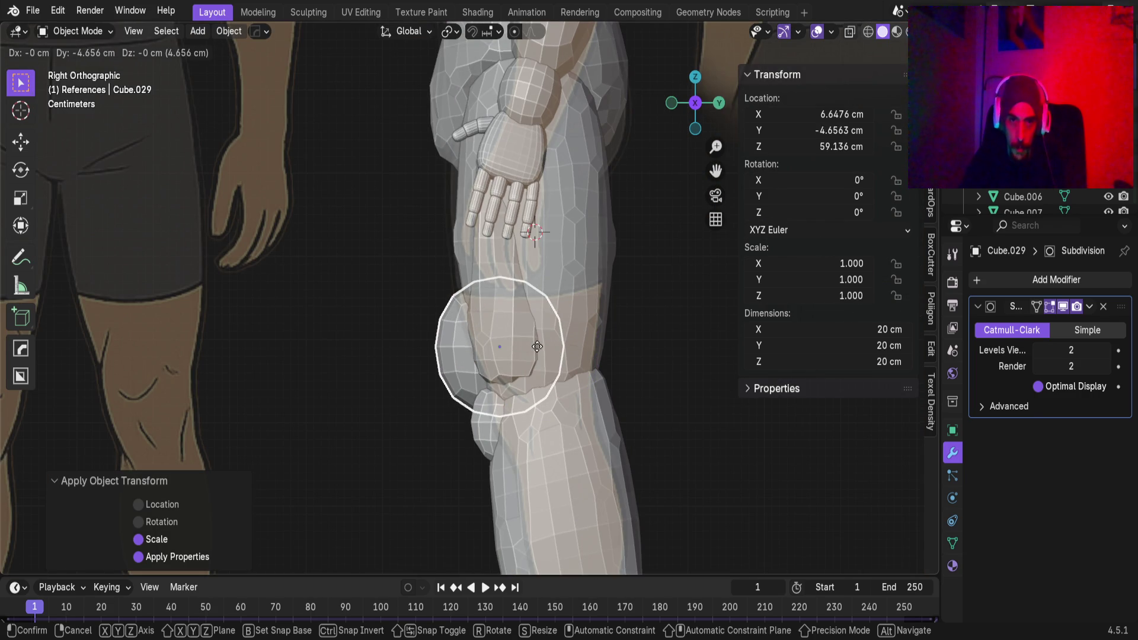
{"action": "key", "text": "ctrl"}
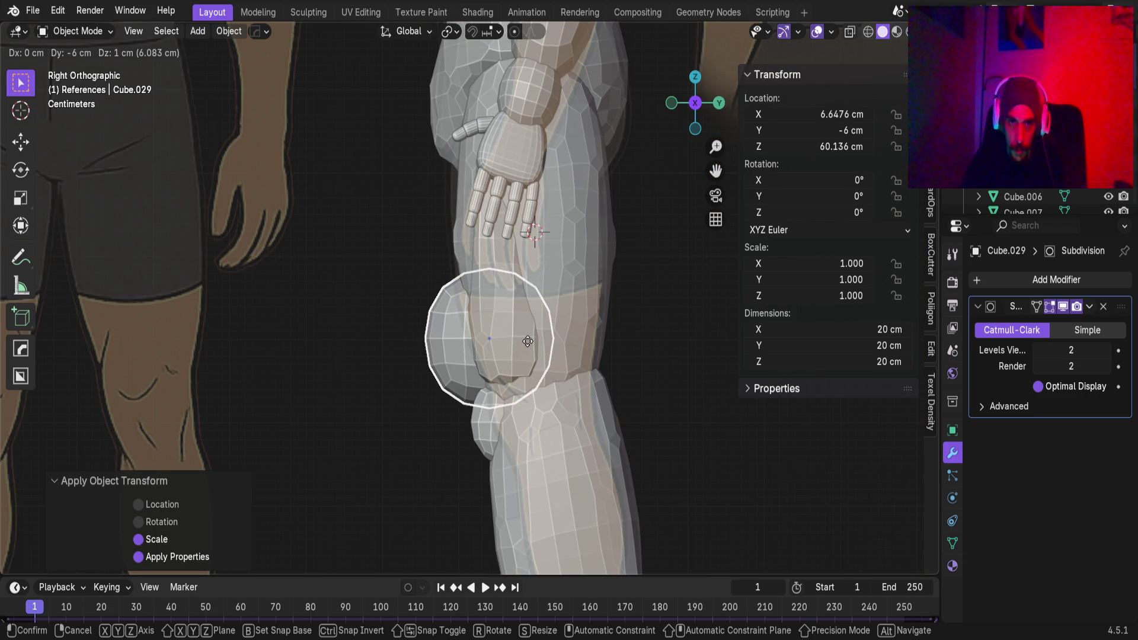
{"action": "left_click", "coordinate": [513, 342]}
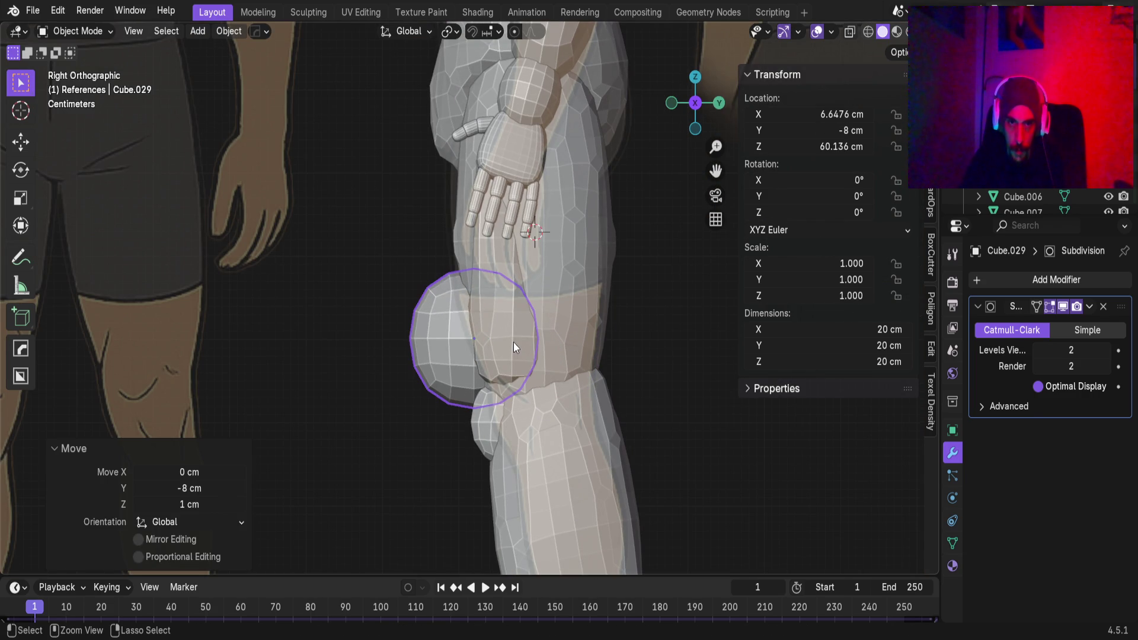
Shift the kneecap sphere 3.72 cm along Y to −11.724 cm onto the knee's front
{"action": "left_click", "coordinate": [512, 342]}
{"action": "mouse_move", "coordinate": [499, 336]}
{"action": "middle_mouse_down"}
{"action": "mouse_move", "coordinate": [492, 347]}
{"action": "mouse_move", "coordinate": [408, 350]}
{"action": "mouse_move", "coordinate": [698, 357]}
{"action": "mouse_move", "coordinate": [376, 347]}
{"action": "mouse_move", "coordinate": [595, 347]}
{"action": "mouse_move", "coordinate": [729, 374]}
{"action": "mouse_move", "coordinate": [675, 389]}
{"action": "mouse_move", "coordinate": [652, 443]}
{"action": "mouse_move", "coordinate": [479, 284]}
{"action": "mouse_move", "coordinate": [467, 318]}
{"action": "middle_mouse_up"}
{"action": "scroll", "coordinate": [573, 362], "scroll_direction": "up", "scroll_amount": 3}
{"action": "mouse_move", "coordinate": [578, 367]}
{"action": "middle_mouse_down"}
{"action": "mouse_move", "coordinate": [564, 361]}
{"action": "mouse_move", "coordinate": [691, 353]}
{"action": "mouse_move", "coordinate": [364, 383]}
{"action": "mouse_move", "coordinate": [556, 384]}
{"action": "mouse_move", "coordinate": [456, 397]}
{"action": "mouse_move", "coordinate": [373, 394]}
{"action": "middle_mouse_up"}
{"action": "left_click", "coordinate": [425, 389]}
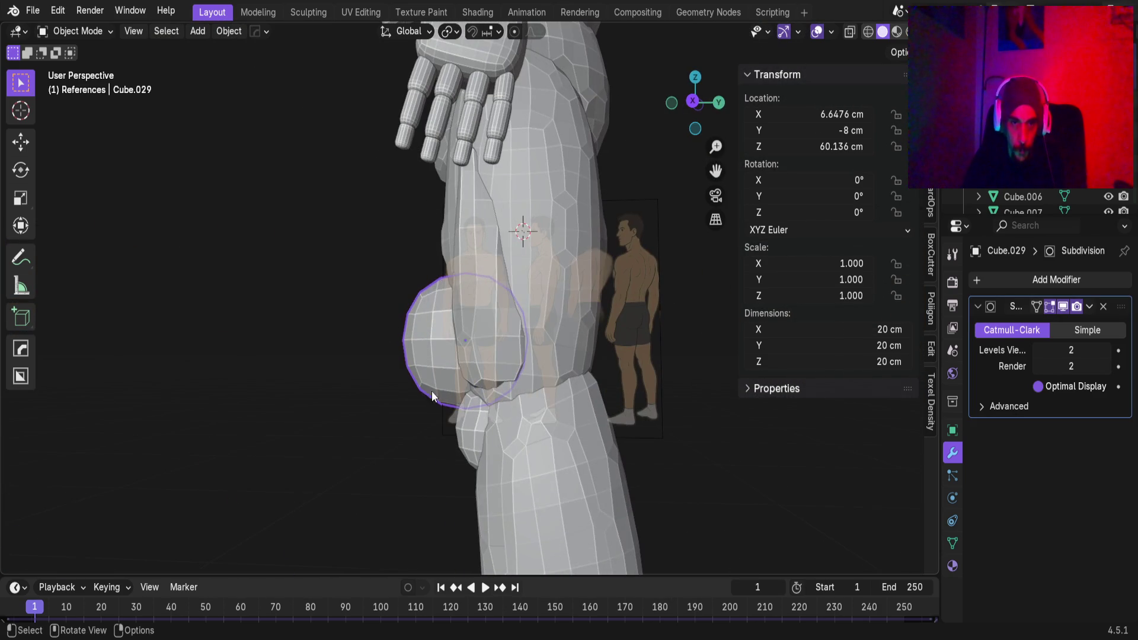
{"action": "key", "text": "g"}
{"action": "key", "text": "y"}
{"action": "left_click", "coordinate": [389, 365]}
{"action": "mouse_move", "coordinate": [389, 364]}
{"action": "middle_mouse_down"}
{"action": "mouse_move", "coordinate": [479, 367]}
{"action": "mouse_move", "coordinate": [404, 344]}
{"action": "mouse_move", "coordinate": [480, 347]}
{"action": "mouse_move", "coordinate": [456, 349]}
{"action": "middle_mouse_up"}
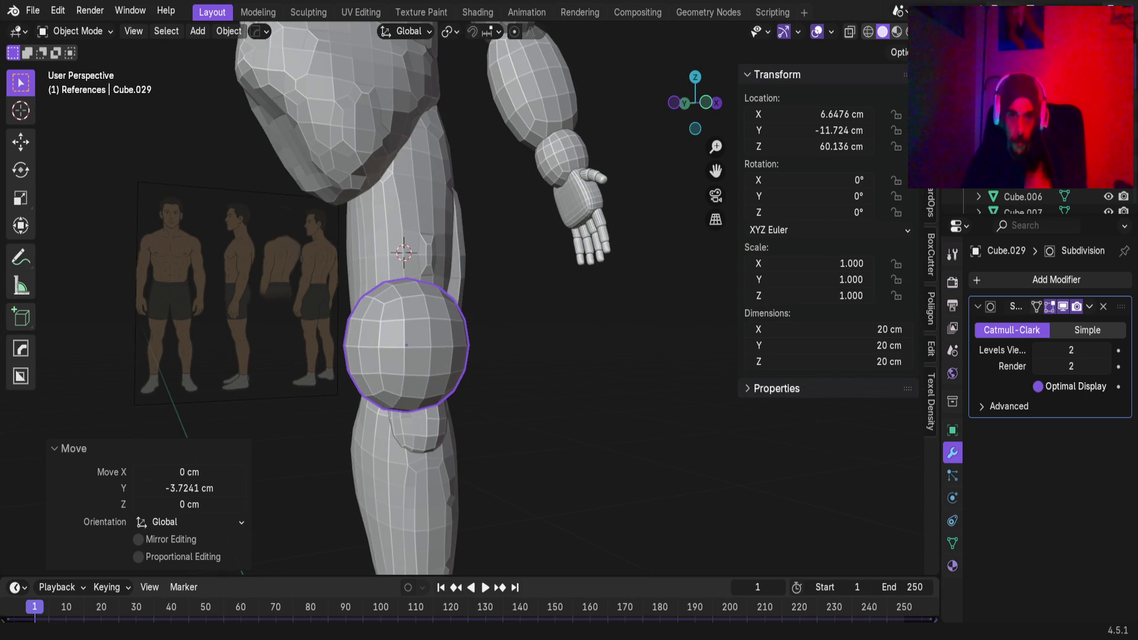
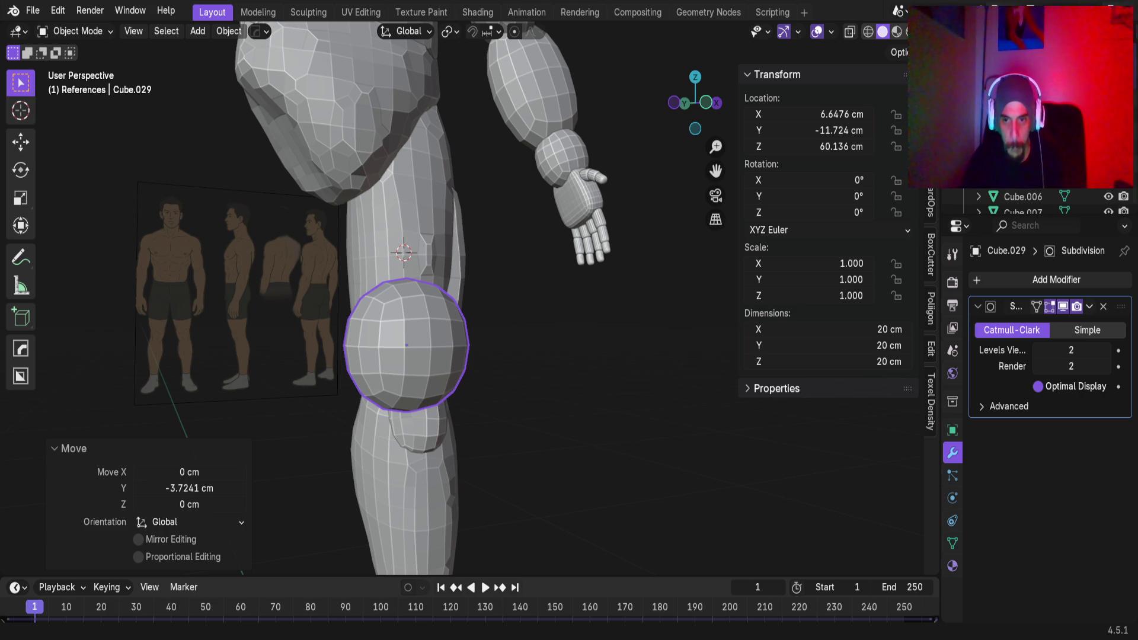
Inspect the sphere beside the thigh from the side in the Sculpting workspace
{"action": "mouse_move", "coordinate": [456, 381]}
{"action": "middle_mouse_down"}
{"action": "mouse_move", "coordinate": [371, 367]}
{"action": "mouse_move", "coordinate": [432, 368]}
{"action": "mouse_move", "coordinate": [425, 375]}
{"action": "mouse_move", "coordinate": [480, 385]}
{"action": "middle_mouse_up"}
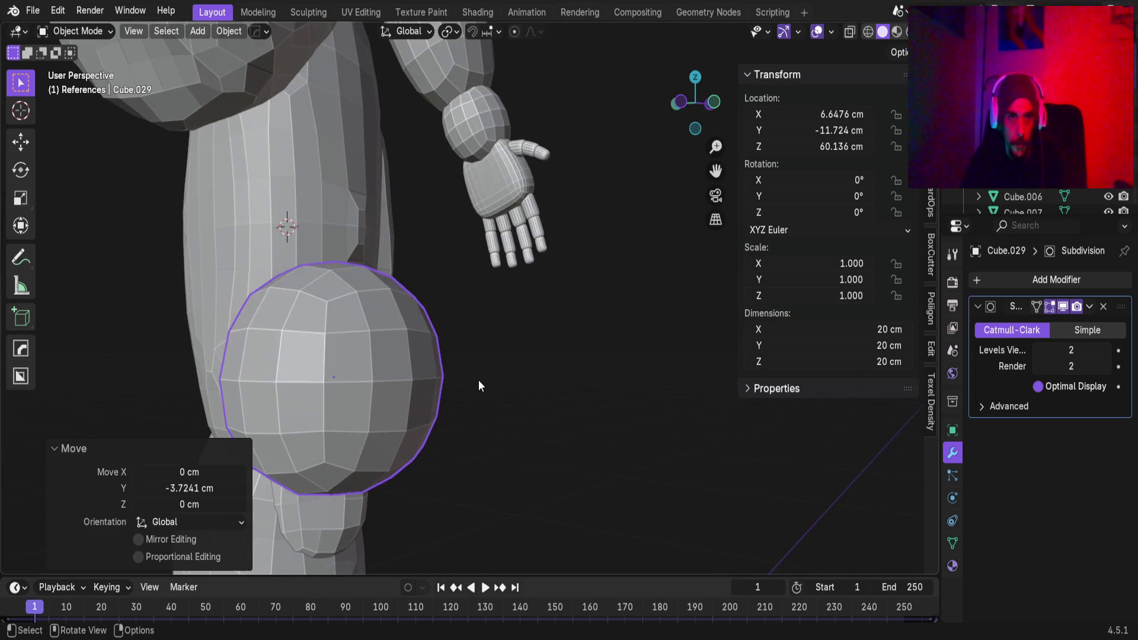
{"action": "left_click", "coordinate": [309, 13]}
{"action": "mouse_move", "coordinate": [379, 291]}
{"action": "middle_mouse_down"}
{"action": "mouse_move", "coordinate": [432, 329]}
{"action": "mouse_move", "coordinate": [589, 320]}
{"action": "mouse_move", "coordinate": [490, 299]}
{"action": "middle_mouse_up"}
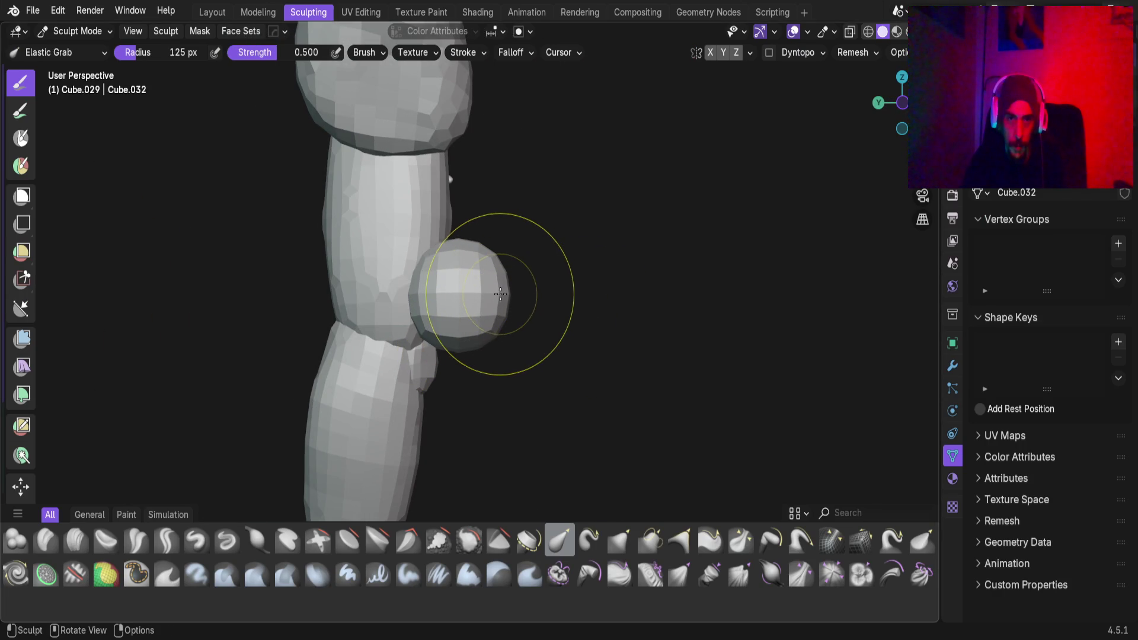
{"action": "scroll", "coordinate": [510, 292], "scroll_direction": "up", "scroll_amount": 3}
{"action": "middle_click_drag", "start_coordinate": [510, 293], "coordinate": [533, 282]}
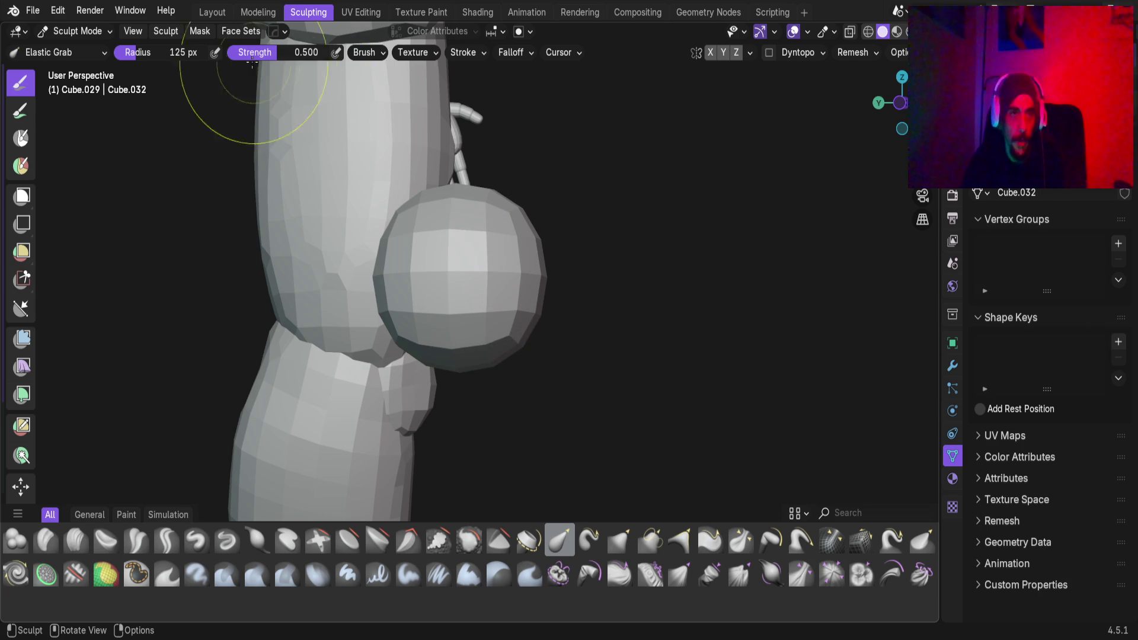
Apply the sphere's Subdivision modifier in Layout, then return to Sculpting
{"action": "left_click", "coordinate": [219, 18]}
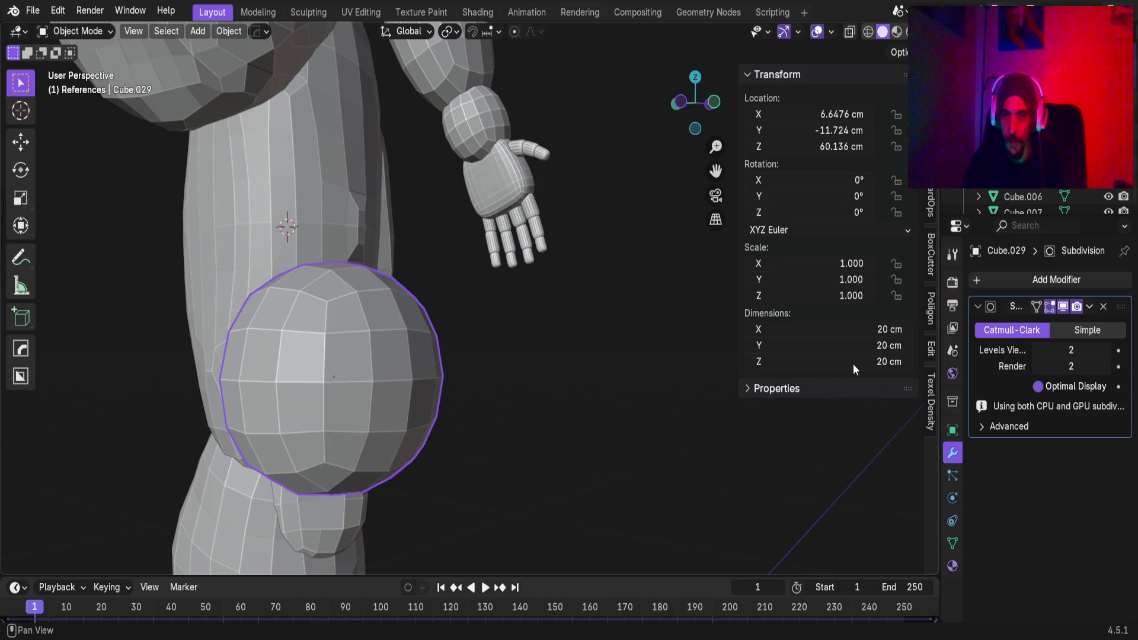
{"action": "left_click", "coordinate": [1090, 306]}
{"action": "left_click", "coordinate": [1067, 323]}
{"action": "middle_click_drag", "start_coordinate": [262, 311], "coordinate": [309, 296]}
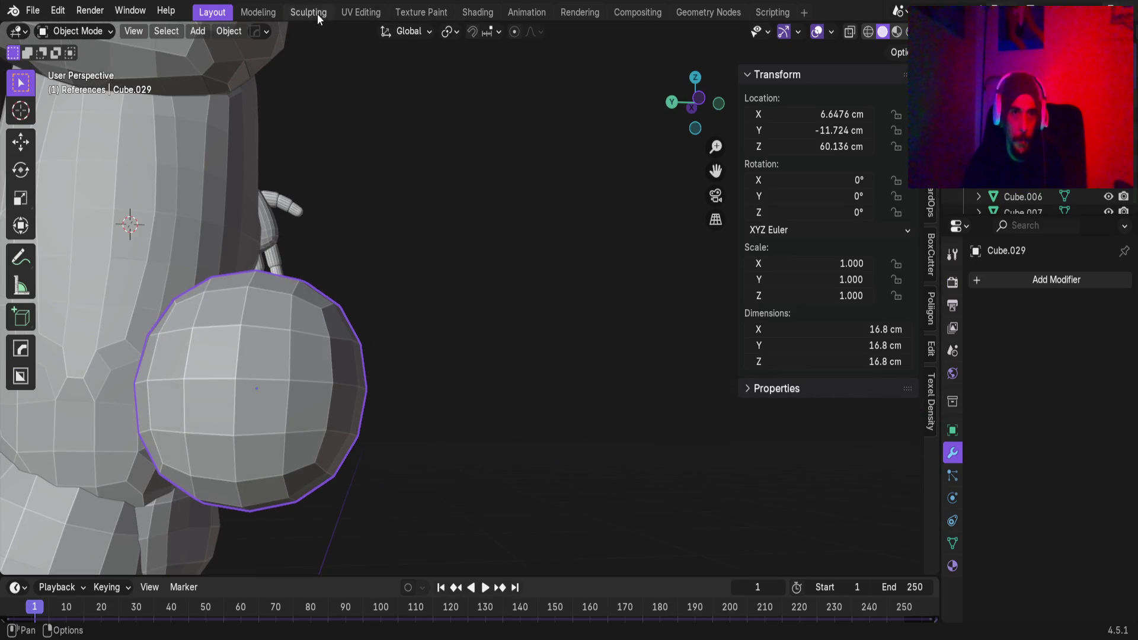
{"action": "left_click", "coordinate": [317, 13]}
{"action": "mouse_move", "coordinate": [498, 368]}
{"action": "middle_mouse_down"}
{"action": "mouse_move", "coordinate": [508, 355]}
{"action": "mouse_move", "coordinate": [490, 292]}
{"action": "middle_mouse_up"}
Elastic Grab the sphere into an oval lobe and pull its rim inward
{"action": "mouse_move", "coordinate": [505, 311]}
{"action": "left_mouse_down"}
{"action": "mouse_move", "coordinate": [379, 282]}
{"action": "mouse_move", "coordinate": [450, 256]}
{"action": "mouse_move", "coordinate": [441, 339]}
{"action": "mouse_move", "coordinate": [358, 314]}
{"action": "left_mouse_up"}
{"action": "scroll", "coordinate": [398, 356], "scroll_direction": "up", "scroll_amount": 5}
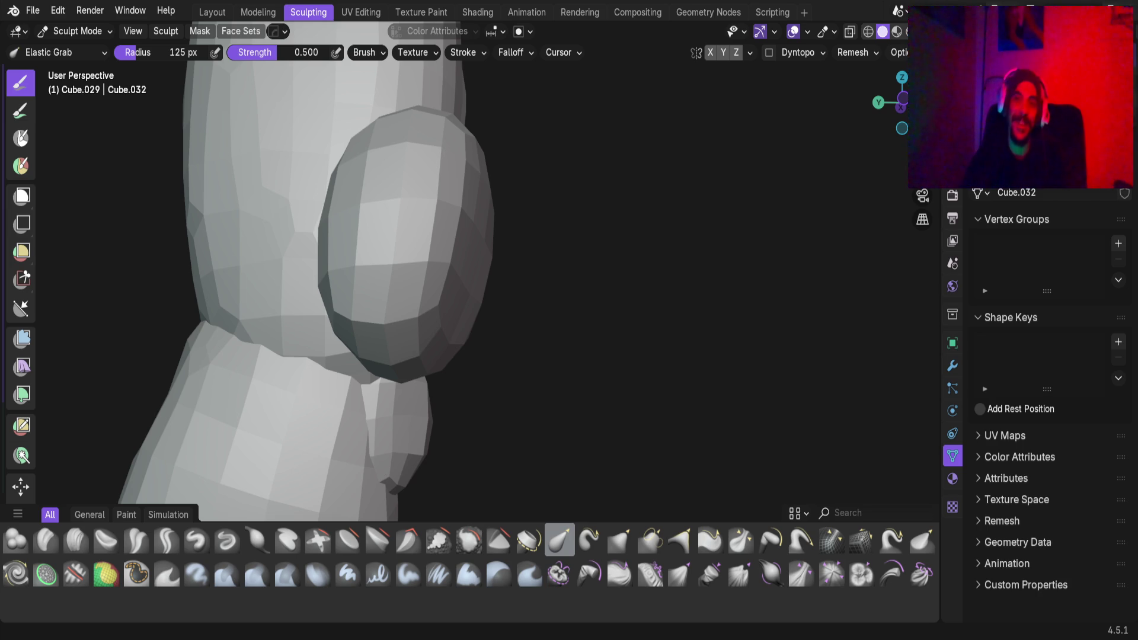
{"action": "mouse_move", "coordinate": [462, 286]}
{"action": "middle_mouse_down"}
{"action": "mouse_move", "coordinate": [450, 212]}
{"action": "mouse_move", "coordinate": [424, 322]}
{"action": "mouse_move", "coordinate": [264, 332]}
{"action": "mouse_move", "coordinate": [414, 262]}
{"action": "mouse_move", "coordinate": [504, 255]}
{"action": "middle_mouse_up"}
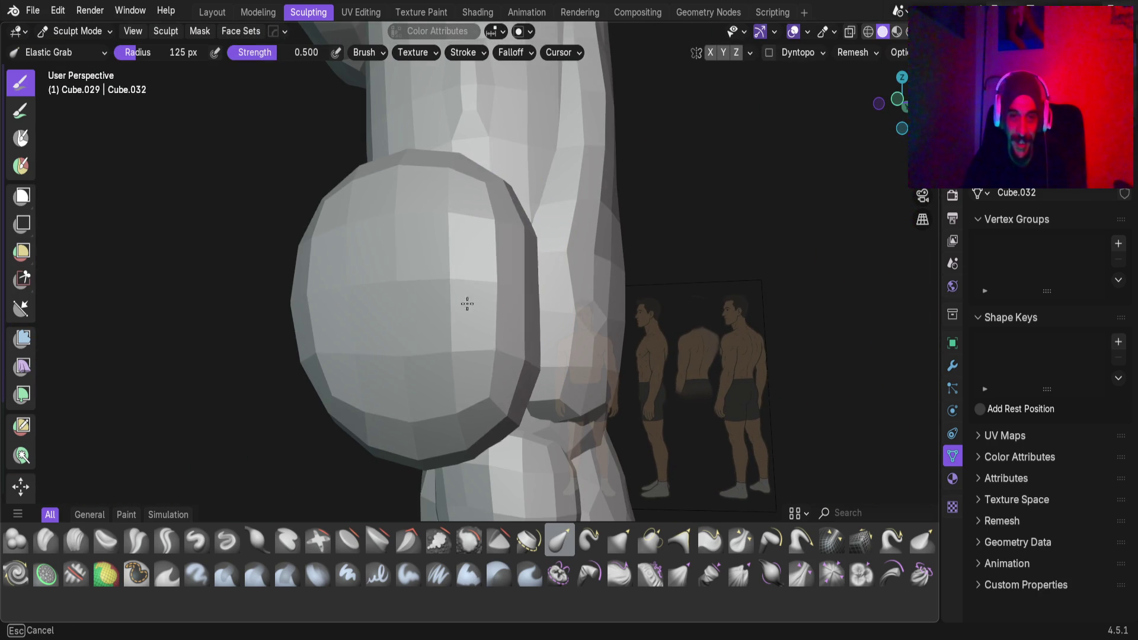
{"action": "left_click_drag", "start_coordinate": [529, 222], "coordinate": [457, 219]}
{"action": "left_click_drag", "start_coordinate": [462, 216], "coordinate": [456, 219]}
{"action": "mouse_move", "coordinate": [542, 379]}
{"action": "left_mouse_down"}
{"action": "mouse_move", "coordinate": [470, 430]}
{"action": "mouse_move", "coordinate": [474, 355]}
{"action": "mouse_move", "coordinate": [497, 308]}
{"action": "mouse_move", "coordinate": [452, 322]}
{"action": "mouse_move", "coordinate": [468, 273]}
{"action": "left_mouse_up"}
{"action": "left_click_drag", "start_coordinate": [489, 228], "coordinate": [427, 322]}
{"action": "mouse_move", "coordinate": [426, 322]}
{"action": "middle_mouse_down"}
{"action": "mouse_move", "coordinate": [483, 279]}
{"action": "mouse_move", "coordinate": [450, 269]}
{"action": "mouse_move", "coordinate": [543, 355]}
{"action": "middle_mouse_up"}
{"action": "mouse_move", "coordinate": [544, 355]}
{"action": "left_mouse_down"}
{"action": "mouse_move", "coordinate": [575, 322]}
{"action": "mouse_move", "coordinate": [566, 287]}
{"action": "mouse_move", "coordinate": [625, 261]}
{"action": "mouse_move", "coordinate": [563, 205]}
{"action": "mouse_move", "coordinate": [584, 304]}
{"action": "left_mouse_up"}
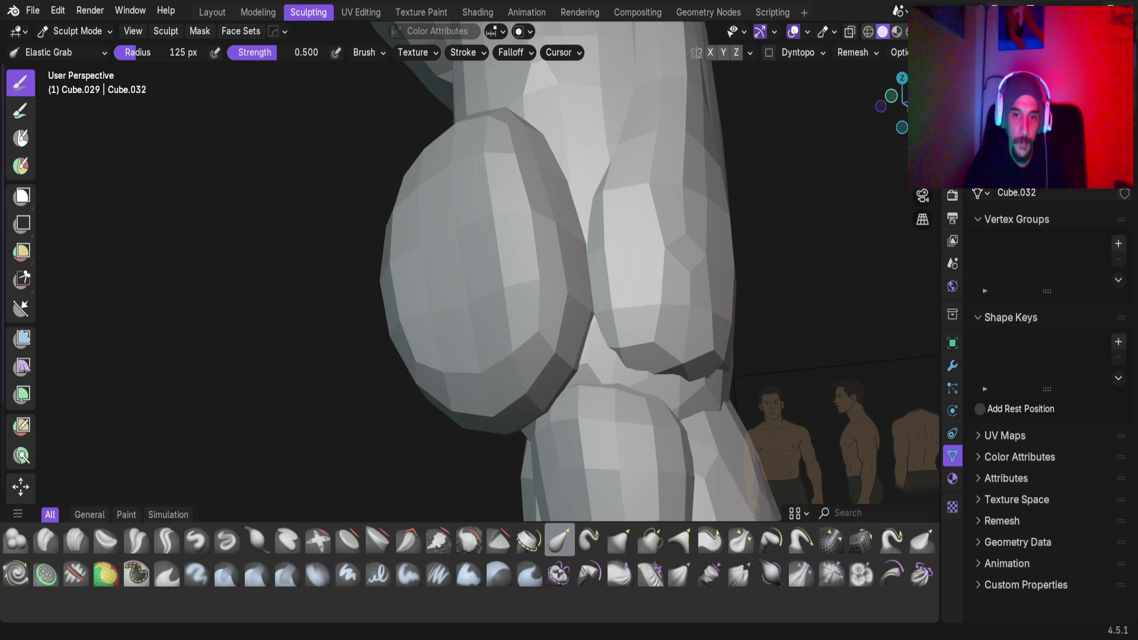
Stretch the lobe upward along the thigh, undoing the last deformation
{"action": "mouse_move", "coordinate": [554, 300]}
{"action": "middle_mouse_down"}
{"action": "mouse_move", "coordinate": [640, 282]}
{"action": "mouse_move", "coordinate": [421, 249]}
{"action": "middle_mouse_up"}
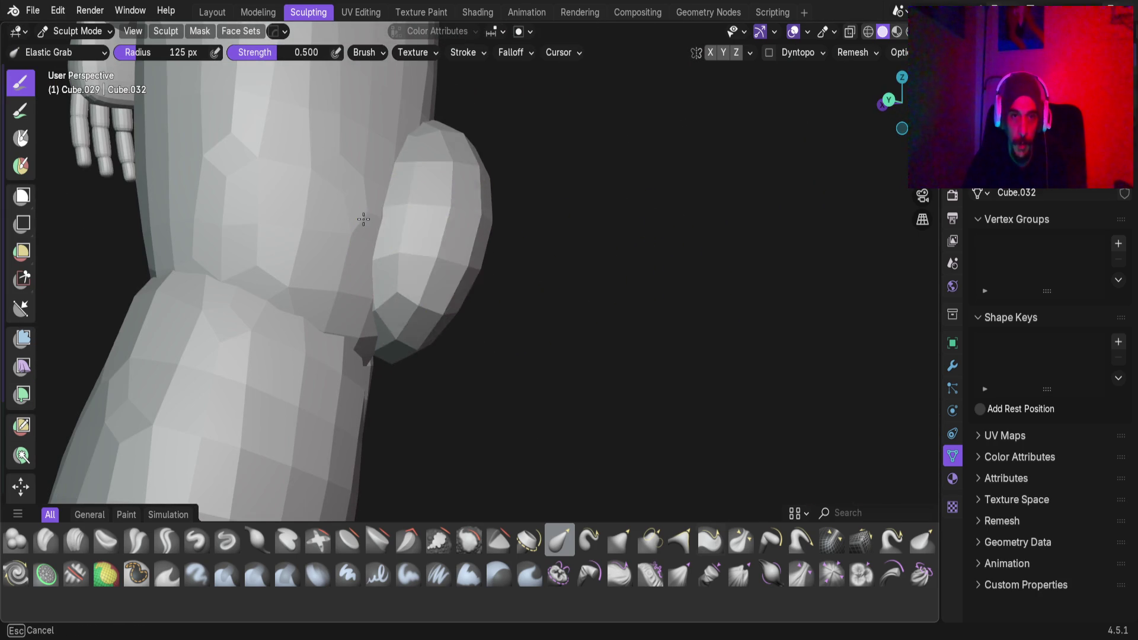
{"action": "left_click_drag", "start_coordinate": [446, 211], "coordinate": [409, 196]}
{"action": "left_click_drag", "start_coordinate": [409, 308], "coordinate": [381, 127]}
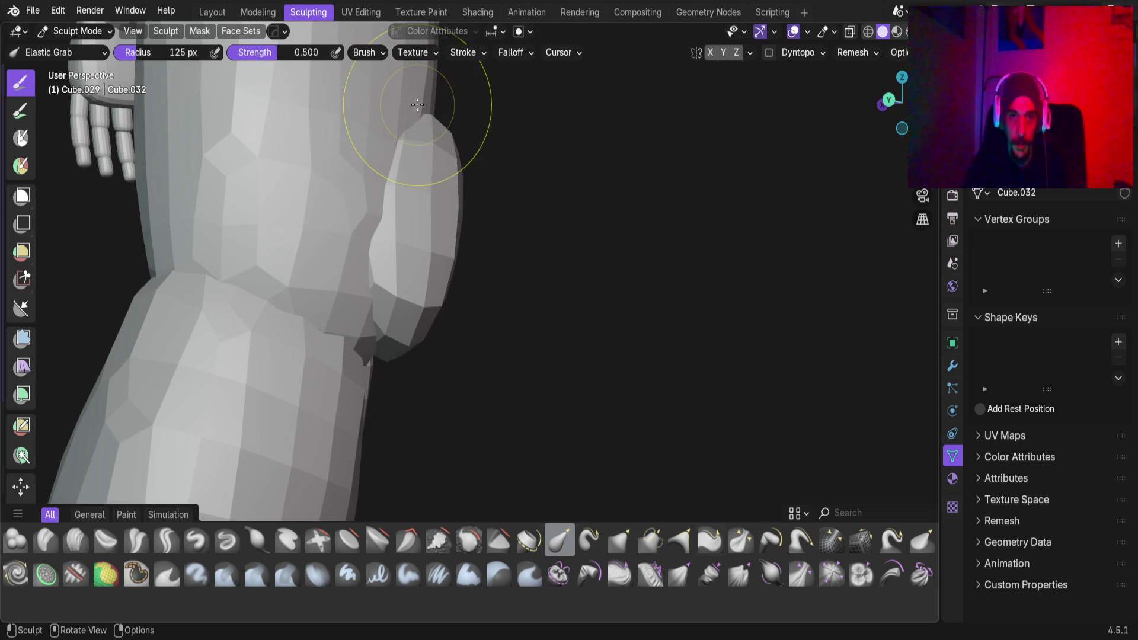
{"action": "mouse_move", "coordinate": [424, 331]}
{"action": "left_mouse_down"}
{"action": "mouse_move", "coordinate": [413, 212]}
{"action": "mouse_move", "coordinate": [437, 195]}
{"action": "left_mouse_up"}
{"action": "mouse_move", "coordinate": [437, 195]}
{"action": "middle_mouse_down"}
{"action": "mouse_move", "coordinate": [480, 121]}
{"action": "mouse_move", "coordinate": [292, 190]}
{"action": "middle_mouse_up"}
{"action": "mouse_move", "coordinate": [292, 190]}
{"action": "left_mouse_down"}
{"action": "mouse_move", "coordinate": [316, 75]}
{"action": "mouse_move", "coordinate": [356, 120]}
{"action": "left_mouse_up"}
{"action": "key", "text": "ctrl+z"}
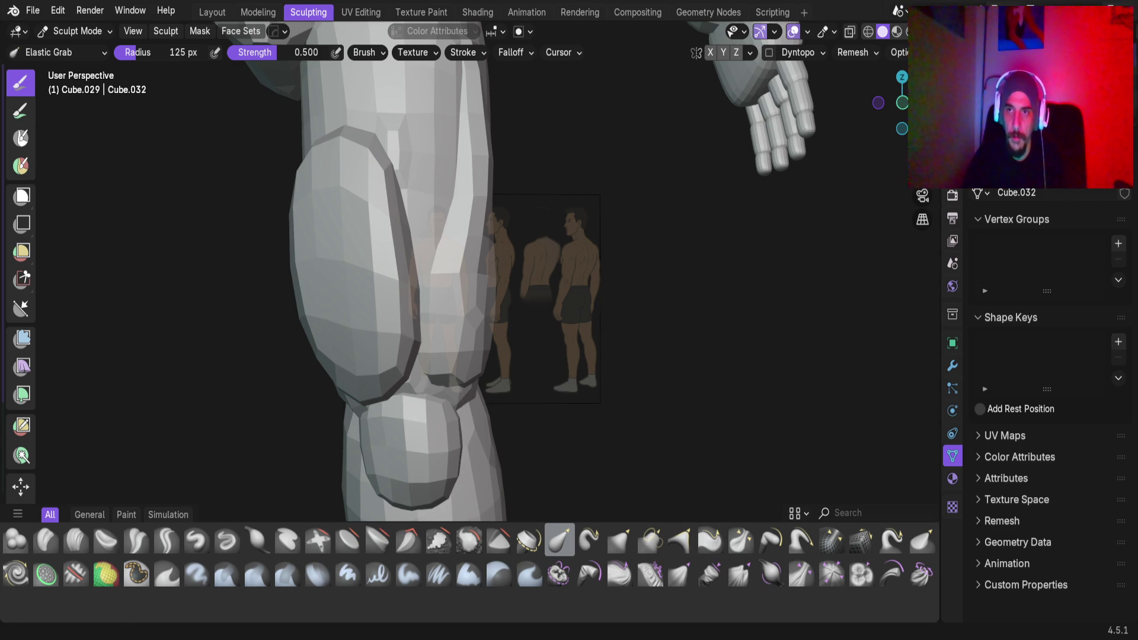
Pull the lobe's top edge and the thigh crease upward
{"action": "mouse_move", "coordinate": [617, 207]}
{"action": "middle_mouse_down"}
{"action": "mouse_move", "coordinate": [406, 246]}
{"action": "mouse_move", "coordinate": [490, 322]}
{"action": "middle_mouse_up"}
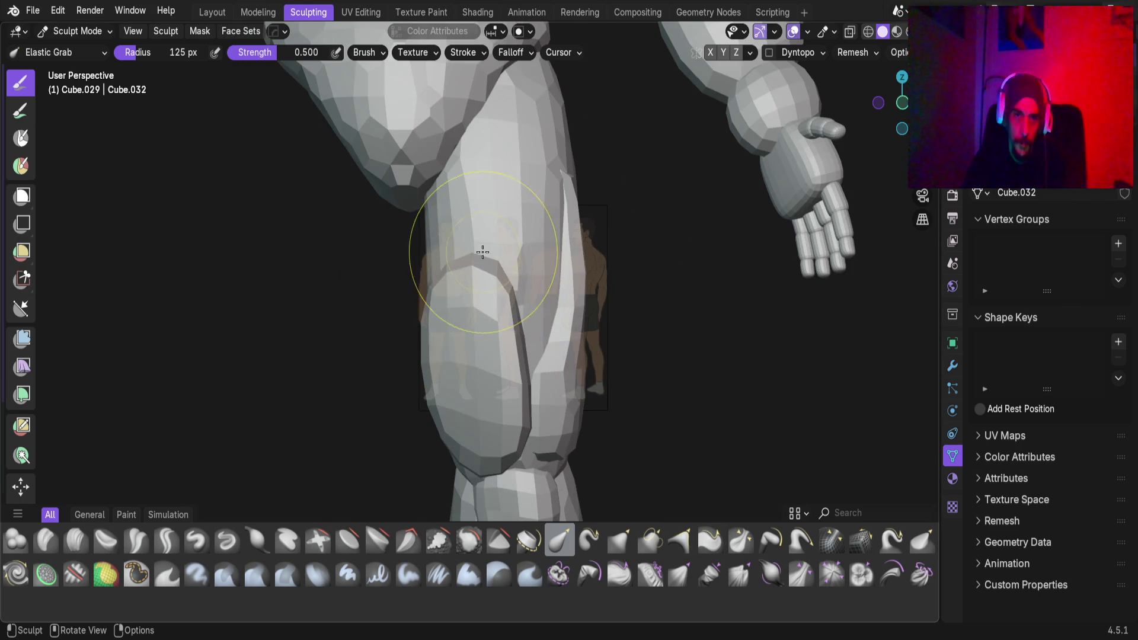
{"action": "scroll", "coordinate": [482, 251], "scroll_direction": "up", "scroll_amount": 2}
{"action": "mouse_move", "coordinate": [488, 246]}
{"action": "left_mouse_down"}
{"action": "mouse_move", "coordinate": [495, 127]}
{"action": "mouse_move", "coordinate": [514, 98]}
{"action": "left_mouse_up"}
{"action": "mouse_move", "coordinate": [514, 98]}
{"action": "middle_mouse_down"}
{"action": "mouse_move", "coordinate": [432, 266]}
{"action": "mouse_move", "coordinate": [508, 190]}
{"action": "middle_mouse_up"}
{"action": "left_click_drag", "start_coordinate": [508, 190], "coordinate": [515, 91]}
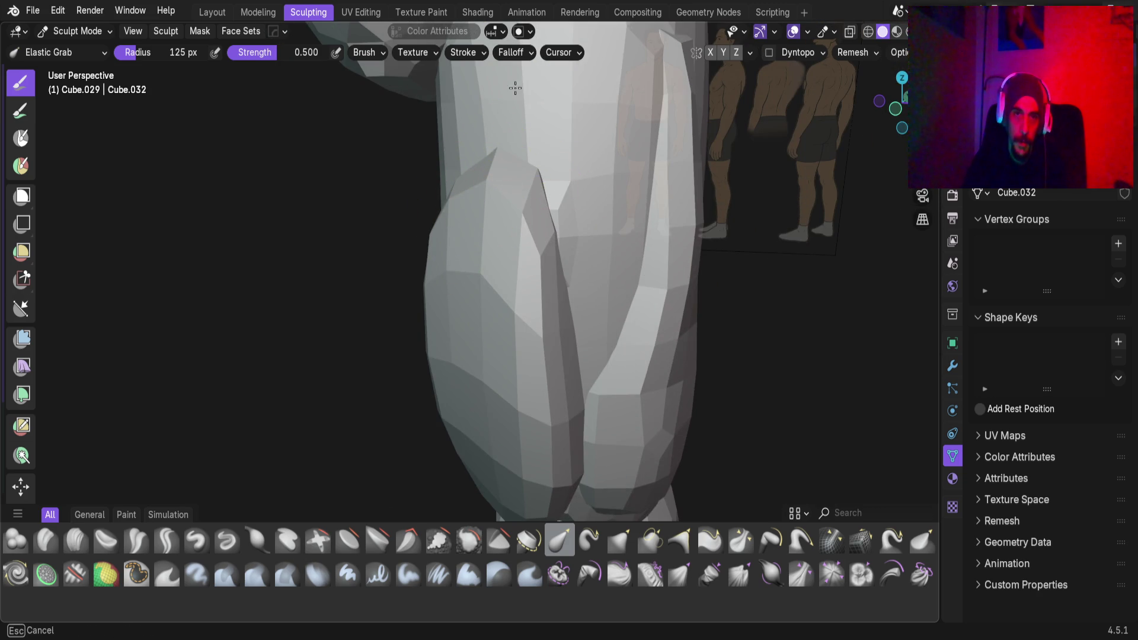
{"action": "left_click_drag", "start_coordinate": [504, 156], "coordinate": [504, 148]}
{"action": "mouse_move", "coordinate": [445, 279]}
{"action": "middle_mouse_down"}
{"action": "mouse_move", "coordinate": [475, 267]}
{"action": "mouse_move", "coordinate": [468, 179]}
{"action": "mouse_move", "coordinate": [398, 331]}
{"action": "middle_mouse_up"}
{"action": "left_click_drag", "start_coordinate": [394, 331], "coordinate": [398, 285]}
{"action": "mouse_move", "coordinate": [380, 356]}
{"action": "middle_mouse_down"}
{"action": "mouse_move", "coordinate": [368, 386]}
{"action": "mouse_move", "coordinate": [338, 397]}
{"action": "mouse_move", "coordinate": [362, 384]}
{"action": "middle_mouse_up"}
{"action": "middle_click_drag", "start_coordinate": [310, 355], "coordinate": [330, 364]}
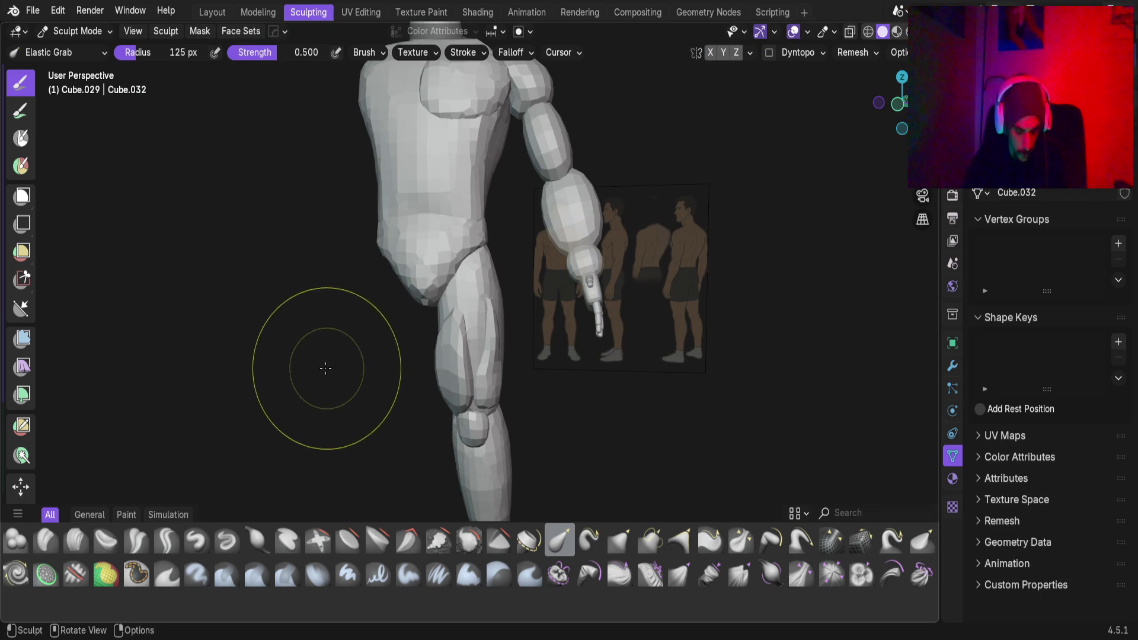
Set the remesh voxel size to 3.97 cm
{"action": "key", "text": "r"}
{"action": "mouse_move", "coordinate": [675, 433]}
{"action": "left_click", "coordinate": [790, 437]}
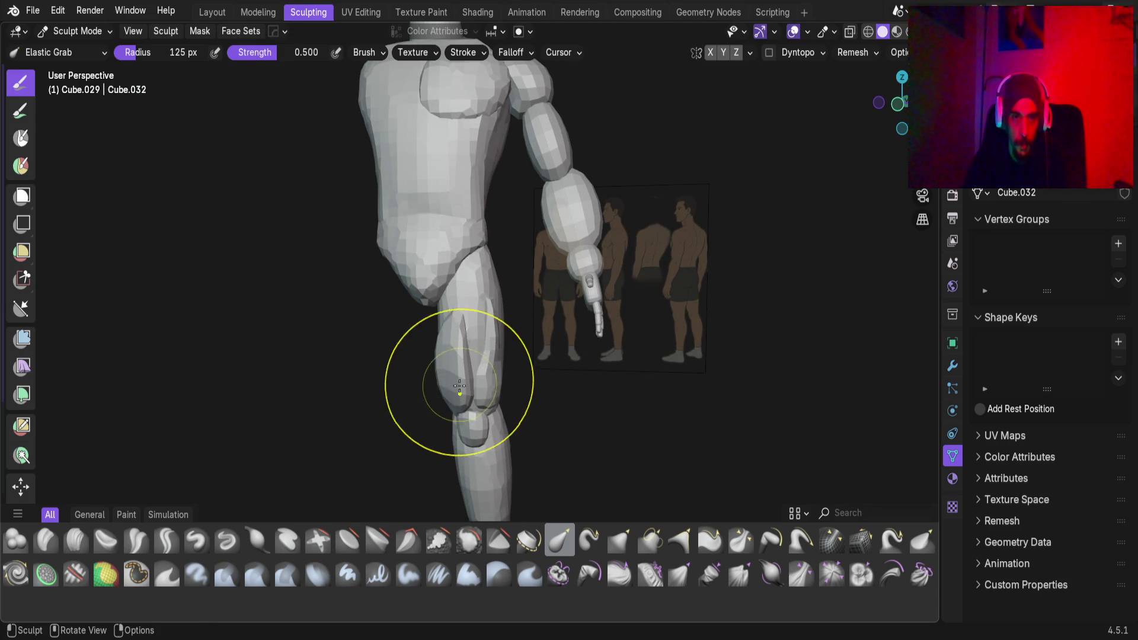
Toggle the lobe briefly into Edit Mode, then bring up the Apply transform menu in Layout
{"action": "key", "text": "Tab"}
{"action": "key", "text": "ctrl"}
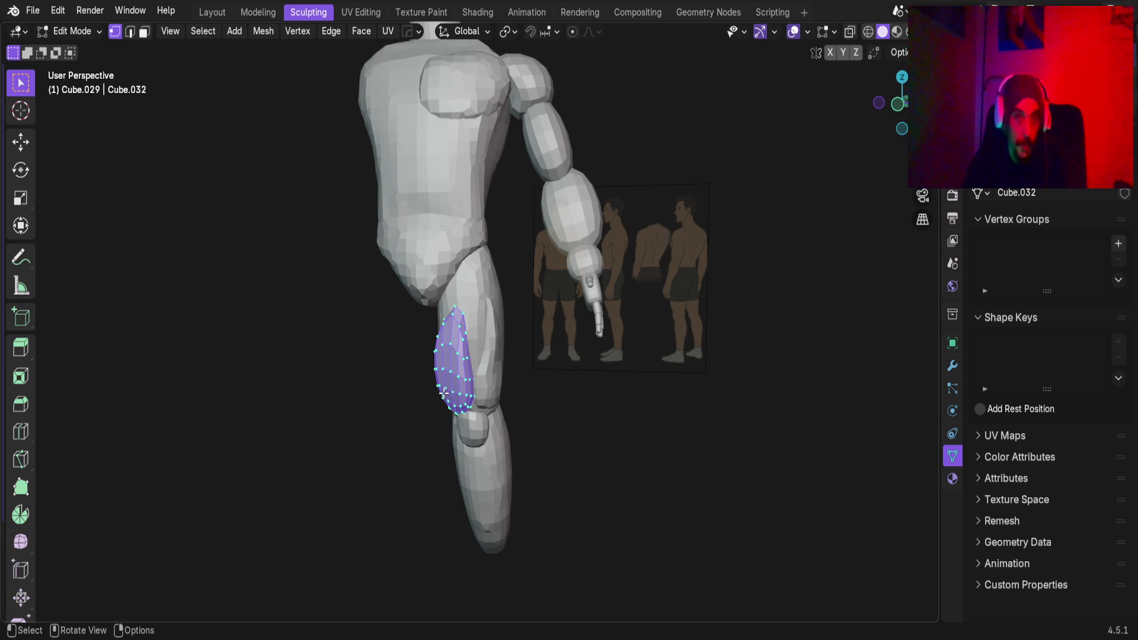
{"action": "key", "text": "Tab"}
{"action": "left_click", "coordinate": [212, 13]}
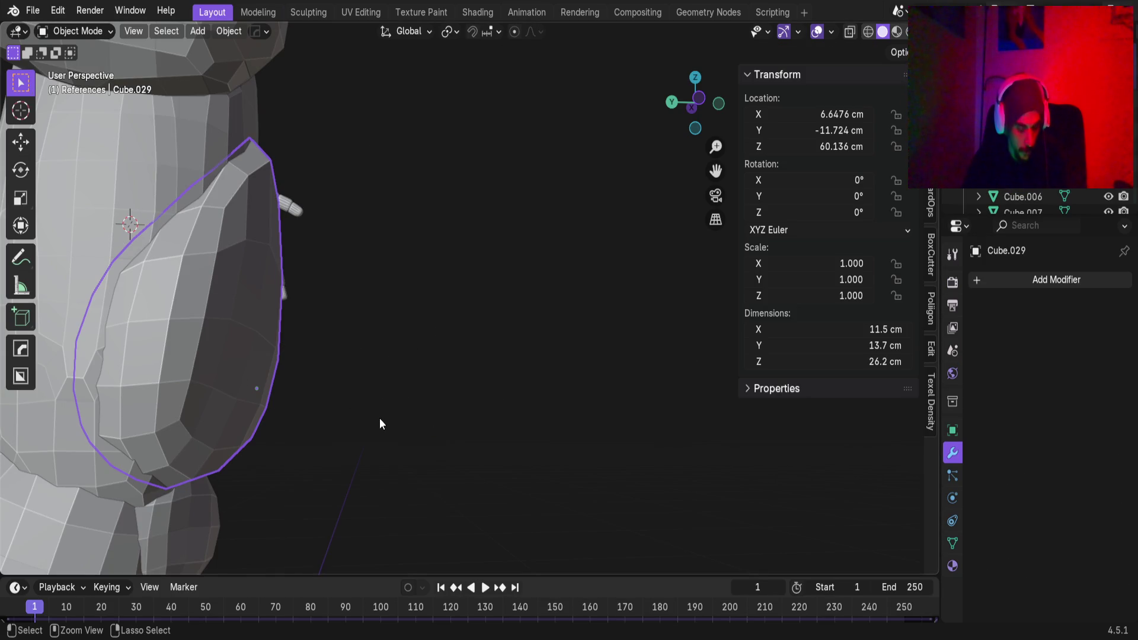
{"action": "key", "text": "ctrl+a"}
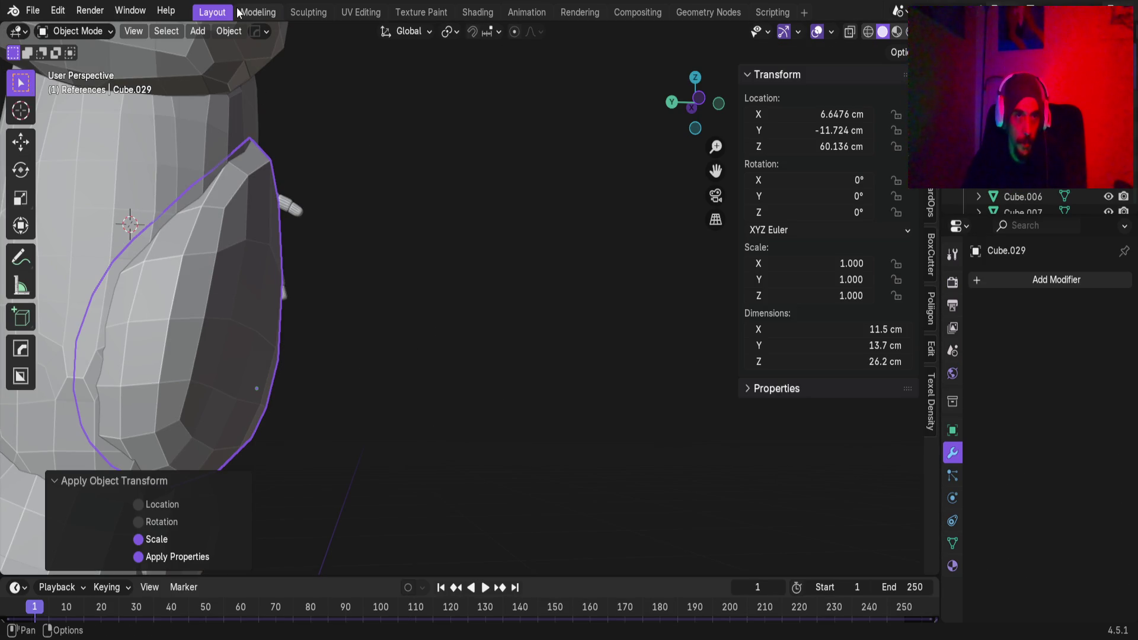
{"action": "left_click", "coordinate": [308, 12]}
Back in Sculpting, adjust the remesh voxel size and zoom in on the leg
{"action": "scroll", "coordinate": [435, 332], "scroll_direction": "up", "scroll_amount": 6}
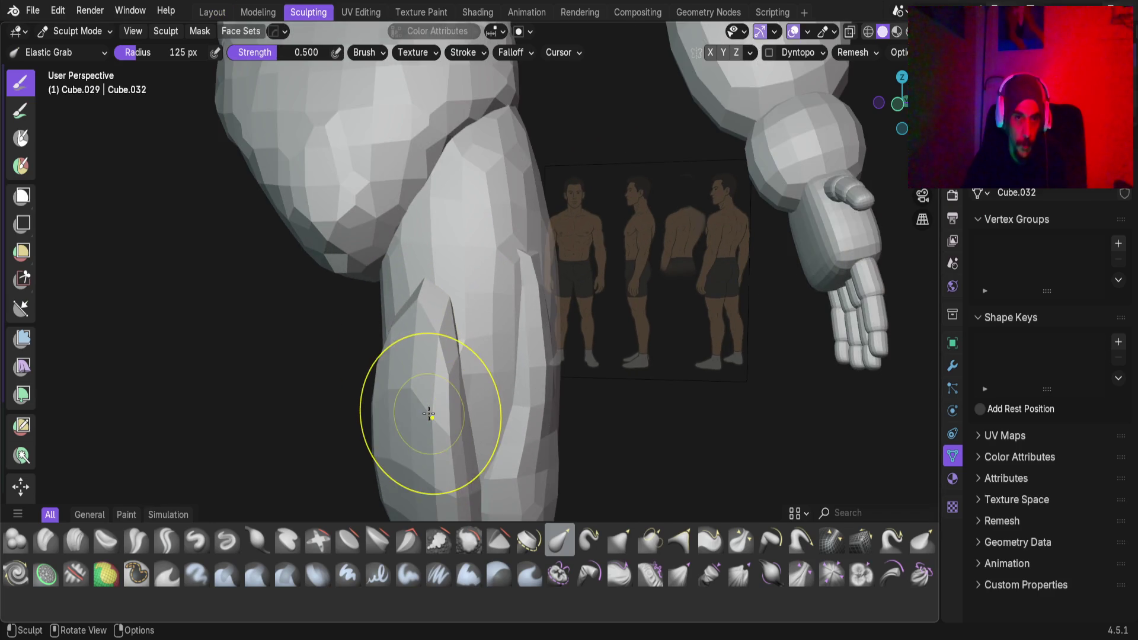
{"action": "middle_click_drag", "start_coordinate": [434, 331], "coordinate": [410, 310]}
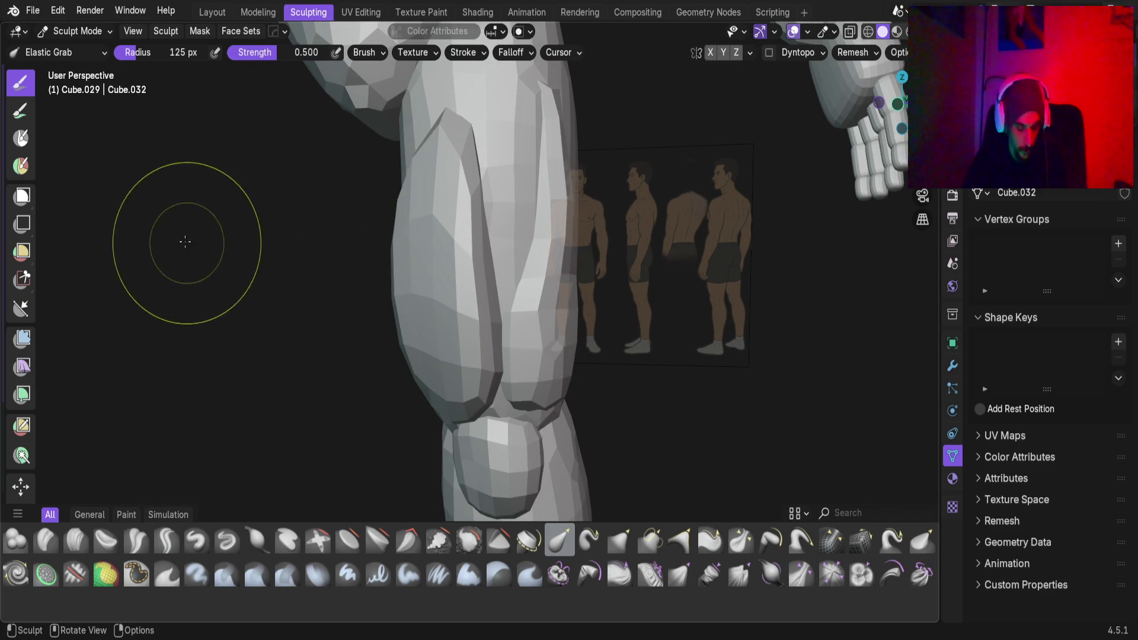
{"action": "key", "text": "r"}
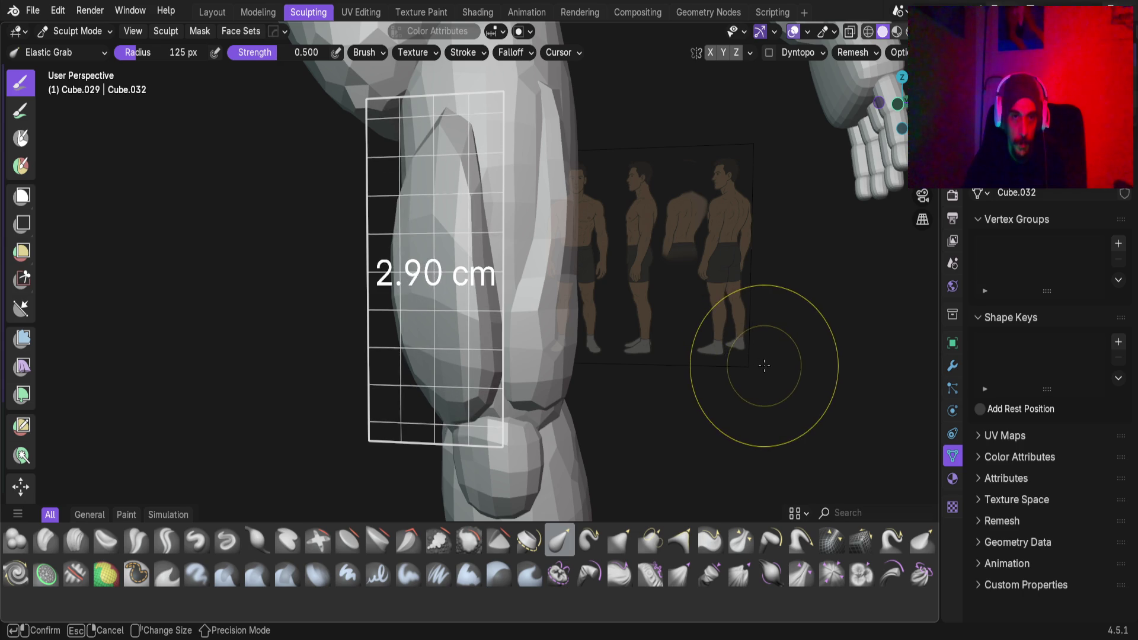
{"action": "mouse_move", "coordinate": [443, 322]}
{"action": "middle_mouse_down"}
{"action": "mouse_move", "coordinate": [404, 187]}
{"action": "mouse_move", "coordinate": [391, 323]}
{"action": "mouse_move", "coordinate": [334, 318]}
{"action": "middle_mouse_up"}
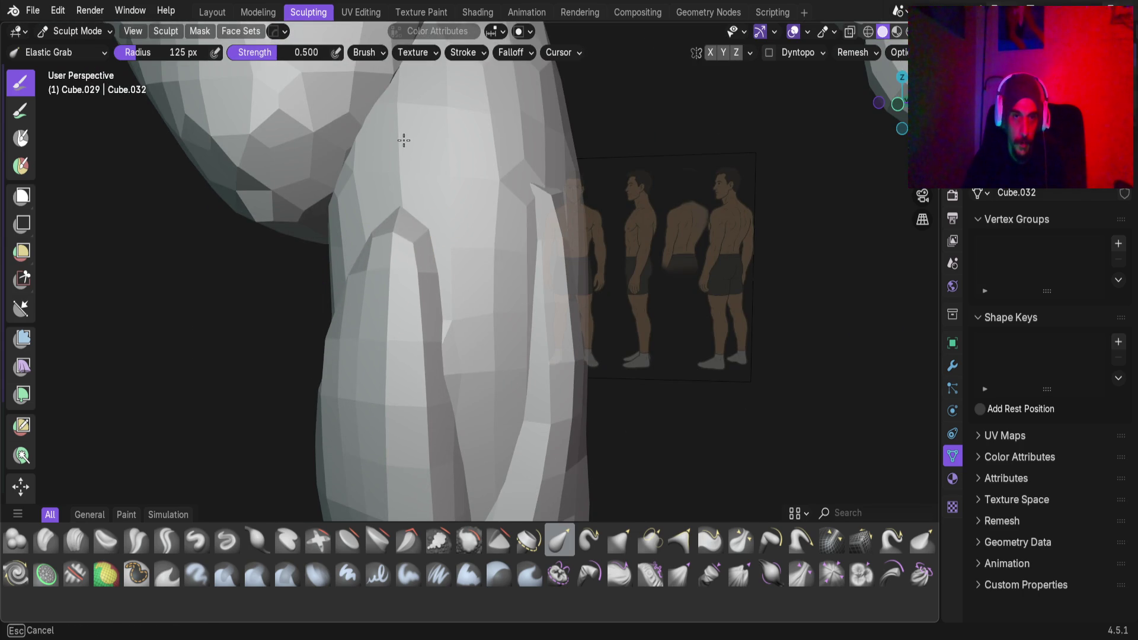
{"action": "middle_click_drag", "start_coordinate": [405, 347], "coordinate": [381, 330]}
{"action": "scroll", "coordinate": [343, 267], "scroll_direction": "up", "scroll_amount": 5}
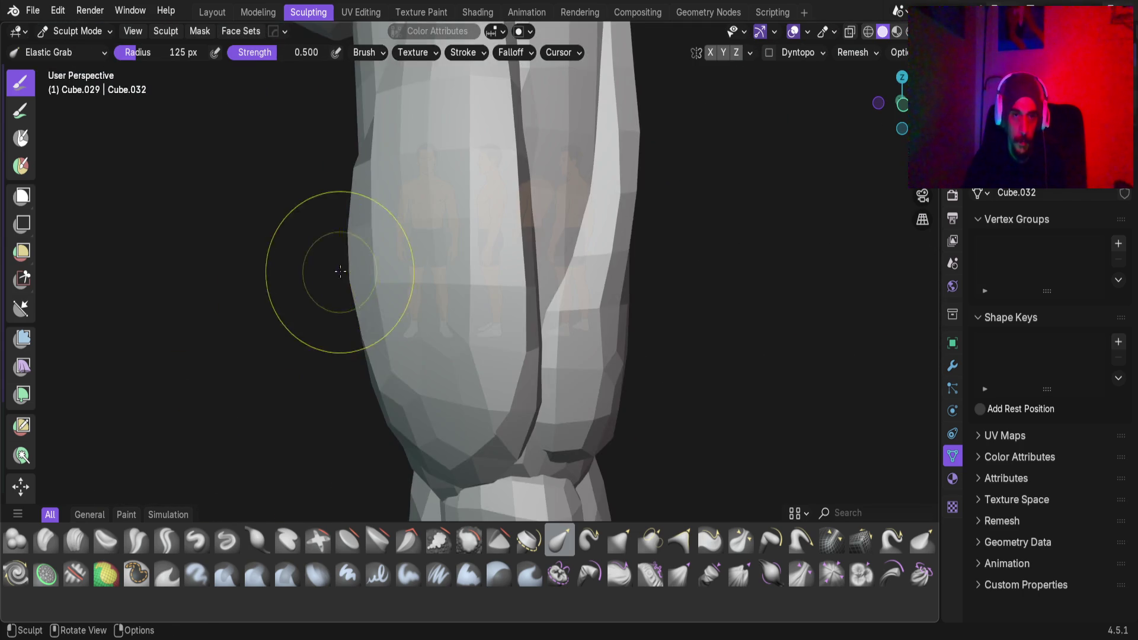
{"action": "middle_click_drag", "start_coordinate": [343, 266], "coordinate": [367, 207]}
{"action": "mouse_move", "coordinate": [441, 184]}
{"action": "middle_mouse_down"}
{"action": "mouse_move", "coordinate": [464, 127]}
{"action": "mouse_move", "coordinate": [480, 286]}
{"action": "mouse_move", "coordinate": [376, 368]}
{"action": "mouse_move", "coordinate": [394, 356]}
{"action": "mouse_move", "coordinate": [393, 386]}
{"action": "mouse_move", "coordinate": [517, 374]}
{"action": "mouse_move", "coordinate": [549, 350]}
{"action": "mouse_move", "coordinate": [459, 405]}
{"action": "middle_mouse_up"}
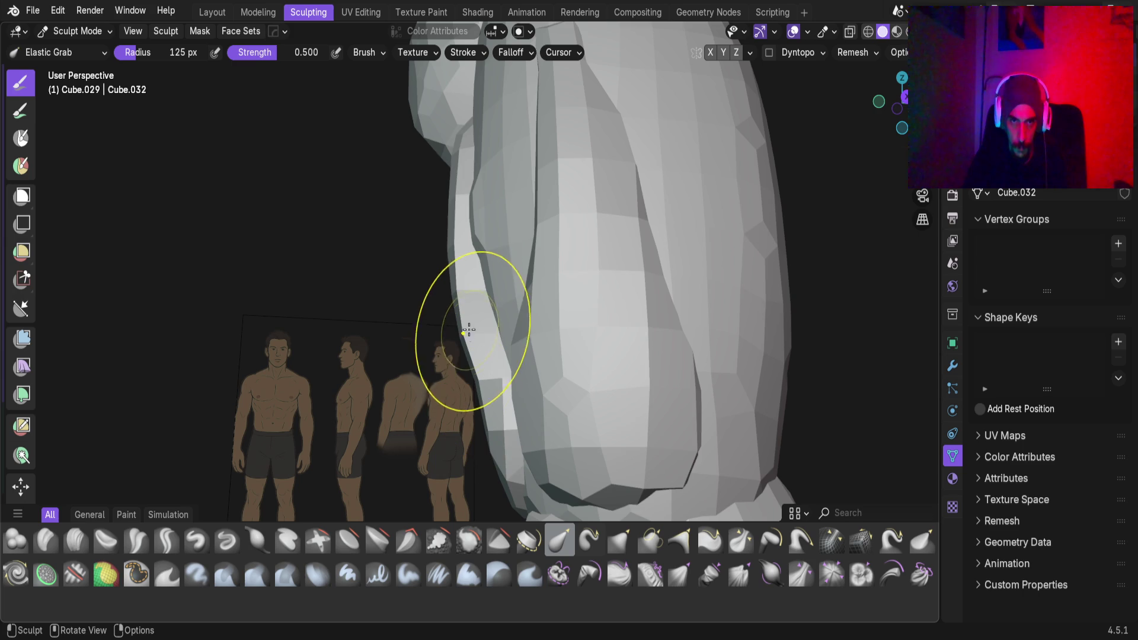
Check the thigh and knee against the reference figures from front and side views
{"action": "mouse_move", "coordinate": [464, 299]}
{"action": "middle_mouse_down"}
{"action": "mouse_move", "coordinate": [584, 317]}
{"action": "mouse_move", "coordinate": [500, 340]}
{"action": "mouse_move", "coordinate": [472, 312]}
{"action": "mouse_move", "coordinate": [509, 308]}
{"action": "mouse_move", "coordinate": [559, 279]}
{"action": "mouse_move", "coordinate": [475, 247]}
{"action": "mouse_move", "coordinate": [526, 355]}
{"action": "mouse_move", "coordinate": [542, 247]}
{"action": "middle_mouse_up"}
{"action": "mouse_move", "coordinate": [506, 339]}
{"action": "middle_mouse_down"}
{"action": "mouse_move", "coordinate": [457, 394]}
{"action": "mouse_move", "coordinate": [548, 338]}
{"action": "mouse_move", "coordinate": [507, 357]}
{"action": "middle_mouse_up"}
{"action": "scroll", "coordinate": [457, 401], "scroll_direction": "up", "scroll_amount": 5}
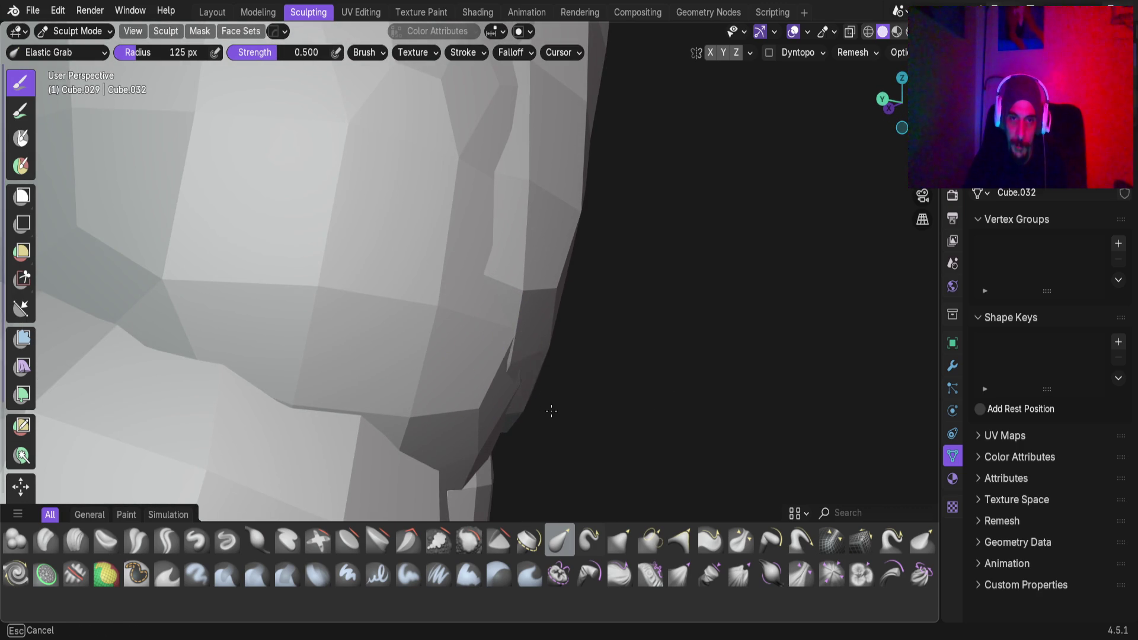
{"action": "mouse_move", "coordinate": [565, 401]}
{"action": "middle_mouse_down"}
{"action": "mouse_move", "coordinate": [237, 368]}
{"action": "mouse_move", "coordinate": [544, 261]}
{"action": "mouse_move", "coordinate": [613, 302]}
{"action": "middle_mouse_up"}
{"action": "mouse_move", "coordinate": [533, 301]}
{"action": "middle_mouse_down"}
{"action": "mouse_move", "coordinate": [495, 300]}
{"action": "mouse_move", "coordinate": [546, 304]}
{"action": "mouse_move", "coordinate": [522, 274]}
{"action": "middle_mouse_up"}
{"action": "mouse_move", "coordinate": [532, 432]}
{"action": "middle_mouse_down"}
{"action": "mouse_move", "coordinate": [475, 437]}
{"action": "mouse_move", "coordinate": [533, 457]}
{"action": "mouse_move", "coordinate": [508, 330]}
{"action": "mouse_move", "coordinate": [546, 285]}
{"action": "mouse_move", "coordinate": [500, 224]}
{"action": "mouse_move", "coordinate": [576, 307]}
{"action": "mouse_move", "coordinate": [503, 173]}
{"action": "mouse_move", "coordinate": [530, 270]}
{"action": "mouse_move", "coordinate": [559, 190]}
{"action": "mouse_move", "coordinate": [586, 355]}
{"action": "mouse_move", "coordinate": [571, 304]}
{"action": "mouse_move", "coordinate": [539, 309]}
{"action": "mouse_move", "coordinate": [635, 271]}
{"action": "mouse_move", "coordinate": [521, 292]}
{"action": "mouse_move", "coordinate": [593, 273]}
{"action": "mouse_move", "coordinate": [447, 318]}
{"action": "mouse_move", "coordinate": [411, 241]}
{"action": "mouse_move", "coordinate": [664, 297]}
{"action": "mouse_move", "coordinate": [630, 295]}
{"action": "mouse_move", "coordinate": [664, 278]}
{"action": "middle_mouse_up"}
{"action": "scroll", "coordinate": [507, 326], "scroll_direction": "up", "scroll_amount": 4}
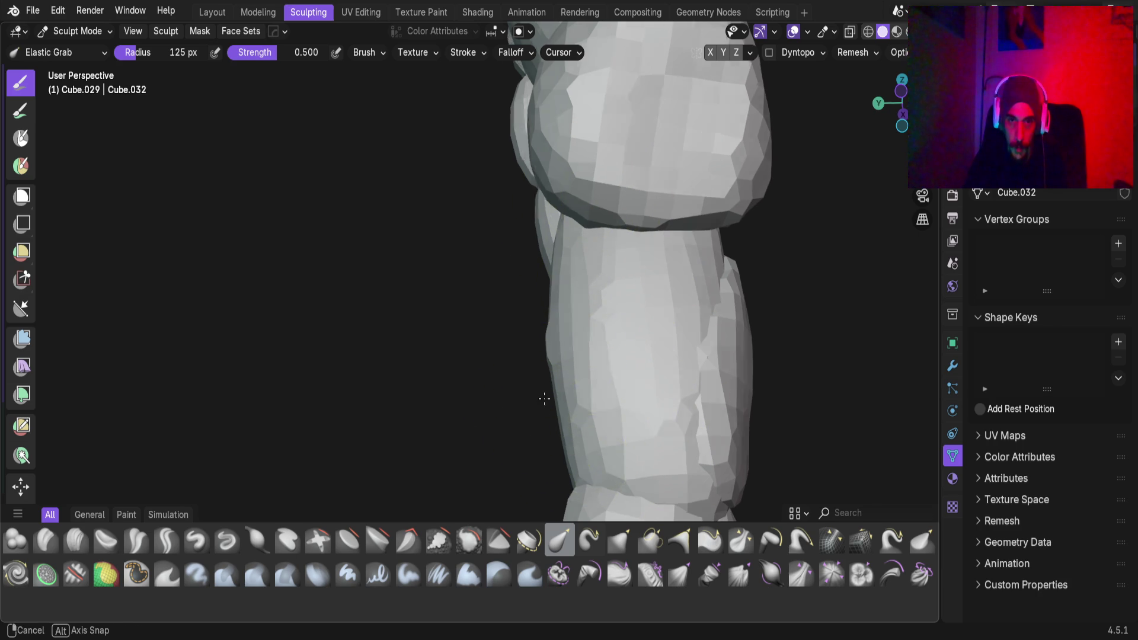
{"action": "middle_click_drag", "start_coordinate": [540, 399], "coordinate": [499, 333]}
{"action": "mouse_move", "coordinate": [531, 294]}
{"action": "middle_mouse_down"}
{"action": "mouse_move", "coordinate": [520, 401]}
{"action": "mouse_move", "coordinate": [597, 356]}
{"action": "mouse_move", "coordinate": [478, 437]}
{"action": "mouse_move", "coordinate": [439, 213]}
{"action": "mouse_move", "coordinate": [393, 238]}
{"action": "mouse_move", "coordinate": [407, 153]}
{"action": "mouse_move", "coordinate": [304, 203]}
{"action": "mouse_move", "coordinate": [396, 212]}
{"action": "mouse_move", "coordinate": [452, 262]}
{"action": "mouse_move", "coordinate": [514, 225]}
{"action": "mouse_move", "coordinate": [439, 243]}
{"action": "mouse_move", "coordinate": [249, 257]}
{"action": "mouse_move", "coordinate": [450, 190]}
{"action": "mouse_move", "coordinate": [296, 224]}
{"action": "mouse_move", "coordinate": [381, 368]}
{"action": "mouse_move", "coordinate": [459, 271]}
{"action": "middle_mouse_up"}
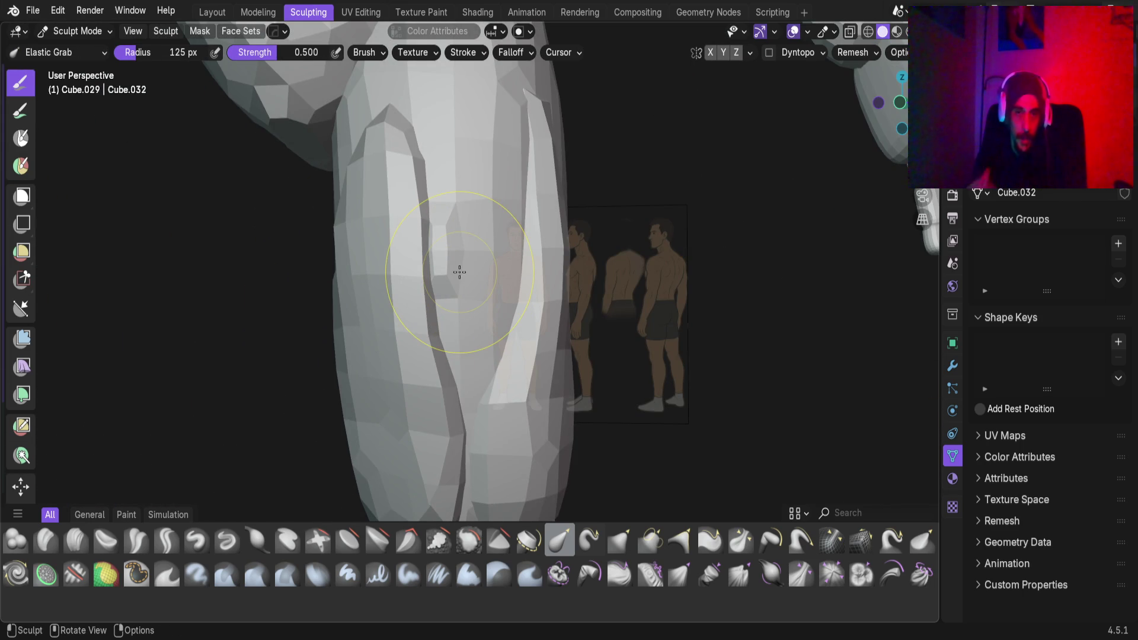
{"action": "scroll", "coordinate": [459, 272], "scroll_direction": "down", "scroll_amount": 3}
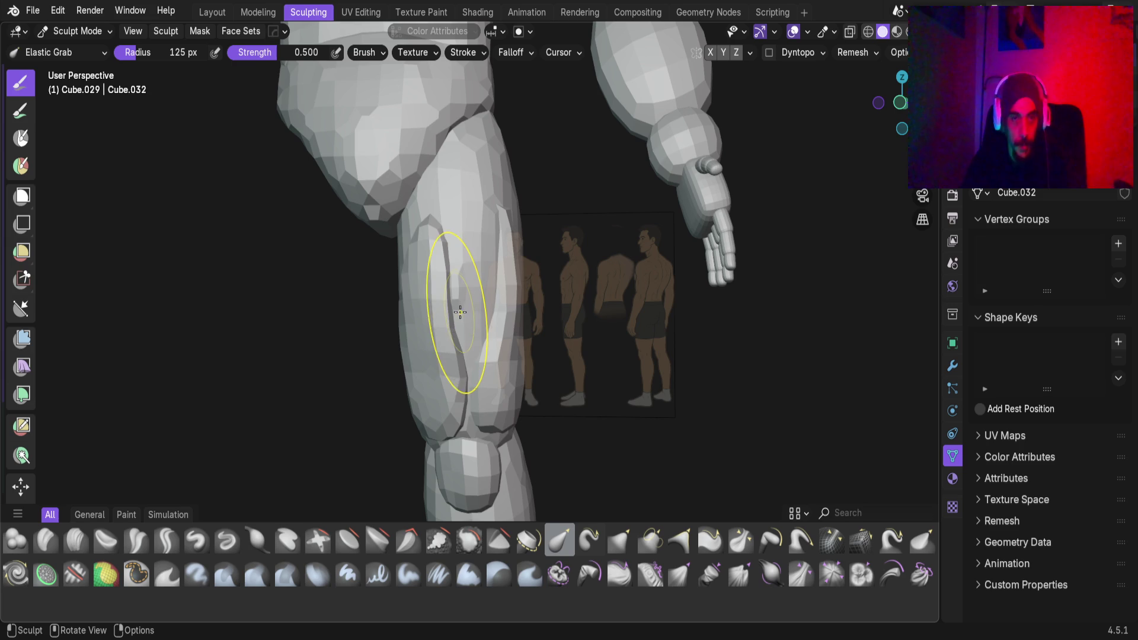
{"action": "mouse_move", "coordinate": [458, 349]}
{"action": "middle_mouse_down"}
{"action": "mouse_move", "coordinate": [274, 355]}
{"action": "mouse_move", "coordinate": [393, 203]}
{"action": "mouse_move", "coordinate": [406, 401]}
{"action": "mouse_move", "coordinate": [450, 362]}
{"action": "mouse_move", "coordinate": [497, 369]}
{"action": "mouse_move", "coordinate": [508, 317]}
{"action": "mouse_move", "coordinate": [495, 255]}
{"action": "mouse_move", "coordinate": [457, 300]}
{"action": "mouse_move", "coordinate": [570, 306]}
{"action": "middle_mouse_up"}
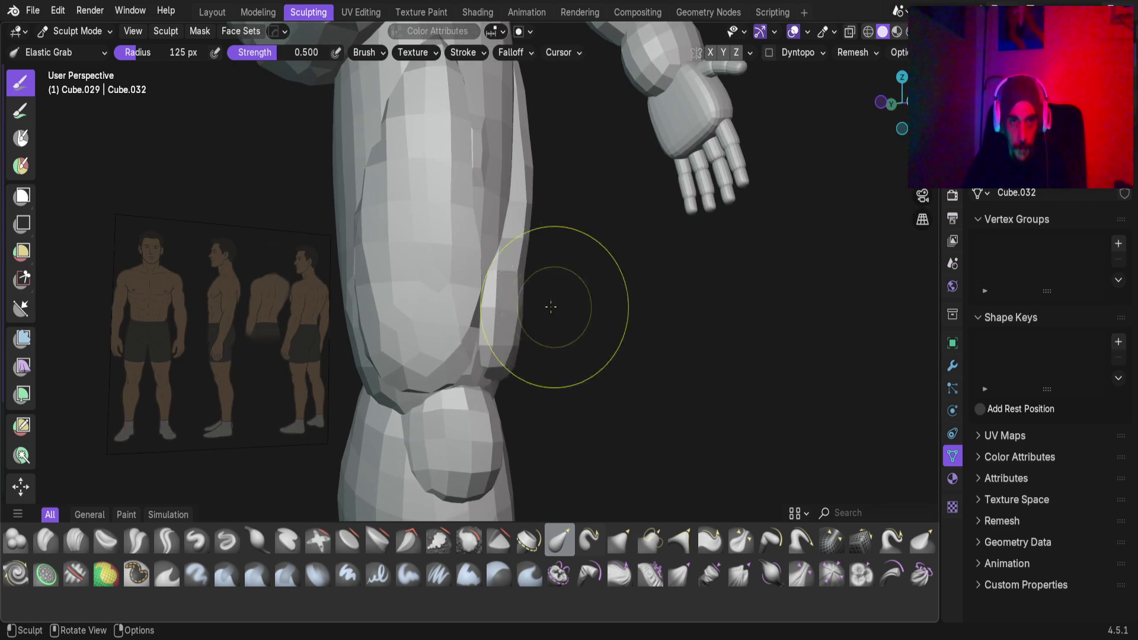
{"action": "mouse_move", "coordinate": [489, 299]}
{"action": "middle_mouse_down"}
{"action": "mouse_move", "coordinate": [507, 306]}
{"action": "mouse_move", "coordinate": [427, 284]}
{"action": "middle_mouse_up"}
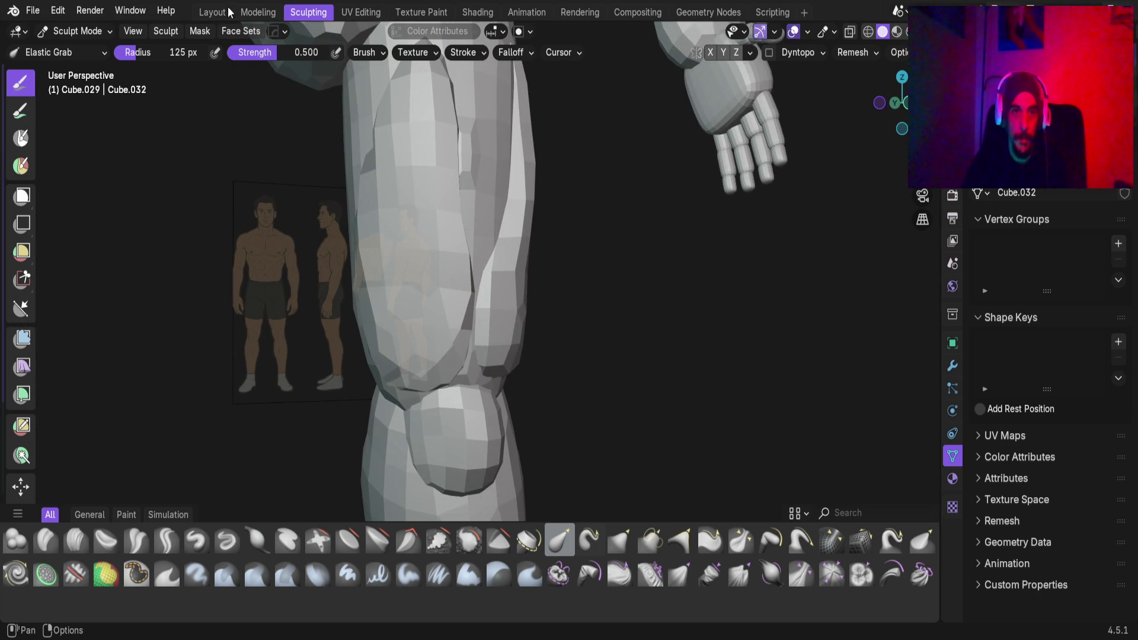
In Layout, orbit around the leg to view it against the references
{"action": "left_click", "coordinate": [212, 12]}
{"action": "scroll", "coordinate": [501, 533], "scroll_direction": "down", "scroll_amount": 3}
{"action": "mouse_move", "coordinate": [500, 533]}
{"action": "middle_mouse_down"}
{"action": "mouse_move", "coordinate": [361, 374]}
{"action": "mouse_move", "coordinate": [442, 310]}
{"action": "middle_mouse_up"}
{"action": "scroll", "coordinate": [470, 274], "scroll_direction": "up", "scroll_amount": 5}
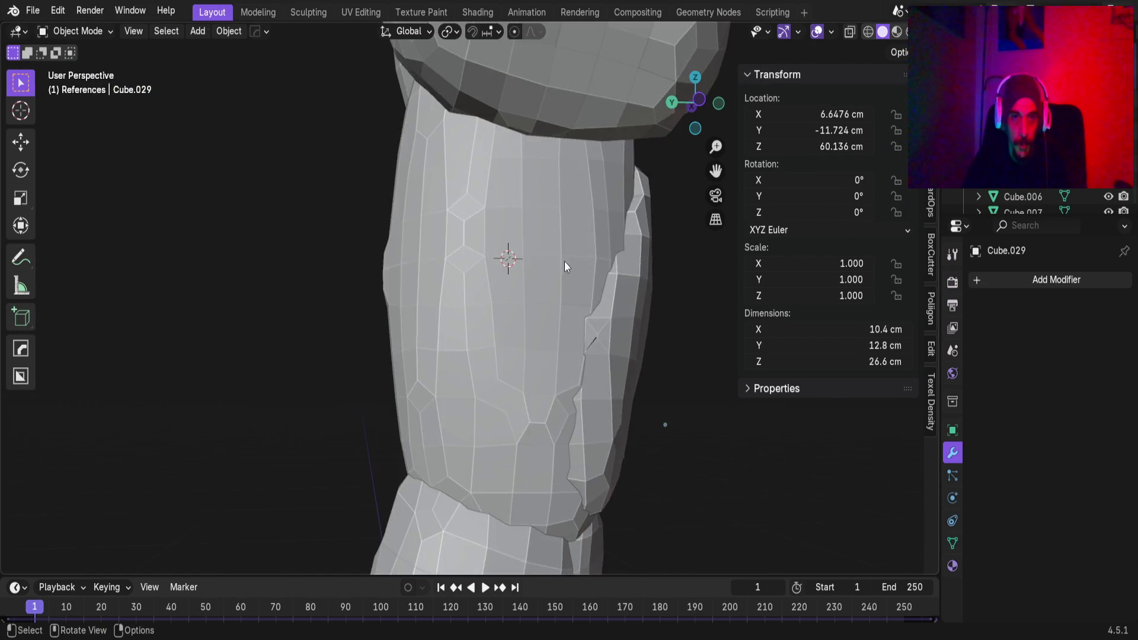
{"action": "mouse_move", "coordinate": [564, 261]}
{"action": "middle_mouse_down"}
{"action": "mouse_move", "coordinate": [630, 264]}
{"action": "mouse_move", "coordinate": [564, 246]}
{"action": "mouse_move", "coordinate": [795, 254]}
{"action": "mouse_move", "coordinate": [455, 235]}
{"action": "middle_mouse_up"}
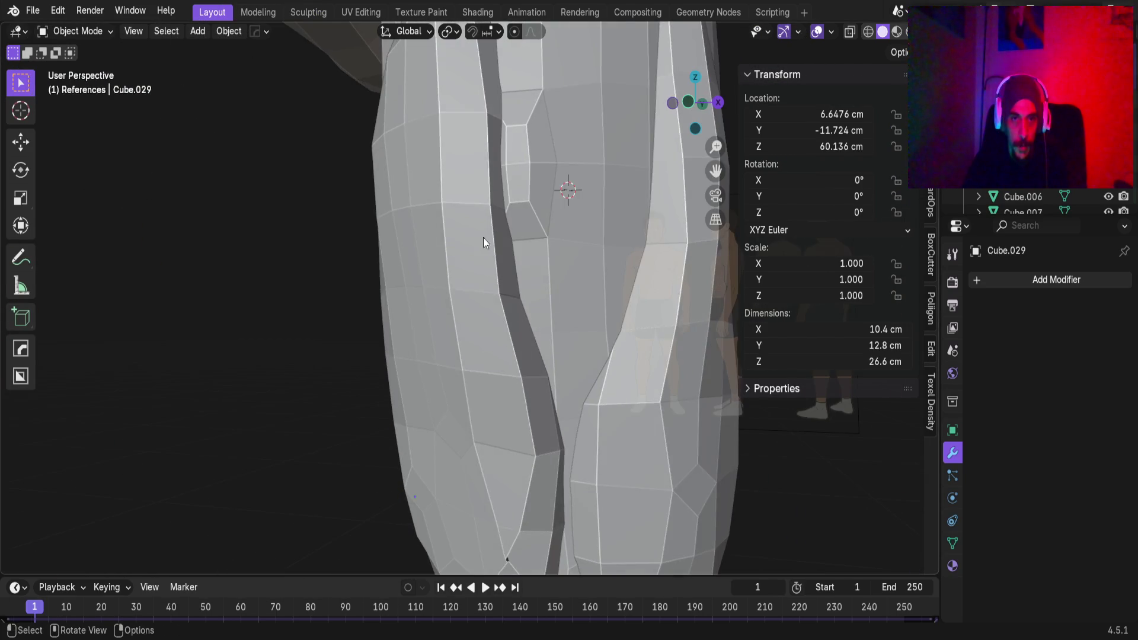
{"action": "scroll", "coordinate": [455, 235], "scroll_direction": "down", "scroll_amount": 4}
{"action": "middle_click_drag", "start_coordinate": [535, 236], "coordinate": [405, 208]}
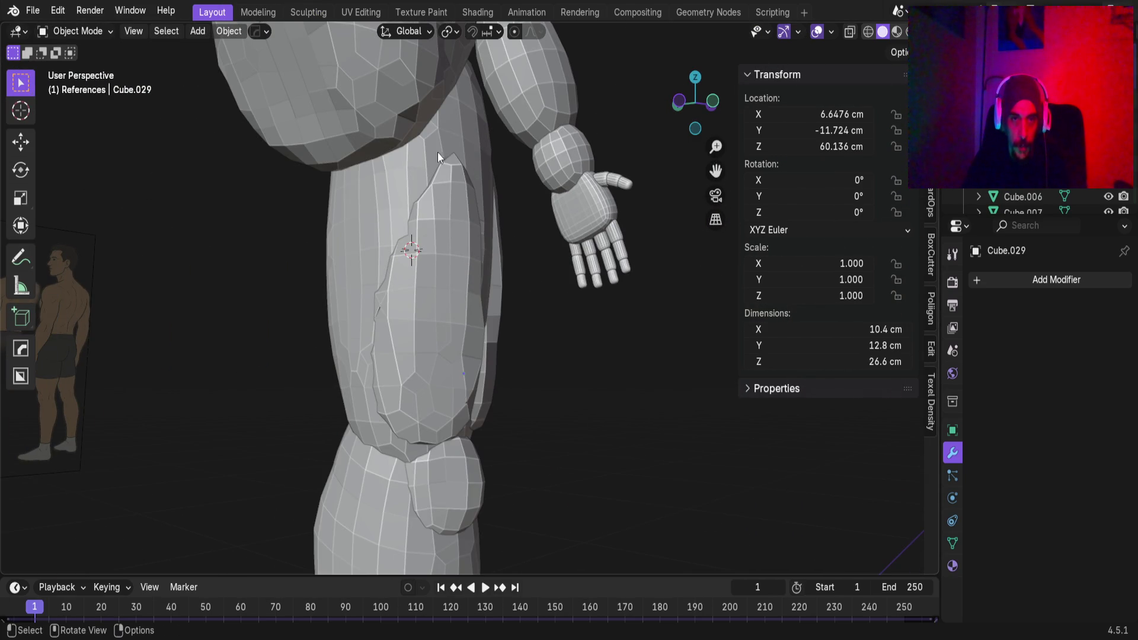
{"action": "mouse_move", "coordinate": [415, 258]}
{"action": "middle_mouse_down"}
{"action": "mouse_move", "coordinate": [440, 236]}
{"action": "mouse_move", "coordinate": [407, 246]}
{"action": "mouse_move", "coordinate": [448, 233]}
{"action": "middle_mouse_up"}
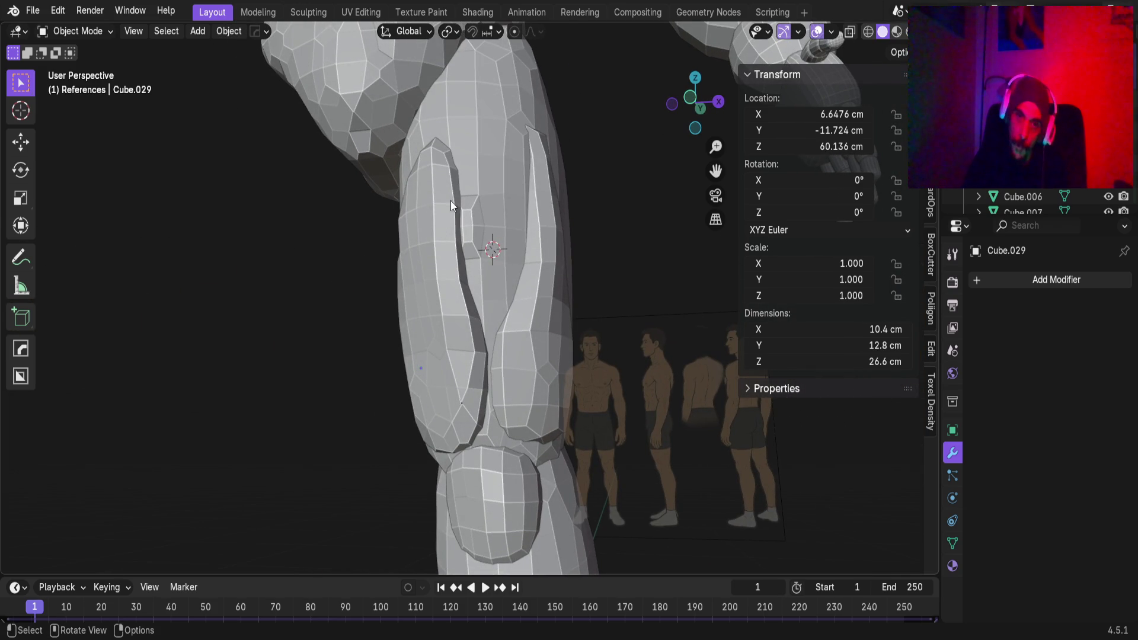
Select both muscle pieces, make leg Cube.007 active, and join them with Ctrl+J
{"action": "left_click", "coordinate": [484, 212]}
{"action": "left_click", "coordinate": [607, 279]}
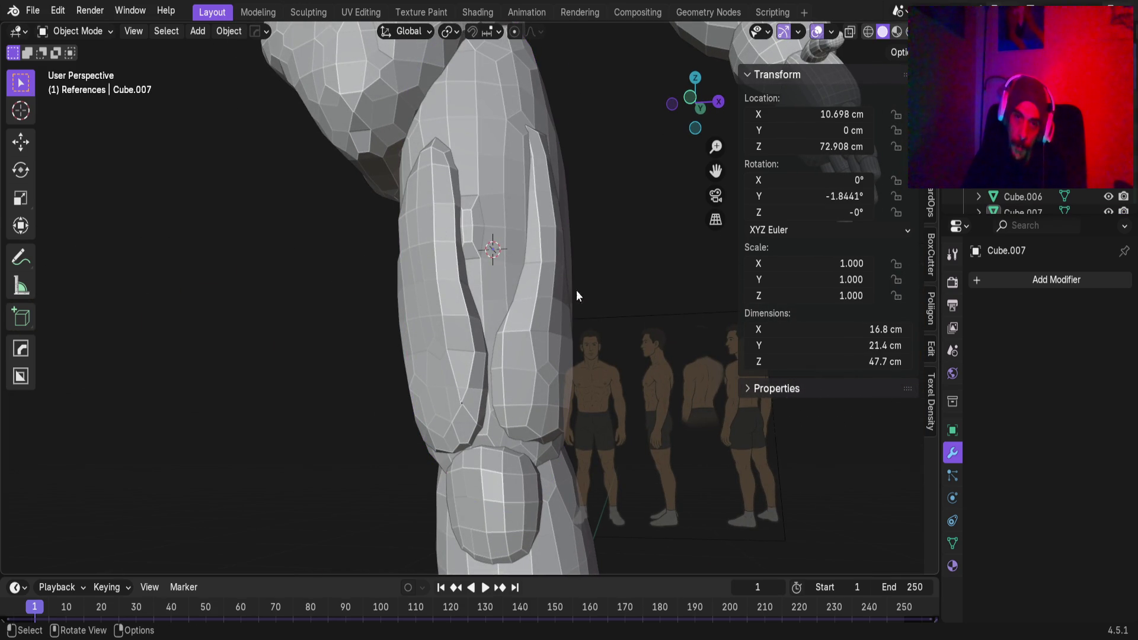
{"action": "left_click", "coordinate": [543, 334]}
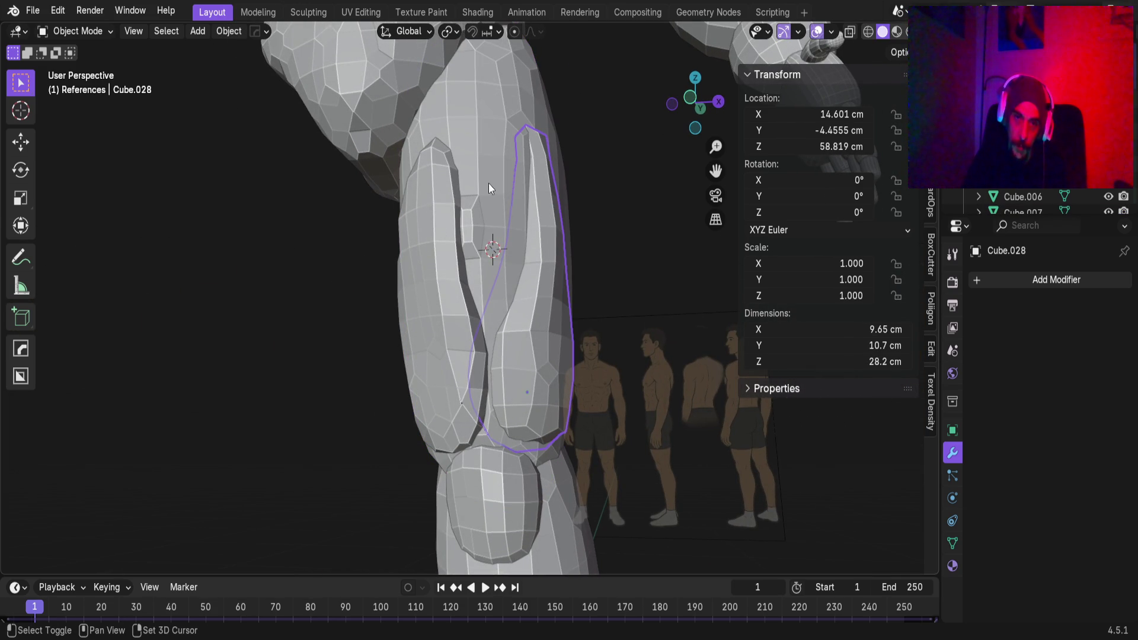
{"action": "left_click", "coordinate": [428, 247], "text": "shift"}
{"action": "left_click", "coordinate": [478, 150], "text": "shift"}
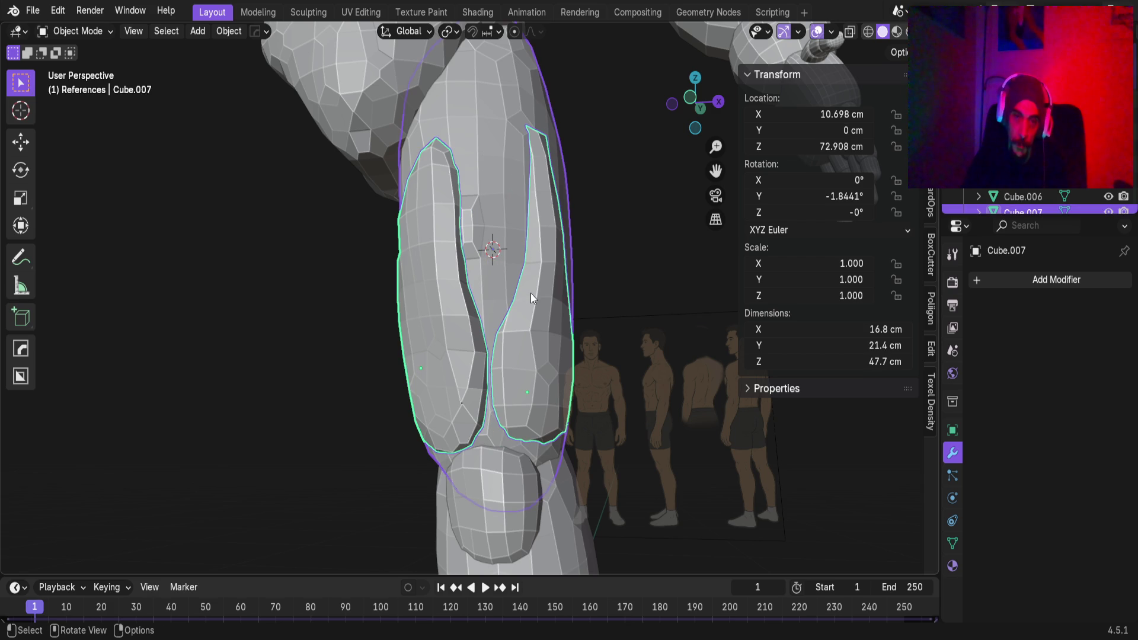
{"action": "key", "text": "ctrl+j"}
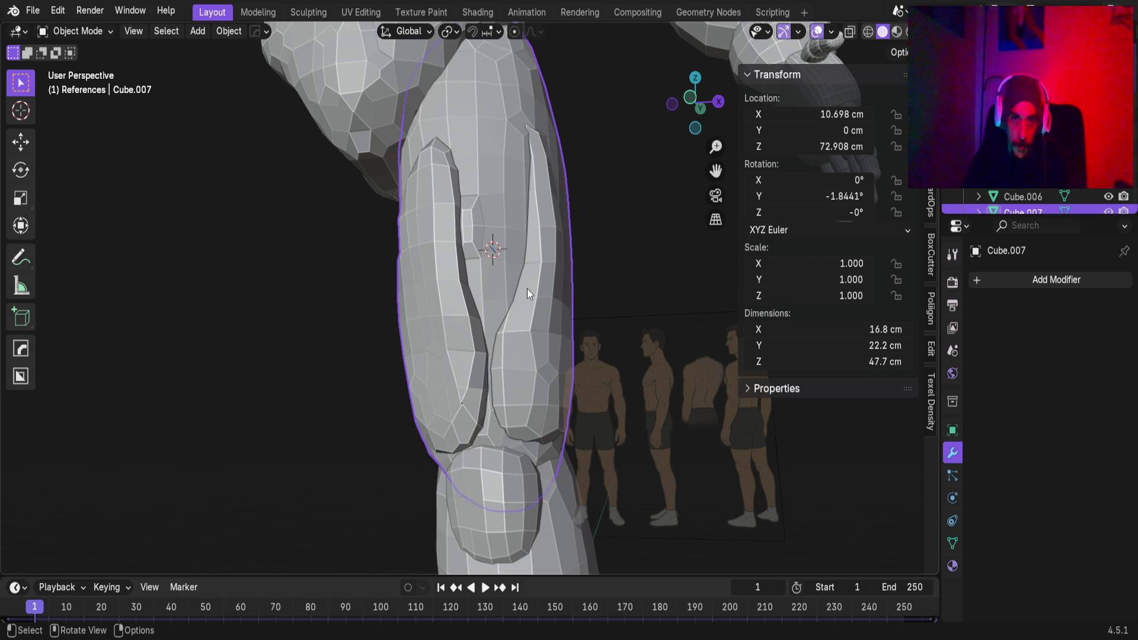
{"action": "left_click", "coordinate": [308, 12]}
{"action": "middle_click_drag", "start_coordinate": [465, 330], "coordinate": [461, 310]}
Shrink the Elastic Grab brush radius and pull the knee surface into a deeper crease
{"action": "middle_click_drag", "start_coordinate": [535, 330], "coordinate": [576, 286]}
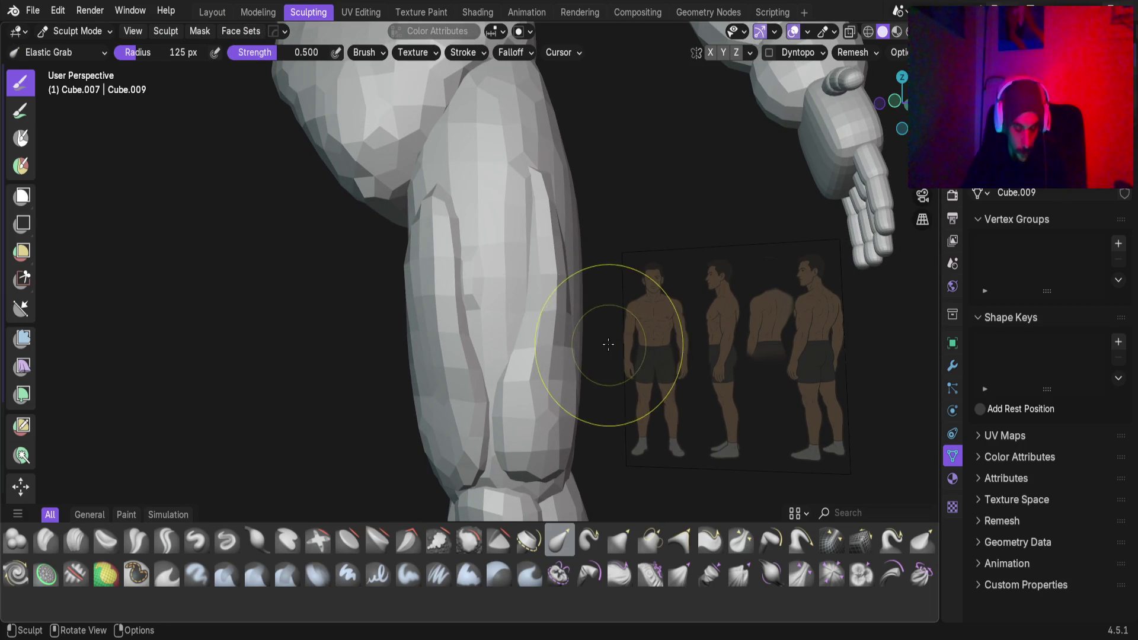
{"action": "key", "text": "f"}
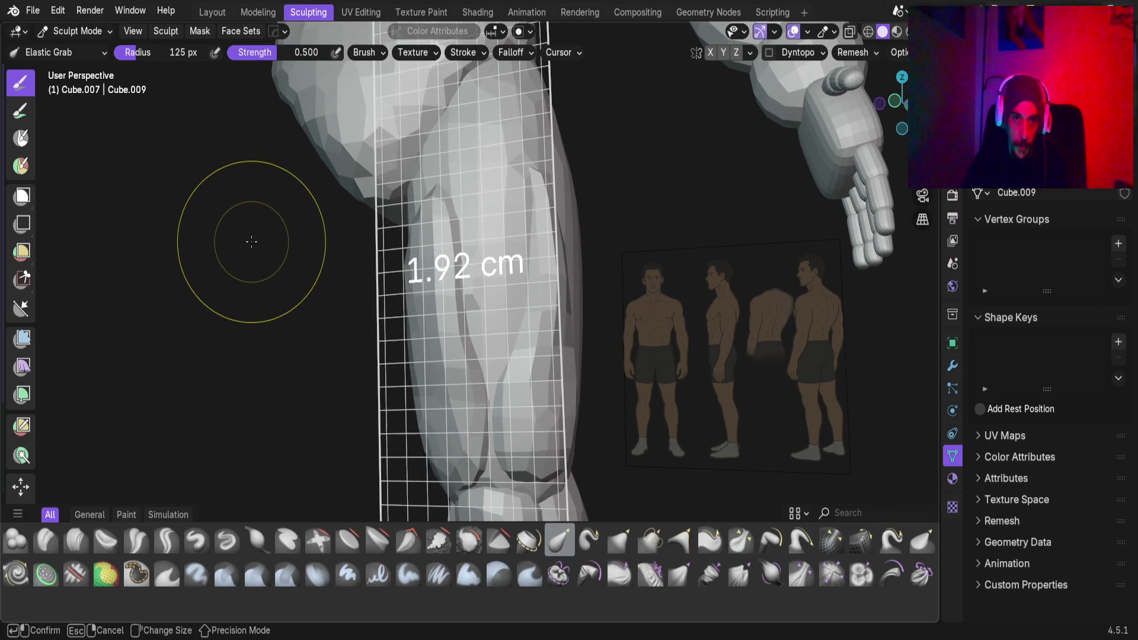
{"action": "left_click", "coordinate": [245, 242]}
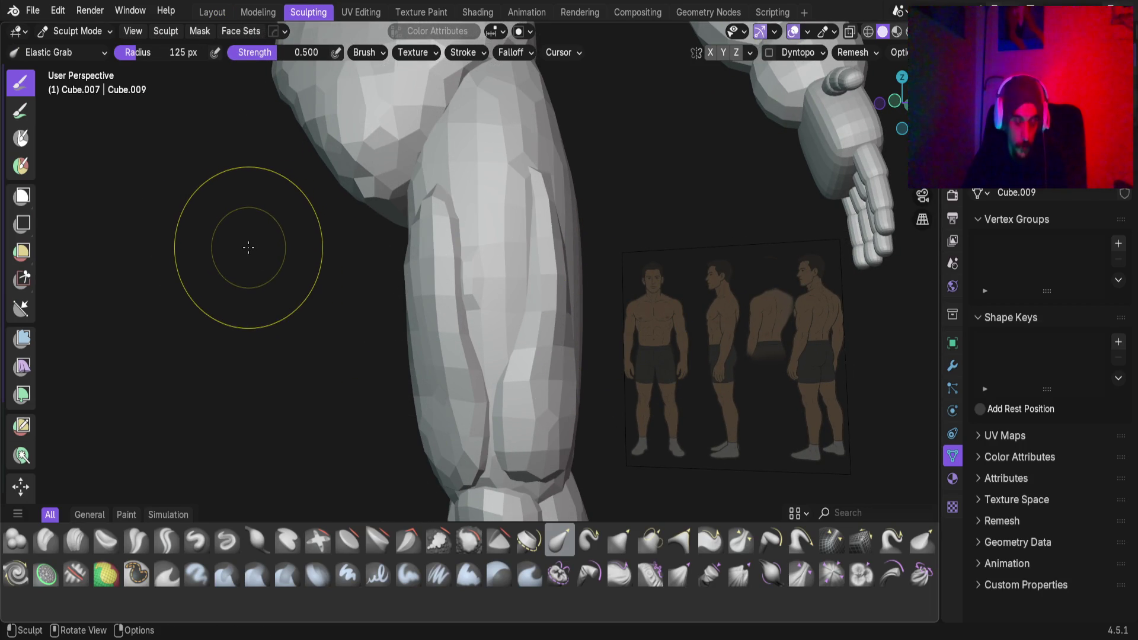
{"action": "mouse_move", "coordinate": [264, 249]}
{"action": "middle_mouse_down"}
{"action": "mouse_move", "coordinate": [469, 368]}
{"action": "mouse_move", "coordinate": [407, 338]}
{"action": "mouse_move", "coordinate": [305, 360]}
{"action": "mouse_move", "coordinate": [416, 337]}
{"action": "mouse_move", "coordinate": [634, 358]}
{"action": "mouse_move", "coordinate": [466, 368]}
{"action": "mouse_move", "coordinate": [487, 332]}
{"action": "middle_mouse_up"}
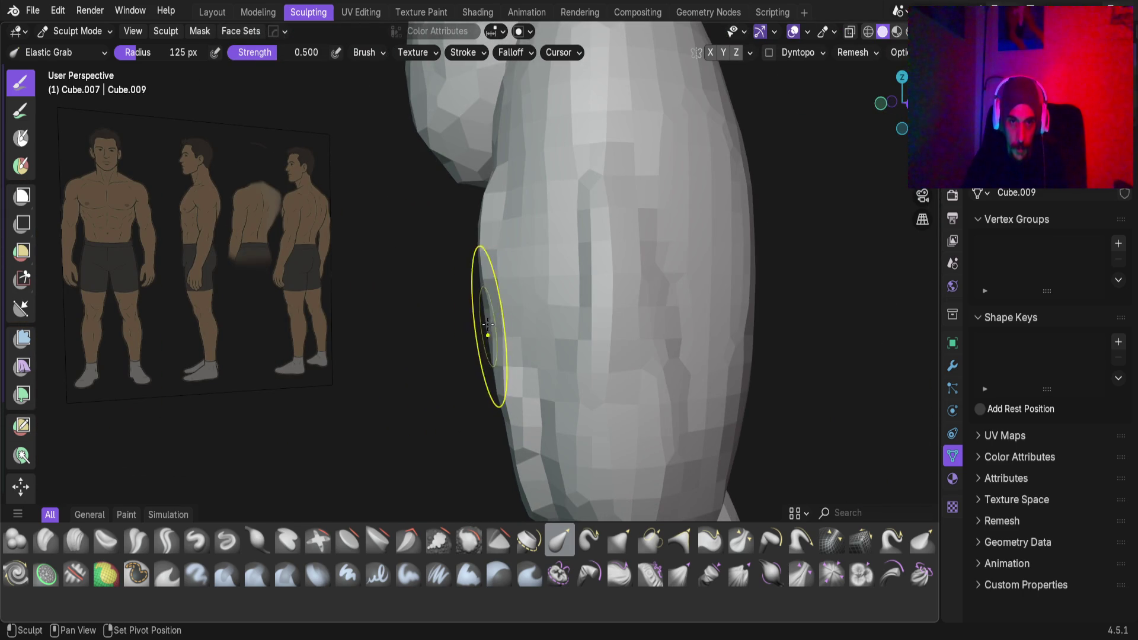
{"action": "middle_click_drag", "start_coordinate": [523, 461], "coordinate": [483, 323]}
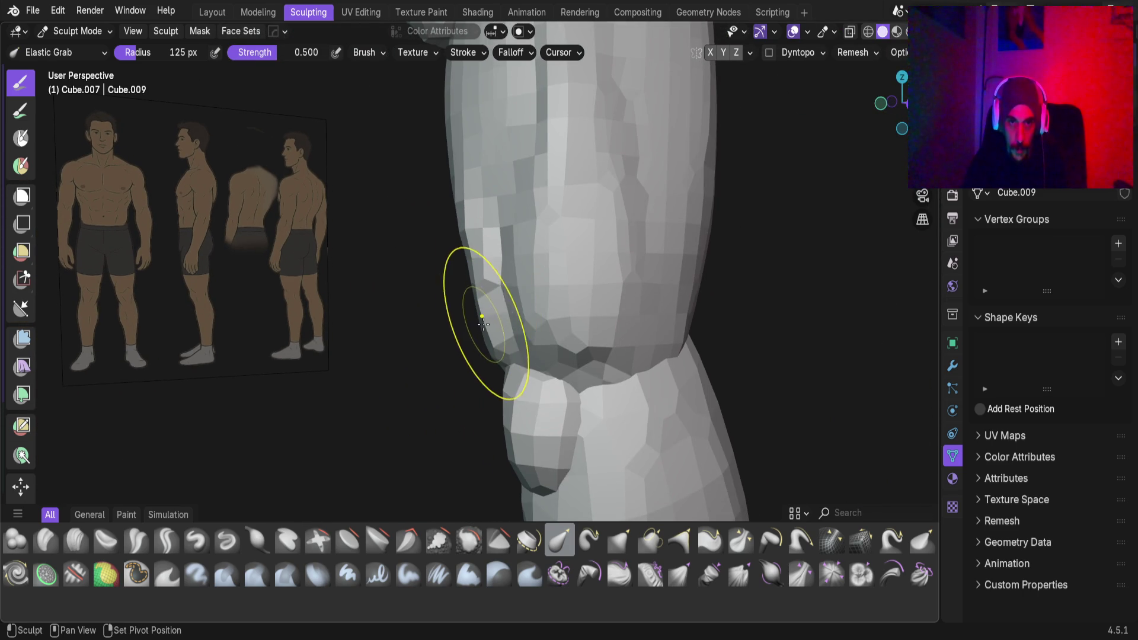
{"action": "mouse_move", "coordinate": [473, 279]}
{"action": "middle_mouse_down"}
{"action": "mouse_move", "coordinate": [569, 264]}
{"action": "mouse_move", "coordinate": [642, 279]}
{"action": "mouse_move", "coordinate": [535, 302]}
{"action": "mouse_move", "coordinate": [439, 361]}
{"action": "mouse_move", "coordinate": [251, 368]}
{"action": "mouse_move", "coordinate": [261, 310]}
{"action": "mouse_move", "coordinate": [550, 380]}
{"action": "middle_mouse_up"}
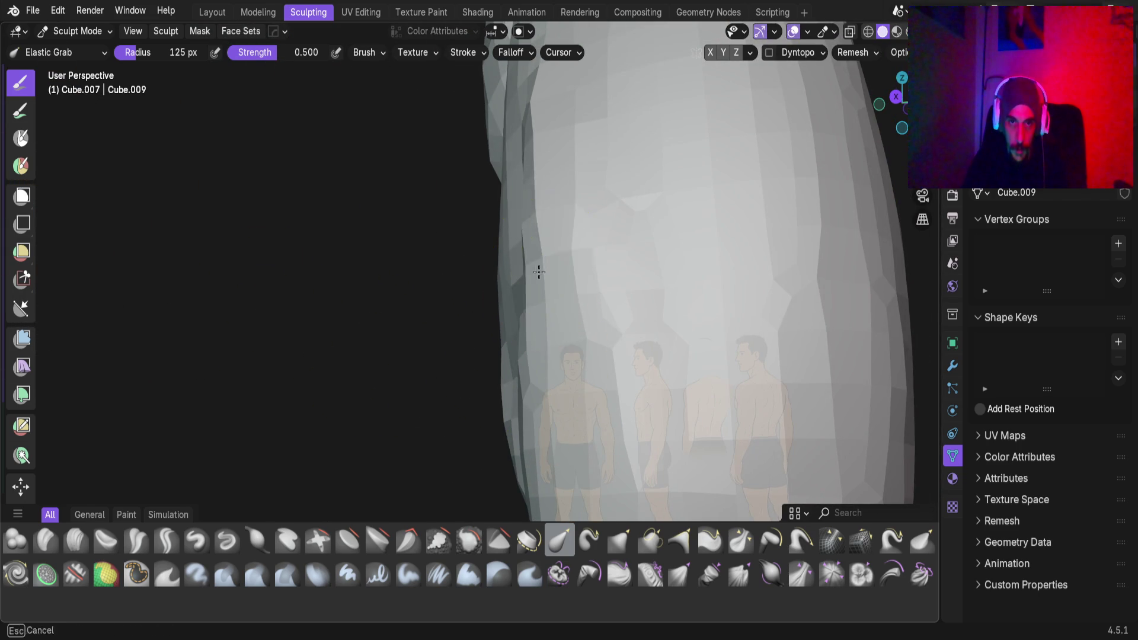
{"action": "mouse_move", "coordinate": [548, 242]}
{"action": "middle_mouse_down"}
{"action": "mouse_move", "coordinate": [571, 406]}
{"action": "mouse_move", "coordinate": [639, 261]}
{"action": "mouse_move", "coordinate": [808, 272]}
{"action": "mouse_move", "coordinate": [578, 302]}
{"action": "mouse_move", "coordinate": [563, 325]}
{"action": "mouse_move", "coordinate": [378, 355]}
{"action": "mouse_move", "coordinate": [527, 347]}
{"action": "mouse_move", "coordinate": [465, 356]}
{"action": "mouse_move", "coordinate": [515, 290]}
{"action": "middle_mouse_up"}
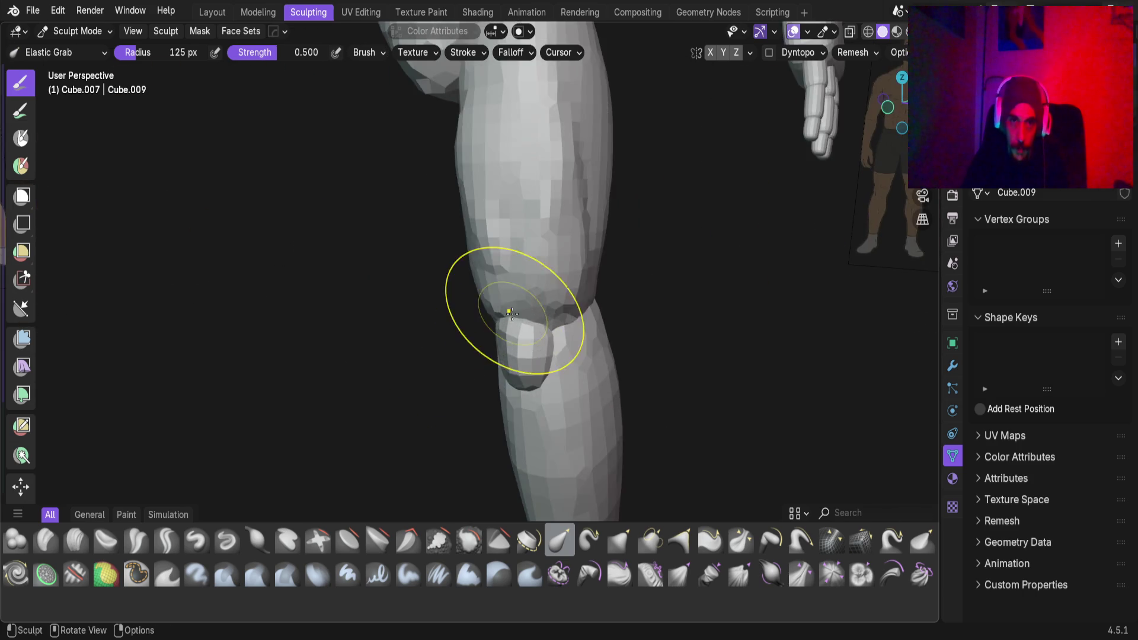
{"action": "scroll", "coordinate": [541, 411], "scroll_direction": "up", "scroll_amount": 3}
{"action": "left_click_drag", "start_coordinate": [543, 395], "coordinate": [538, 396]}
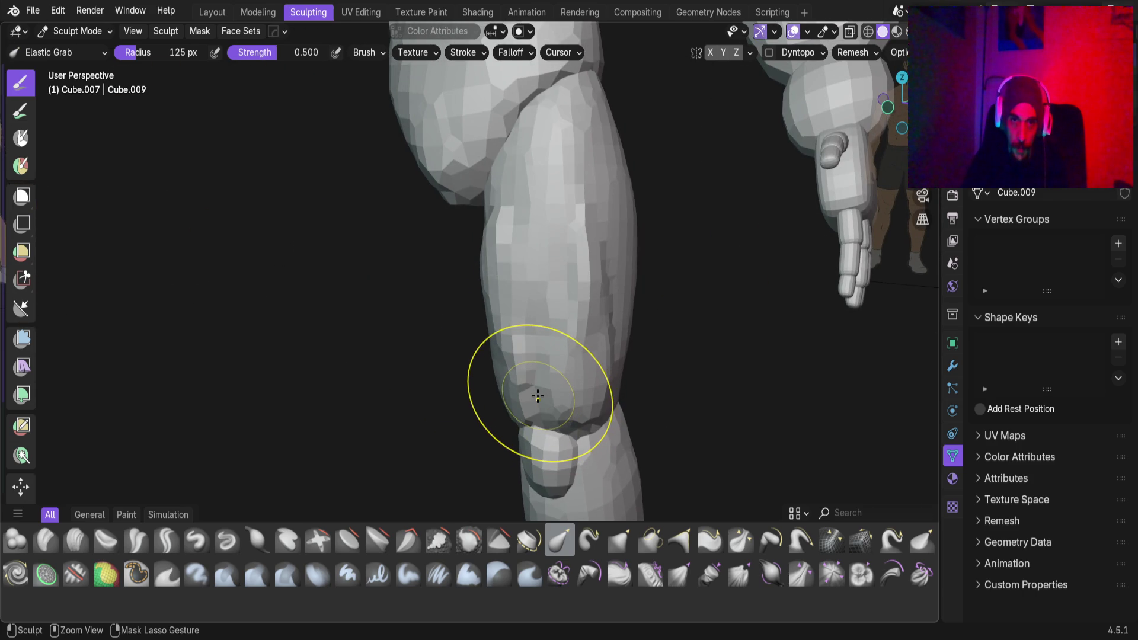
In Object Mode, select the old thigh part Cube.029 and another leftover leg part
{"action": "key", "text": "ctrl+Tab"}
{"action": "left_click", "coordinate": [535, 393]}
{"action": "left_click", "coordinate": [531, 388], "text": "shift"}
{"action": "middle_click_drag", "start_coordinate": [529, 396], "coordinate": [588, 363]}
{"action": "left_click", "coordinate": [556, 358], "text": "shift"}
Delete the two selected leftover leg parts
{"action": "key", "text": "x"}
{"action": "left_click", "coordinate": [560, 371]}
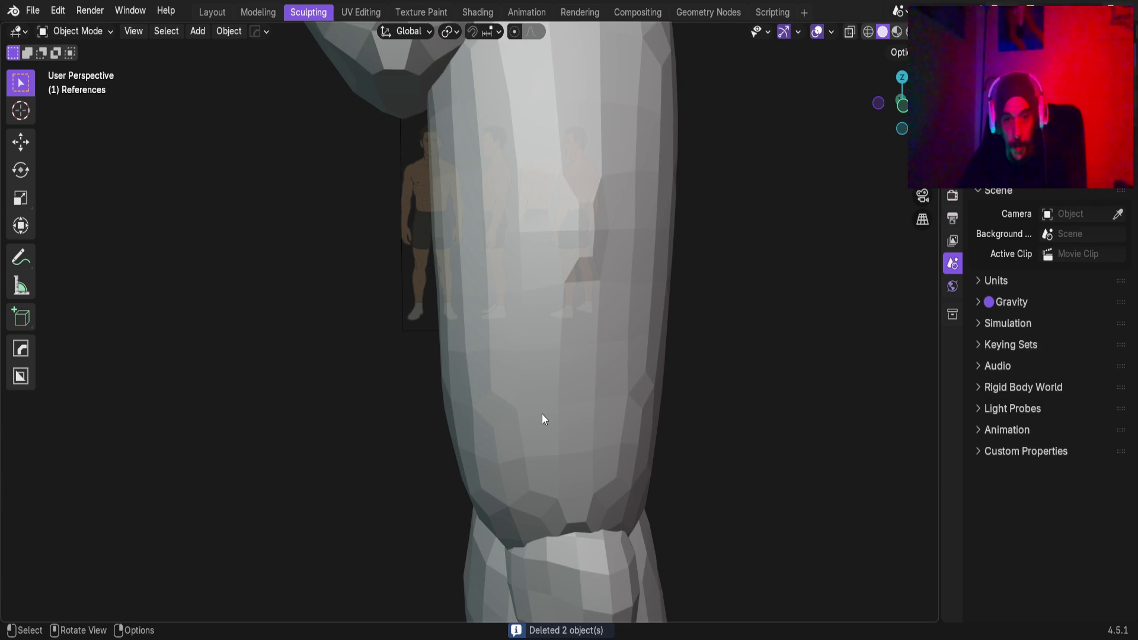
{"action": "key", "text": "ctrl+z"}
{"action": "key", "text": "ctrl+shift+z"}
{"action": "mouse_move", "coordinate": [585, 374]}
{"action": "middle_mouse_down"}
{"action": "mouse_move", "coordinate": [427, 325]}
{"action": "mouse_move", "coordinate": [300, 348]}
{"action": "mouse_move", "coordinate": [427, 332]}
{"action": "mouse_move", "coordinate": [377, 357]}
{"action": "mouse_move", "coordinate": [476, 354]}
{"action": "mouse_move", "coordinate": [440, 366]}
{"action": "mouse_move", "coordinate": [454, 365]}
{"action": "mouse_move", "coordinate": [417, 256]}
{"action": "mouse_move", "coordinate": [400, 262]}
{"action": "mouse_move", "coordinate": [496, 293]}
{"action": "mouse_move", "coordinate": [601, 202]}
{"action": "mouse_move", "coordinate": [468, 201]}
{"action": "mouse_move", "coordinate": [444, 266]}
{"action": "mouse_move", "coordinate": [463, 257]}
{"action": "mouse_move", "coordinate": [444, 350]}
{"action": "mouse_move", "coordinate": [403, 344]}
{"action": "middle_mouse_up"}
Select the merged leg Cube.007 and bring it back into Sculpt Mode
{"action": "left_click", "coordinate": [400, 262]}
{"action": "scroll", "coordinate": [468, 202], "scroll_direction": "down", "scroll_amount": 3}
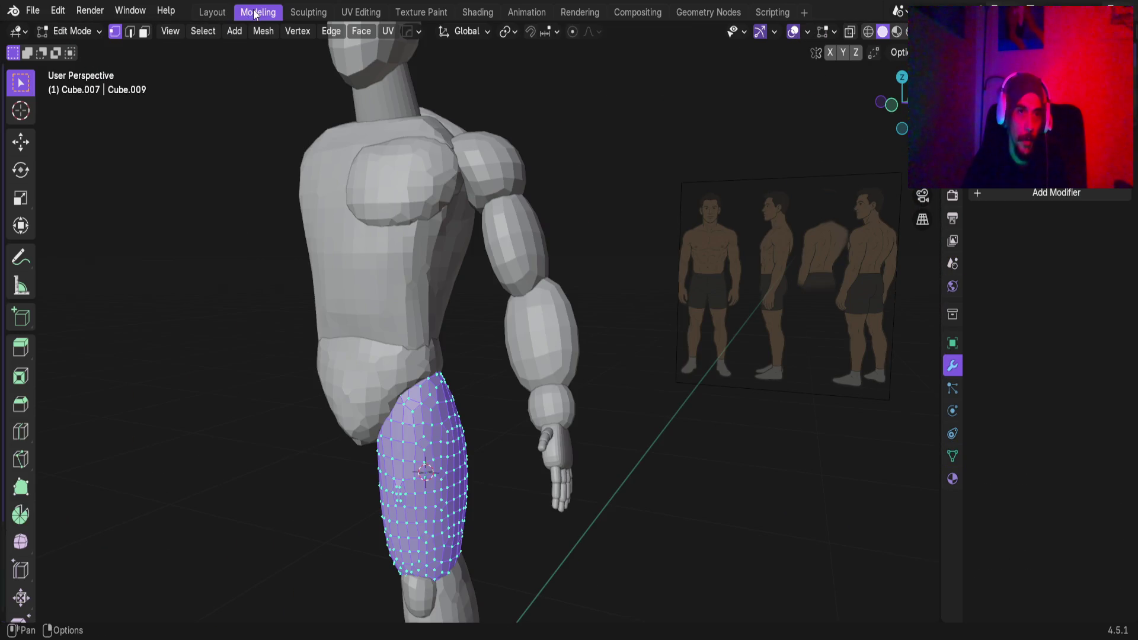
{"action": "left_click", "coordinate": [259, 12]}
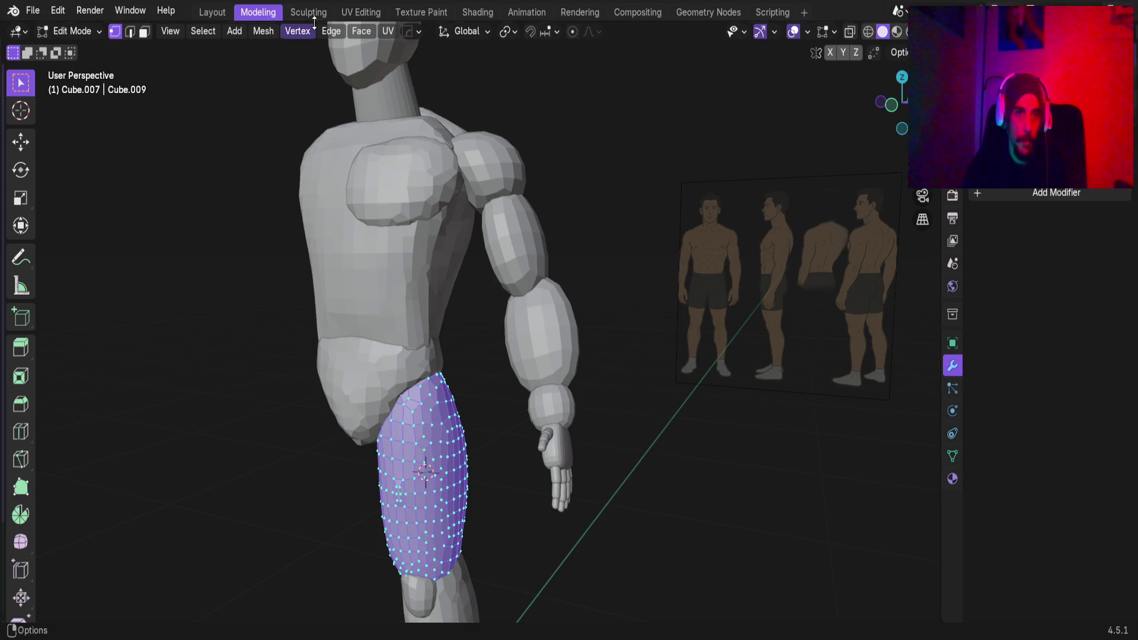
{"action": "left_click", "coordinate": [308, 12]}
{"action": "mouse_move", "coordinate": [355, 165]}
{"action": "middle_mouse_down"}
{"action": "mouse_move", "coordinate": [403, 266]}
{"action": "mouse_move", "coordinate": [398, 393]}
{"action": "mouse_move", "coordinate": [431, 259]}
{"action": "mouse_move", "coordinate": [431, 188]}
{"action": "middle_mouse_up"}
{"action": "scroll", "coordinate": [421, 346], "scroll_direction": "up", "scroll_amount": 3}
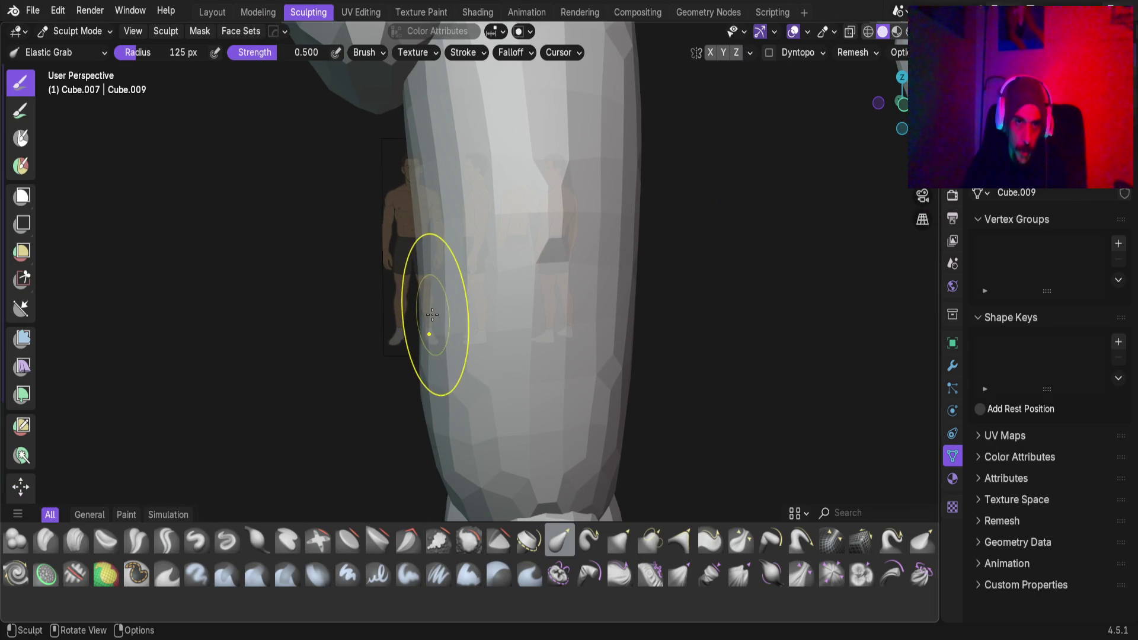
Orbit around the thigh to check its taper toward the knee from front and side
{"action": "mouse_move", "coordinate": [434, 293]}
{"action": "middle_mouse_down"}
{"action": "mouse_move", "coordinate": [406, 325]}
{"action": "mouse_move", "coordinate": [474, 324]}
{"action": "mouse_move", "coordinate": [490, 250]}
{"action": "mouse_move", "coordinate": [578, 280]}
{"action": "mouse_move", "coordinate": [592, 332]}
{"action": "mouse_move", "coordinate": [579, 368]}
{"action": "mouse_move", "coordinate": [589, 208]}
{"action": "mouse_move", "coordinate": [633, 304]}
{"action": "middle_mouse_up"}
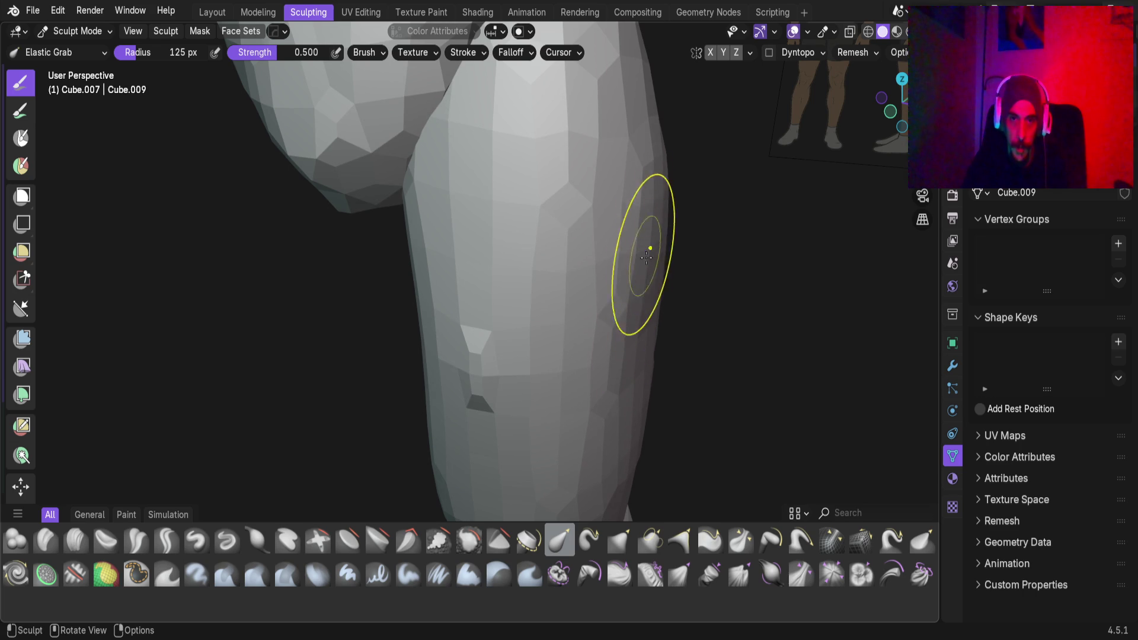
{"action": "middle_click_drag", "start_coordinate": [645, 160], "coordinate": [596, 284]}
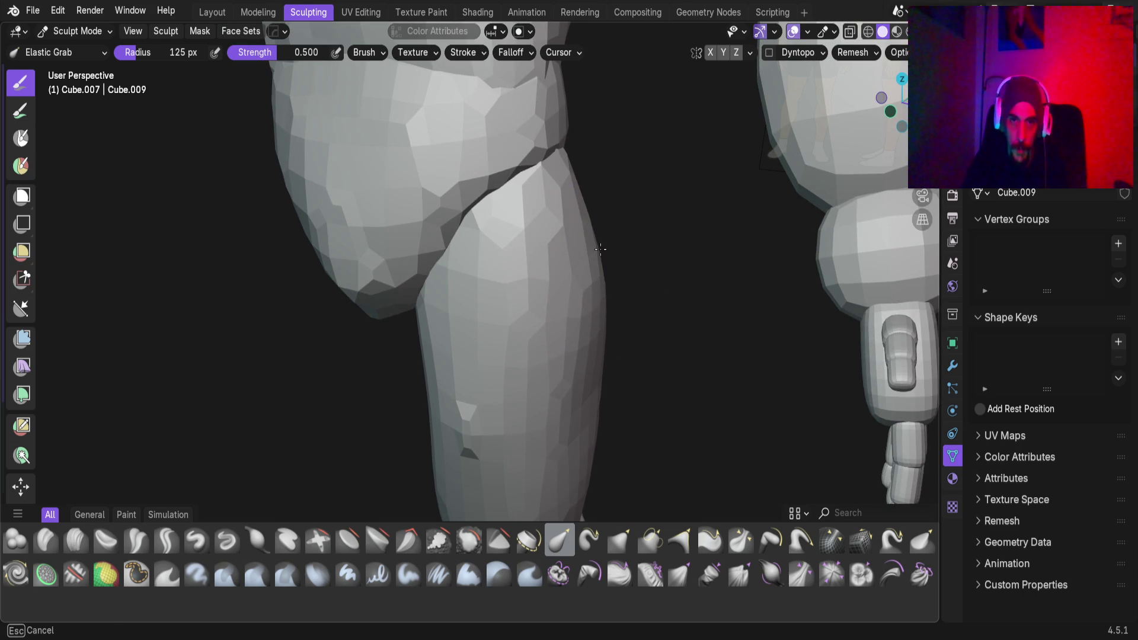
{"action": "mouse_move", "coordinate": [575, 280]}
{"action": "middle_mouse_down"}
{"action": "mouse_move", "coordinate": [605, 254]}
{"action": "mouse_move", "coordinate": [631, 269]}
{"action": "mouse_move", "coordinate": [595, 233]}
{"action": "mouse_move", "coordinate": [479, 294]}
{"action": "mouse_move", "coordinate": [513, 312]}
{"action": "mouse_move", "coordinate": [554, 295]}
{"action": "mouse_move", "coordinate": [508, 261]}
{"action": "mouse_move", "coordinate": [409, 287]}
{"action": "mouse_move", "coordinate": [508, 290]}
{"action": "mouse_move", "coordinate": [427, 361]}
{"action": "mouse_move", "coordinate": [481, 363]}
{"action": "middle_mouse_up"}
{"action": "mouse_move", "coordinate": [516, 323]}
{"action": "middle_mouse_down"}
{"action": "mouse_move", "coordinate": [527, 267]}
{"action": "mouse_move", "coordinate": [546, 381]}
{"action": "mouse_move", "coordinate": [542, 253]}
{"action": "middle_mouse_up"}
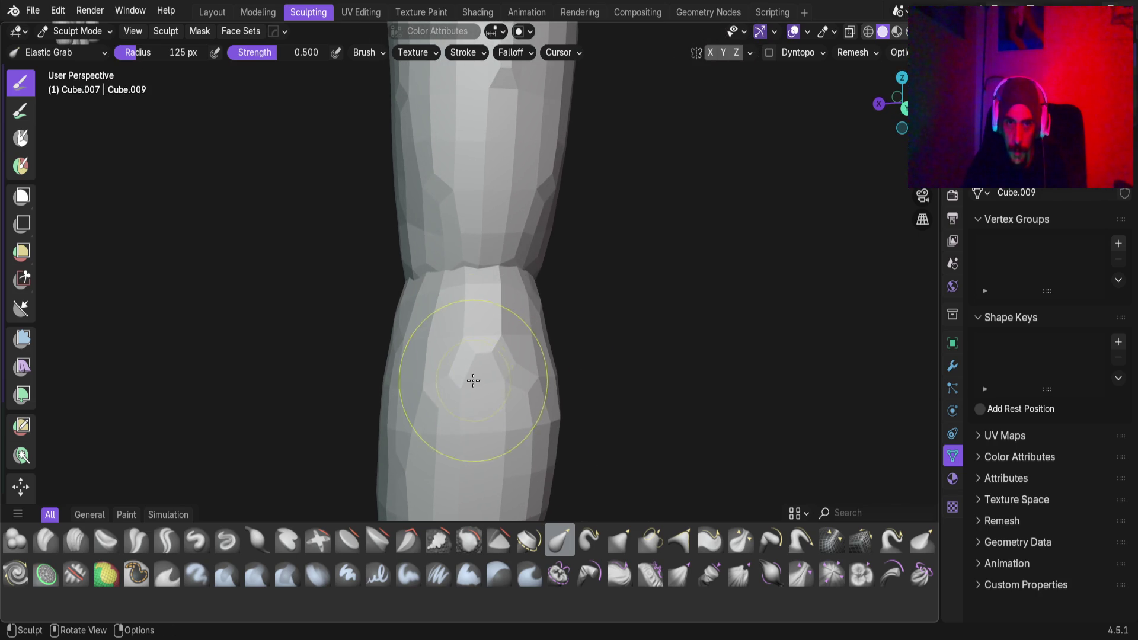
{"action": "mouse_move", "coordinate": [483, 165]}
{"action": "middle_mouse_down"}
{"action": "mouse_move", "coordinate": [508, 238]}
{"action": "mouse_move", "coordinate": [399, 251]}
{"action": "mouse_move", "coordinate": [493, 202]}
{"action": "middle_mouse_up"}
{"action": "mouse_move", "coordinate": [476, 234]}
{"action": "middle_mouse_down"}
{"action": "mouse_move", "coordinate": [482, 203]}
{"action": "mouse_move", "coordinate": [482, 350]}
{"action": "mouse_move", "coordinate": [498, 315]}
{"action": "middle_mouse_up"}
Elastic Grab the leg's rear outline, pulling the knee and thigh crease upward
{"action": "mouse_move", "coordinate": [450, 365]}
{"action": "left_mouse_down"}
{"action": "mouse_move", "coordinate": [457, 355]}
{"action": "mouse_move", "coordinate": [520, 369]}
{"action": "left_mouse_up"}
{"action": "scroll", "coordinate": [511, 328], "scroll_direction": "up", "scroll_amount": 4}
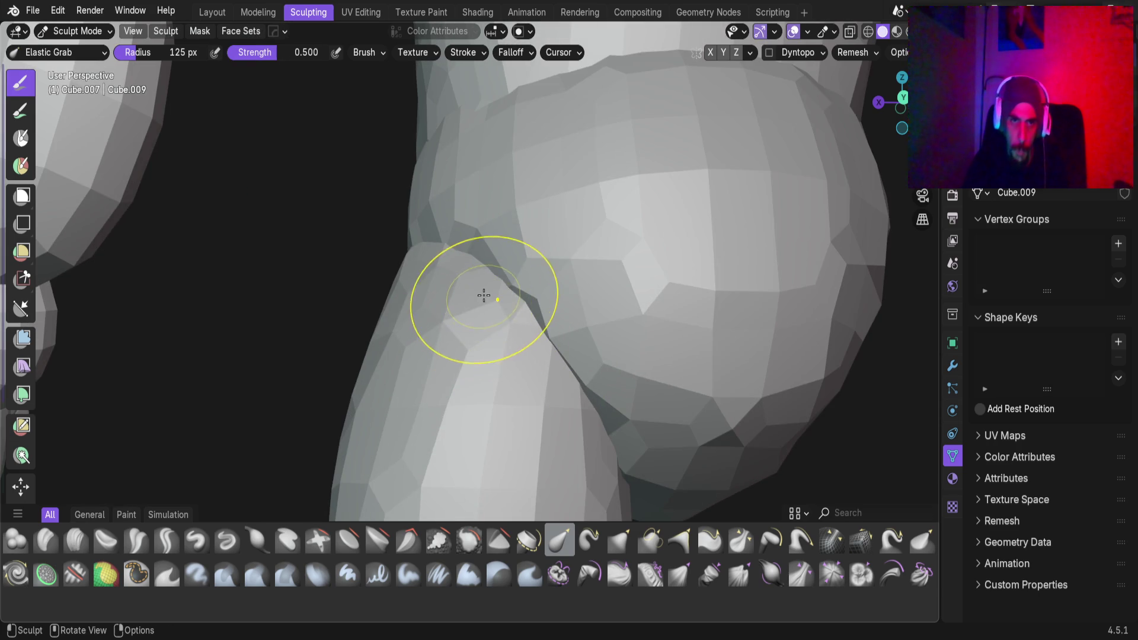
{"action": "mouse_move", "coordinate": [483, 295]}
{"action": "left_mouse_down"}
{"action": "mouse_move", "coordinate": [482, 239]}
{"action": "mouse_move", "coordinate": [449, 228]}
{"action": "left_mouse_up"}
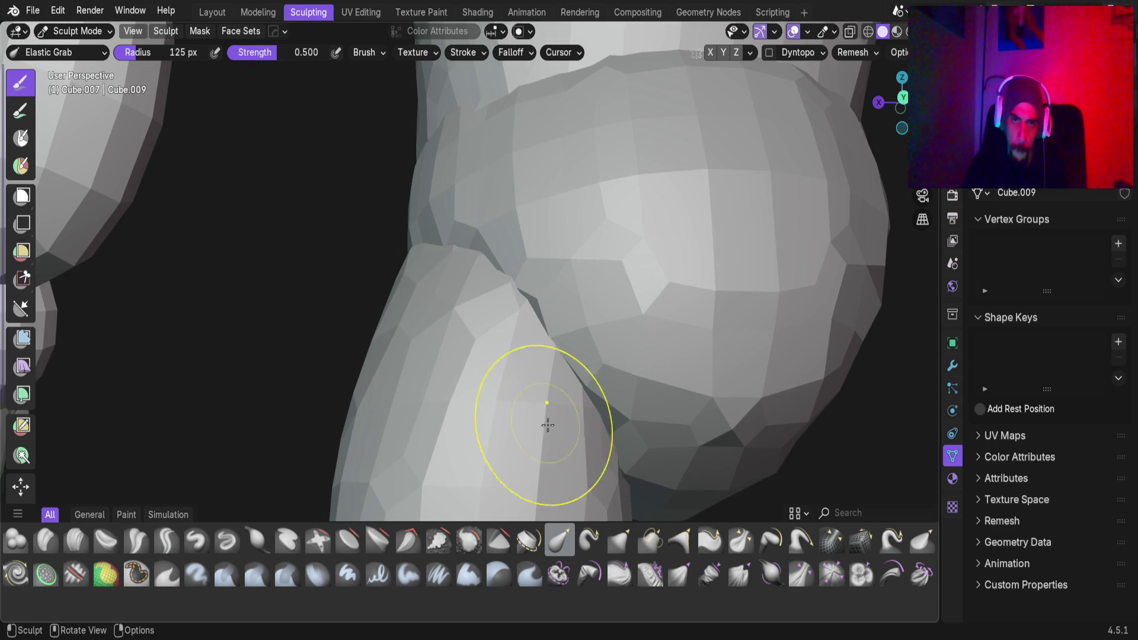
{"action": "middle_click_drag", "start_coordinate": [591, 368], "coordinate": [584, 364]}
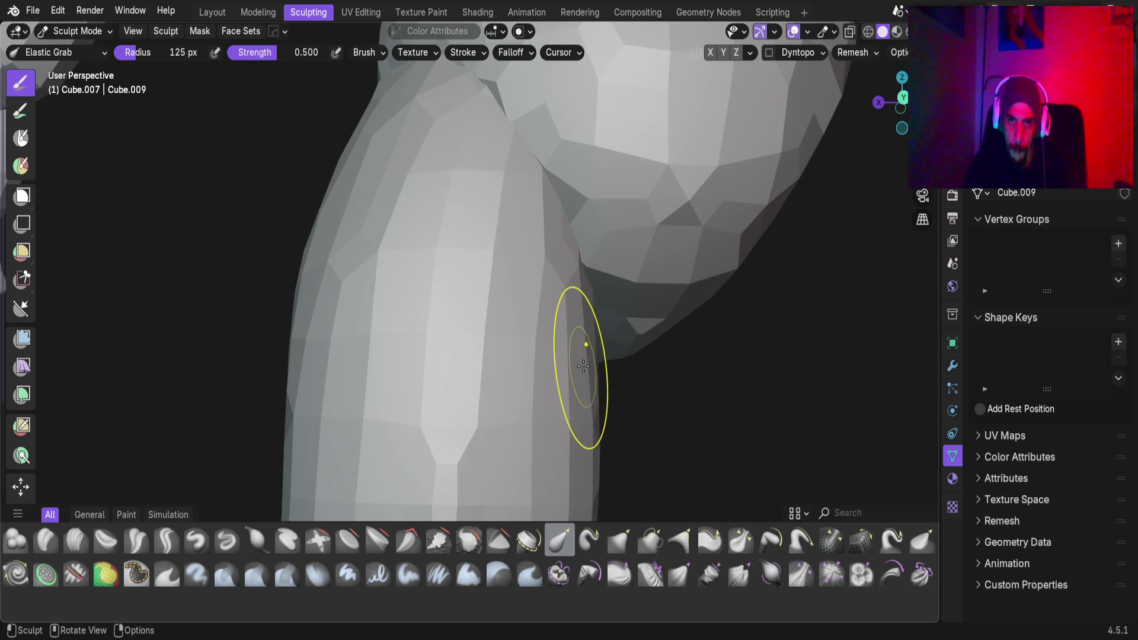
{"action": "mouse_move", "coordinate": [601, 453]}
{"action": "middle_mouse_down"}
{"action": "mouse_move", "coordinate": [579, 419]}
{"action": "mouse_move", "coordinate": [535, 406]}
{"action": "middle_mouse_up"}
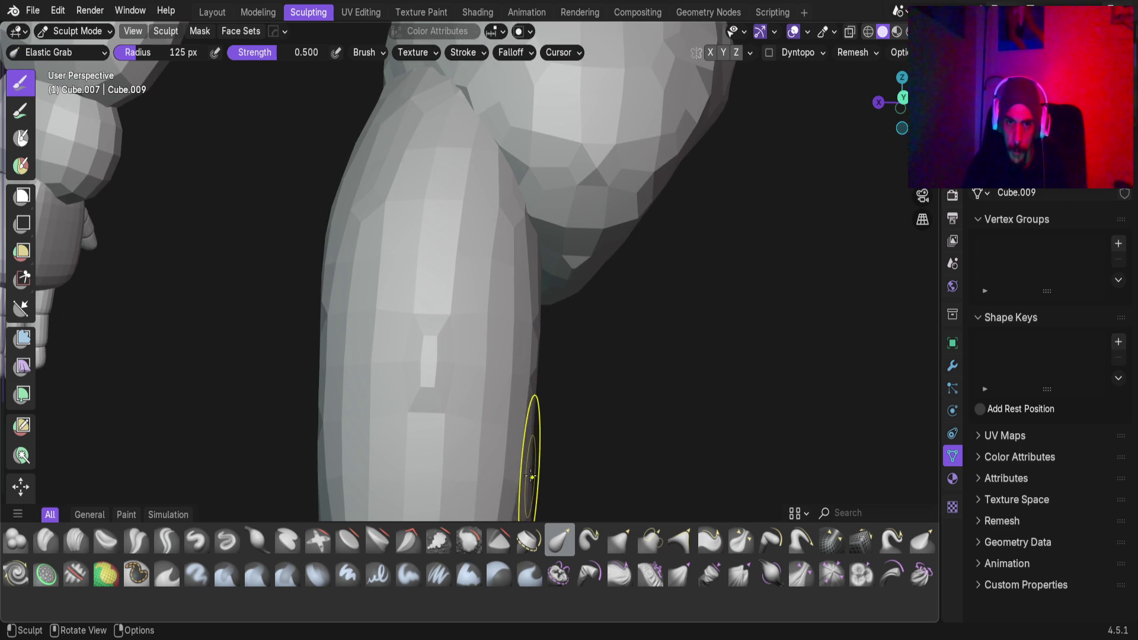
{"action": "middle_click_drag", "start_coordinate": [526, 474], "coordinate": [523, 419]}
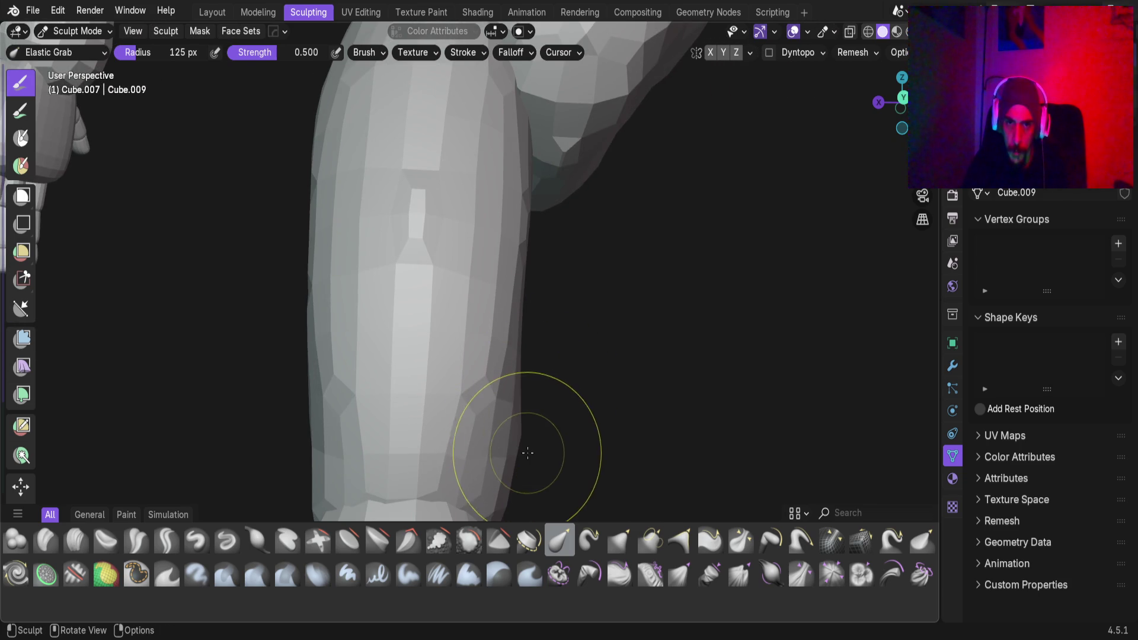
{"action": "mouse_move", "coordinate": [519, 420]}
{"action": "middle_mouse_down"}
{"action": "mouse_move", "coordinate": [510, 428]}
{"action": "mouse_move", "coordinate": [536, 451]}
{"action": "middle_mouse_up"}
{"action": "scroll", "coordinate": [515, 443], "scroll_direction": "up", "scroll_amount": 2}
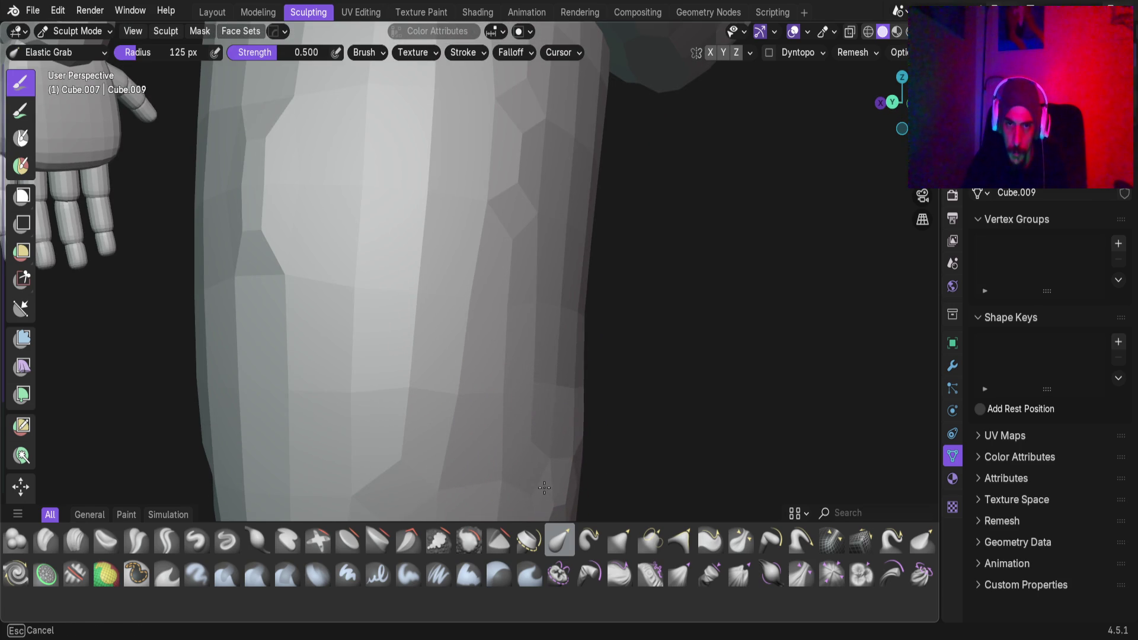
Compare the leg with the reference images, then transfer sculpting to shin piece Cube.001 with Alt+Q
{"action": "scroll", "coordinate": [549, 351], "scroll_direction": "down", "scroll_amount": 5}
{"action": "scroll", "coordinate": [458, 312], "scroll_direction": "up", "scroll_amount": 4}
{"action": "mouse_move", "coordinate": [554, 363]}
{"action": "middle_mouse_down"}
{"action": "mouse_move", "coordinate": [455, 384]}
{"action": "mouse_move", "coordinate": [468, 468]}
{"action": "mouse_move", "coordinate": [505, 449]}
{"action": "mouse_move", "coordinate": [535, 337]}
{"action": "mouse_move", "coordinate": [464, 355]}
{"action": "mouse_move", "coordinate": [474, 362]}
{"action": "middle_mouse_up"}
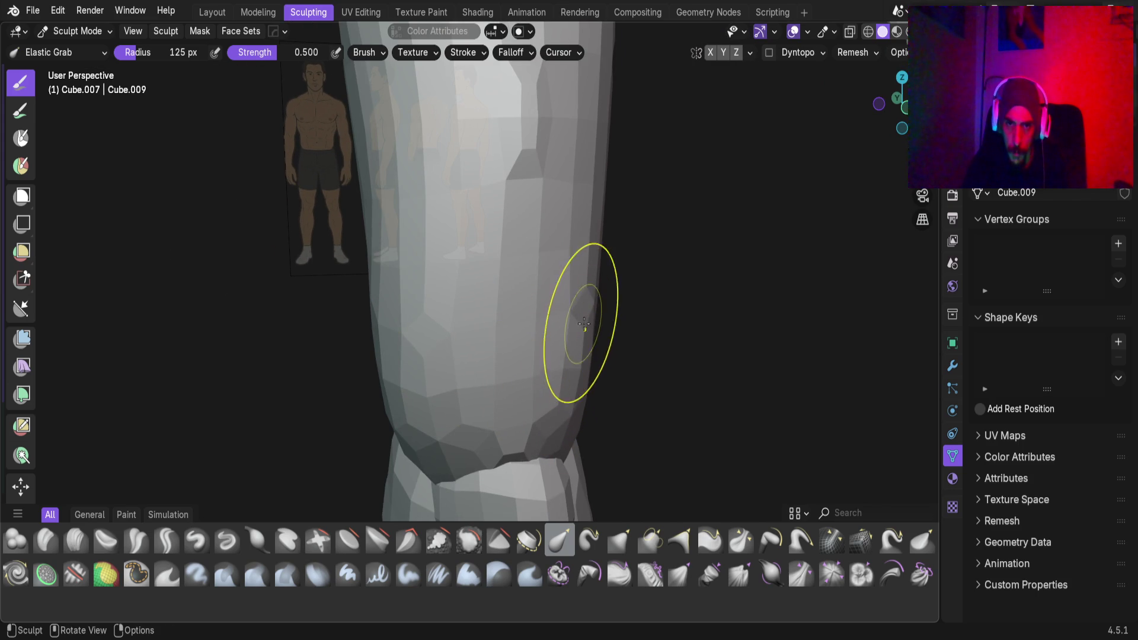
{"action": "middle_click_drag", "start_coordinate": [587, 249], "coordinate": [603, 322]}
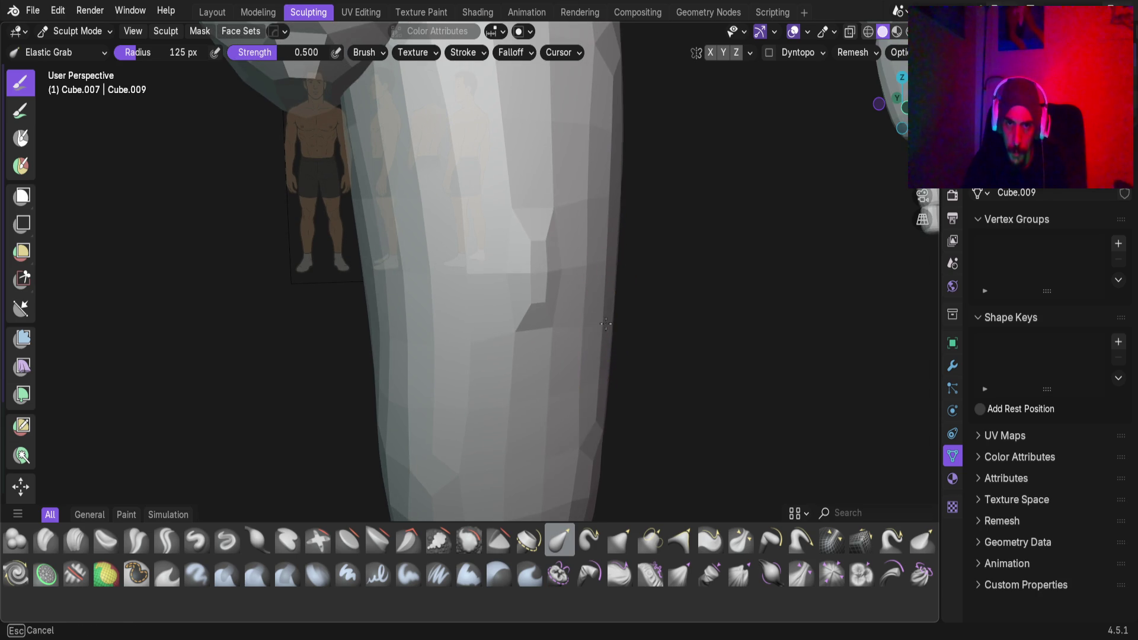
{"action": "middle_click_drag", "start_coordinate": [618, 254], "coordinate": [482, 289]}
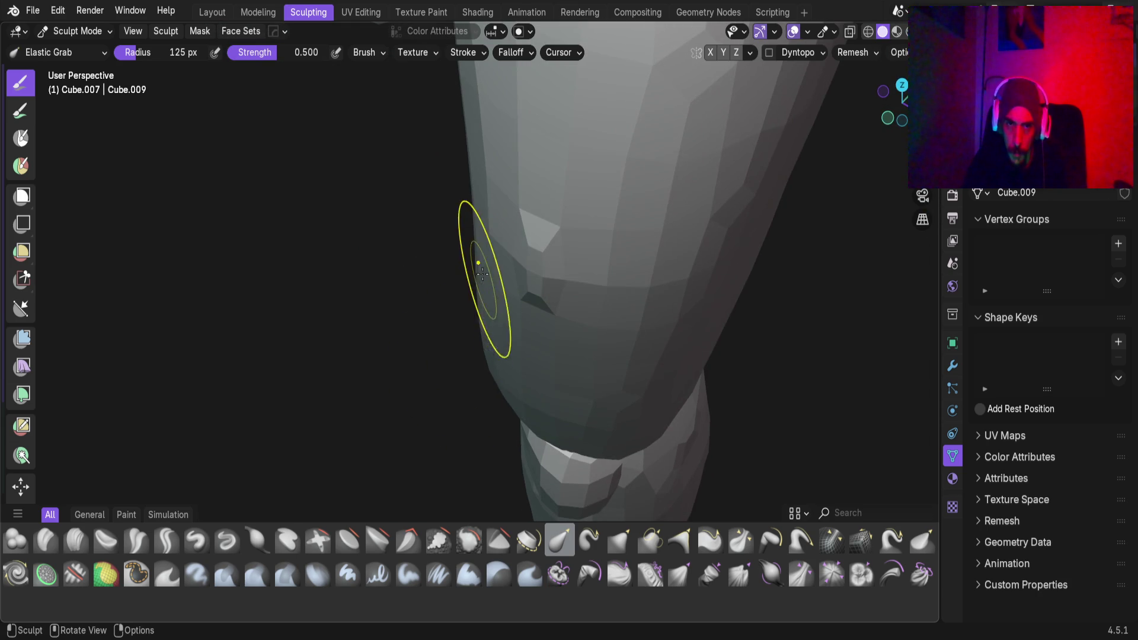
{"action": "mouse_move", "coordinate": [529, 322]}
{"action": "middle_mouse_down"}
{"action": "mouse_move", "coordinate": [557, 236]}
{"action": "mouse_move", "coordinate": [579, 432]}
{"action": "mouse_move", "coordinate": [592, 309]}
{"action": "mouse_move", "coordinate": [655, 304]}
{"action": "mouse_move", "coordinate": [589, 376]}
{"action": "mouse_move", "coordinate": [657, 342]}
{"action": "mouse_move", "coordinate": [585, 247]}
{"action": "mouse_move", "coordinate": [449, 320]}
{"action": "mouse_move", "coordinate": [521, 330]}
{"action": "mouse_move", "coordinate": [441, 341]}
{"action": "mouse_move", "coordinate": [569, 322]}
{"action": "mouse_move", "coordinate": [539, 350]}
{"action": "middle_mouse_up"}
{"action": "scroll", "coordinate": [627, 375], "scroll_direction": "down", "scroll_amount": 5}
{"action": "scroll", "coordinate": [556, 332], "scroll_direction": "down", "scroll_amount": 2}
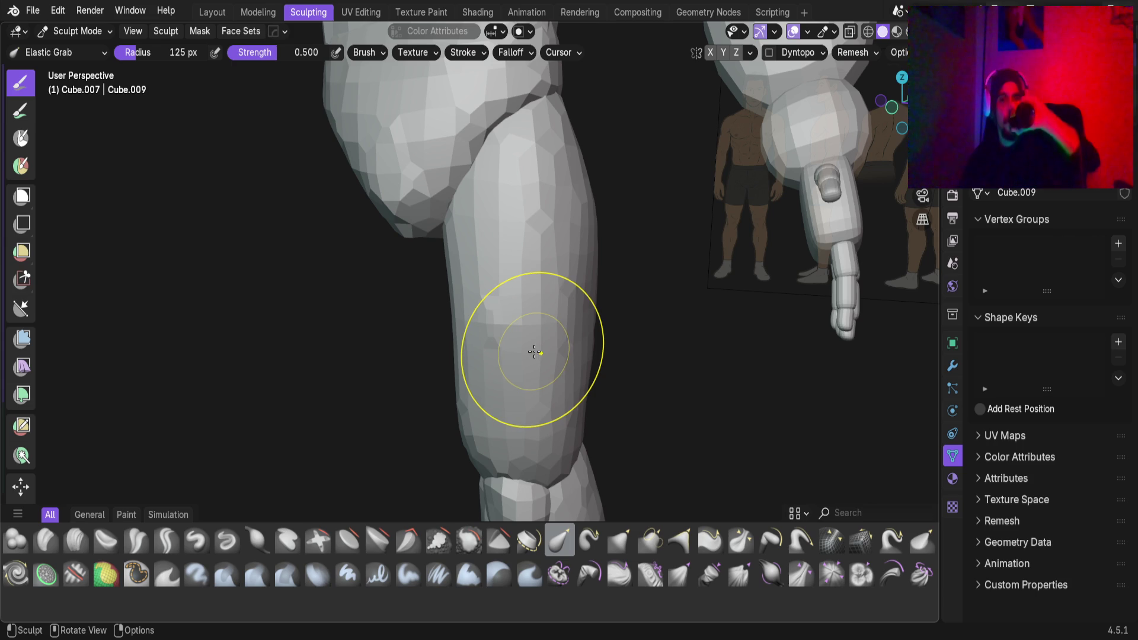
{"action": "mouse_move", "coordinate": [503, 244]}
{"action": "middle_mouse_down"}
{"action": "mouse_move", "coordinate": [488, 277]}
{"action": "mouse_move", "coordinate": [355, 300]}
{"action": "middle_mouse_up"}
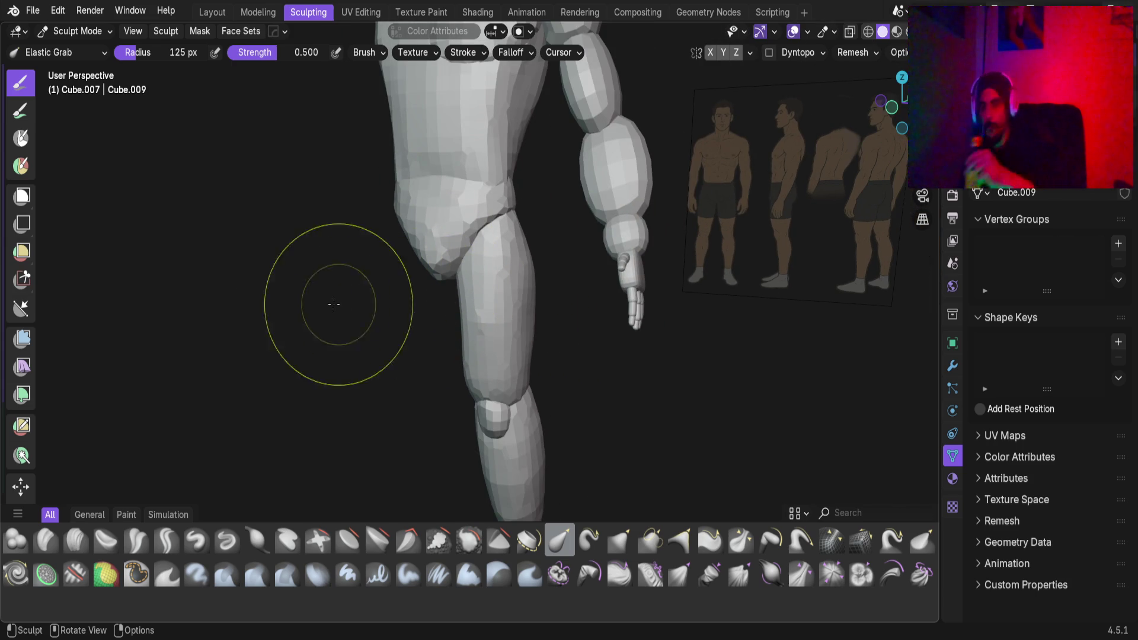
{"action": "mouse_move", "coordinate": [496, 394]}
{"action": "middle_mouse_down"}
{"action": "mouse_move", "coordinate": [470, 444]}
{"action": "mouse_move", "coordinate": [427, 271]}
{"action": "mouse_move", "coordinate": [457, 266]}
{"action": "mouse_move", "coordinate": [462, 373]}
{"action": "mouse_move", "coordinate": [460, 295]}
{"action": "mouse_move", "coordinate": [500, 325]}
{"action": "mouse_move", "coordinate": [475, 343]}
{"action": "mouse_move", "coordinate": [499, 273]}
{"action": "mouse_move", "coordinate": [419, 223]}
{"action": "mouse_move", "coordinate": [402, 244]}
{"action": "middle_mouse_up"}
{"action": "key", "text": "alt+q"}
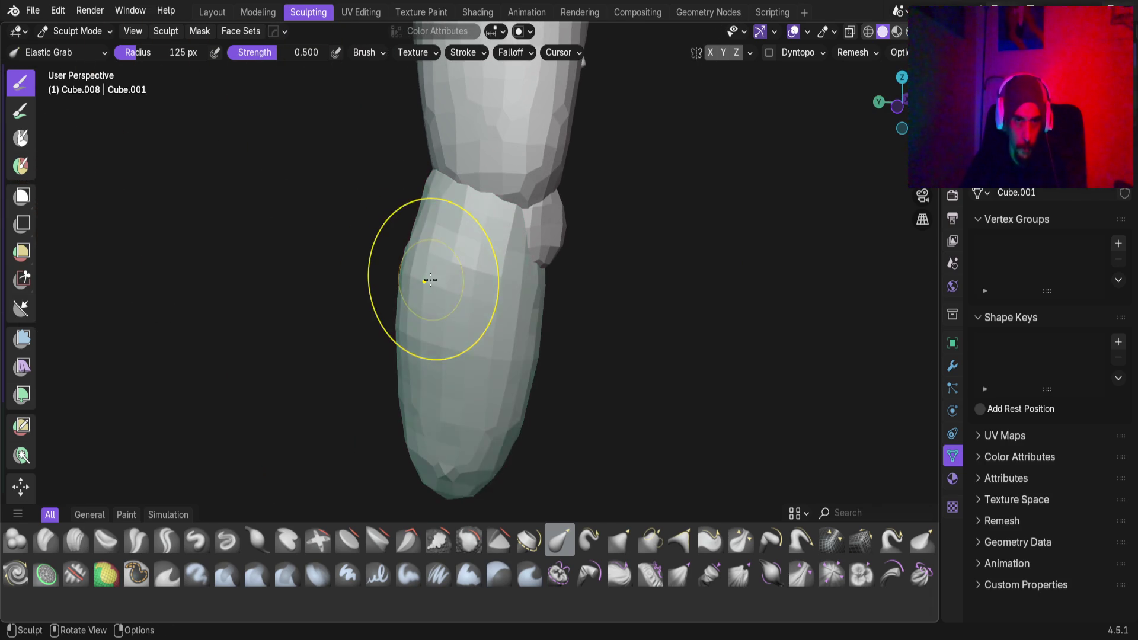
Pull the lower leg's upper edge and silhouette with Elastic Grab toward a tapered calf
{"action": "scroll", "coordinate": [397, 199], "scroll_direction": "up", "scroll_amount": 3}
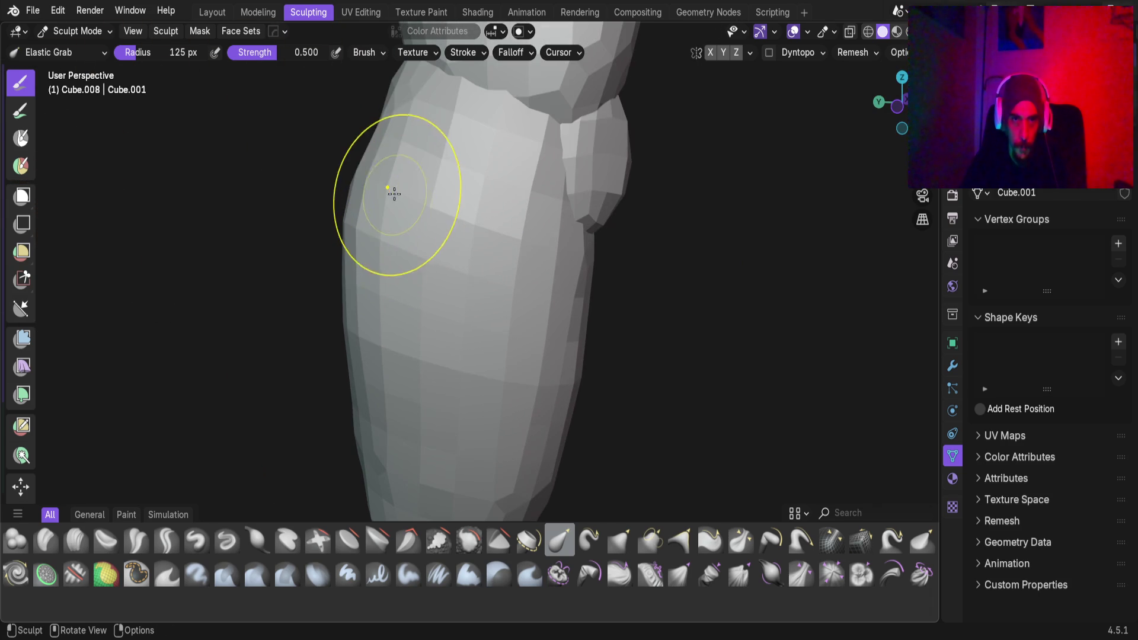
{"action": "left_click_drag", "start_coordinate": [368, 163], "coordinate": [330, 126]}
{"action": "mouse_move", "coordinate": [330, 139]}
{"action": "middle_mouse_down"}
{"action": "mouse_move", "coordinate": [585, 158]}
{"action": "mouse_move", "coordinate": [368, 198]}
{"action": "mouse_move", "coordinate": [482, 178]}
{"action": "mouse_move", "coordinate": [416, 174]}
{"action": "middle_mouse_up"}
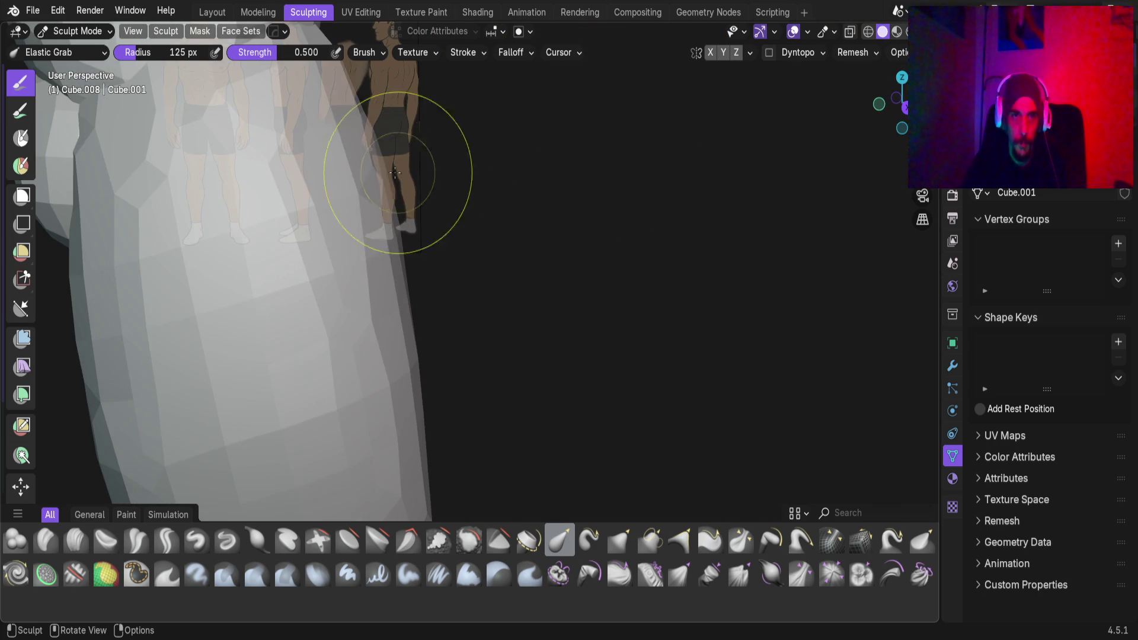
{"action": "left_click_drag", "start_coordinate": [371, 195], "coordinate": [416, 145]}
{"action": "scroll", "coordinate": [419, 210], "scroll_direction": "down", "scroll_amount": 4}
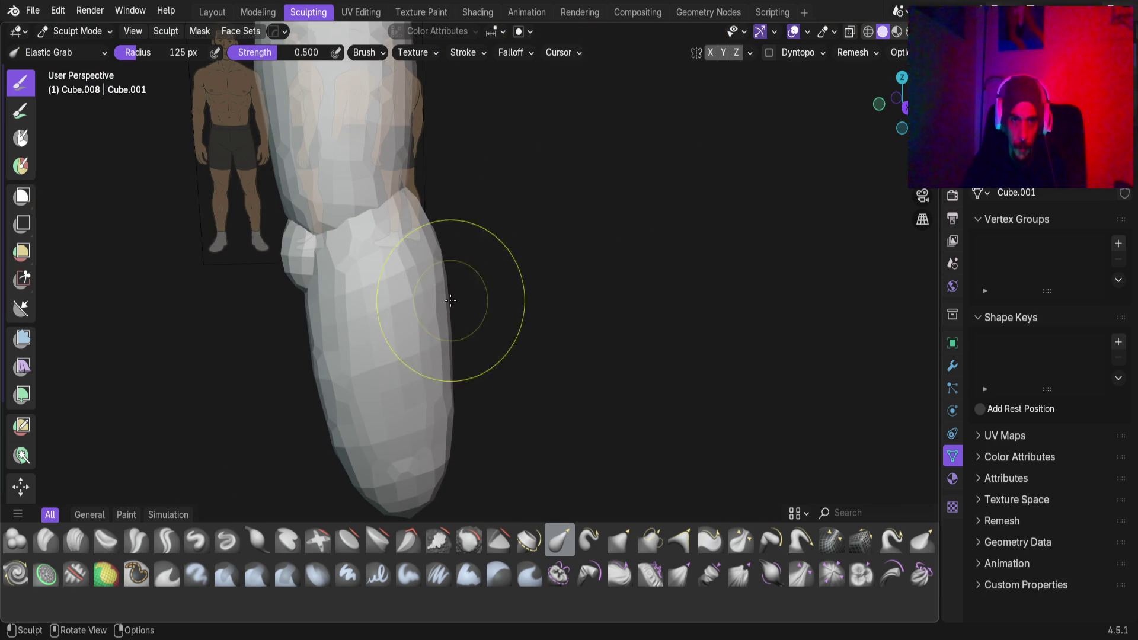
{"action": "middle_click_drag", "start_coordinate": [445, 305], "coordinate": [436, 284]}
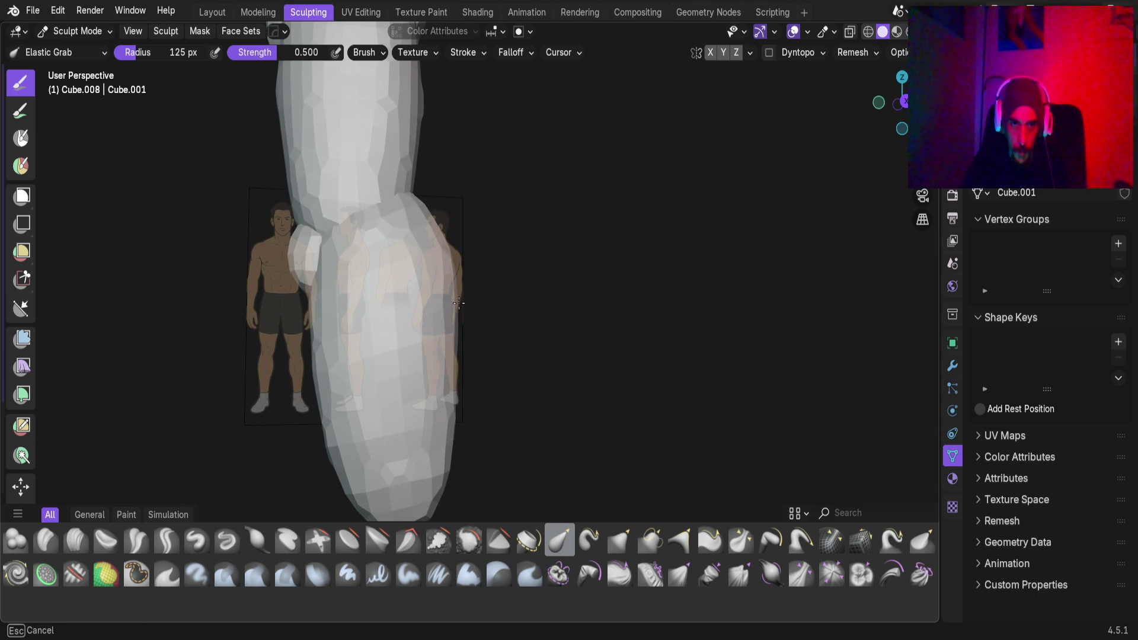
{"action": "mouse_move", "coordinate": [458, 302]}
{"action": "middle_mouse_down"}
{"action": "mouse_move", "coordinate": [304, 376]}
{"action": "mouse_move", "coordinate": [419, 336]}
{"action": "mouse_move", "coordinate": [403, 293]}
{"action": "middle_mouse_up"}
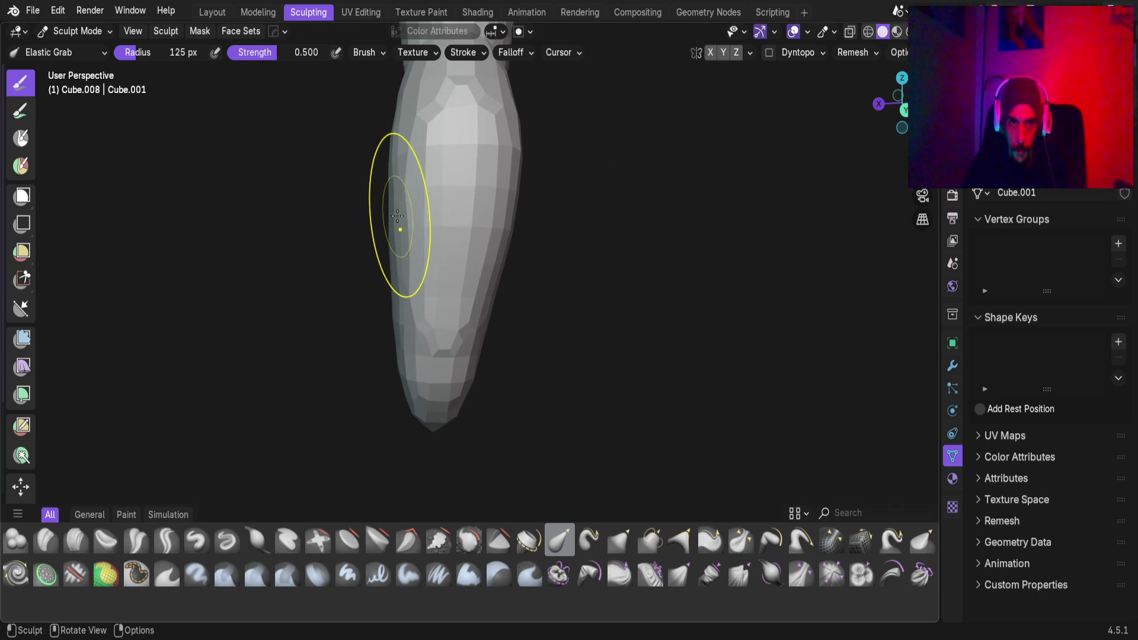
{"action": "mouse_move", "coordinate": [505, 297]}
{"action": "left_mouse_down"}
{"action": "mouse_move", "coordinate": [507, 270]}
{"action": "mouse_move", "coordinate": [489, 292]}
{"action": "left_mouse_up"}
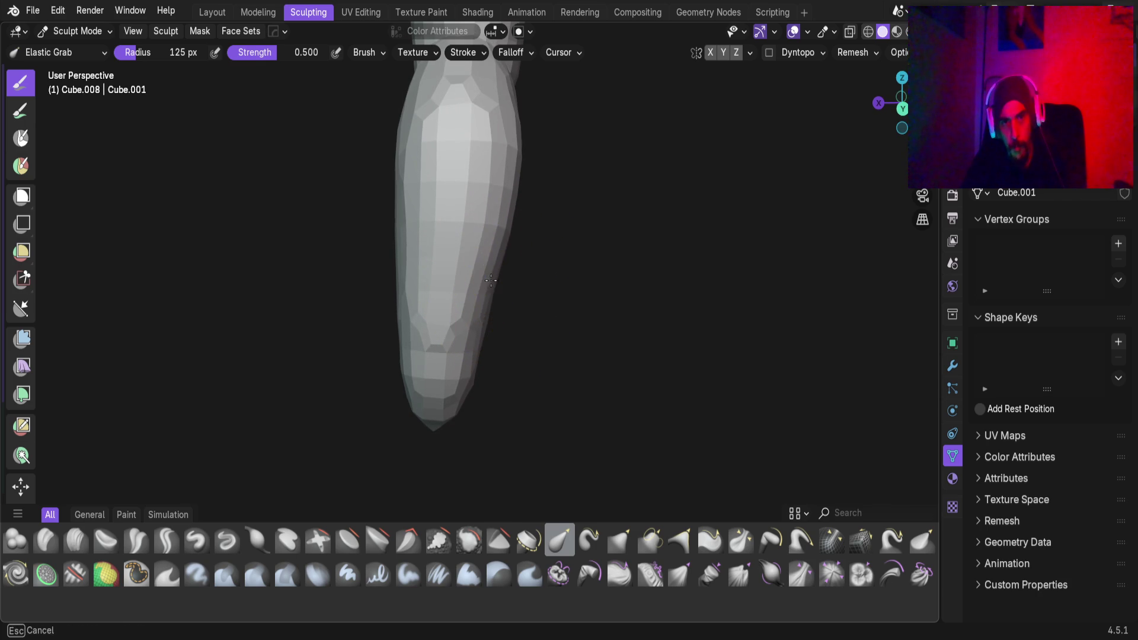
{"action": "mouse_move", "coordinate": [422, 254]}
{"action": "middle_mouse_down"}
{"action": "mouse_move", "coordinate": [435, 356]}
{"action": "mouse_move", "coordinate": [399, 348]}
{"action": "mouse_move", "coordinate": [410, 348]}
{"action": "middle_mouse_up"}
Refine the lower leg's outline against the references, then make shoulder piece Cube.005 the sculpt target
{"action": "mouse_move", "coordinate": [528, 399]}
{"action": "middle_mouse_down"}
{"action": "mouse_move", "coordinate": [517, 400]}
{"action": "mouse_move", "coordinate": [583, 394]}
{"action": "middle_mouse_up"}
{"action": "left_click_drag", "start_coordinate": [584, 394], "coordinate": [553, 427]}
{"action": "left_click_drag", "start_coordinate": [585, 269], "coordinate": [586, 284]}
{"action": "middle_click_drag", "start_coordinate": [584, 482], "coordinate": [597, 241]}
{"action": "mouse_move", "coordinate": [601, 123]}
{"action": "left_mouse_down"}
{"action": "mouse_move", "coordinate": [605, 110]}
{"action": "mouse_move", "coordinate": [608, 118]}
{"action": "left_mouse_up"}
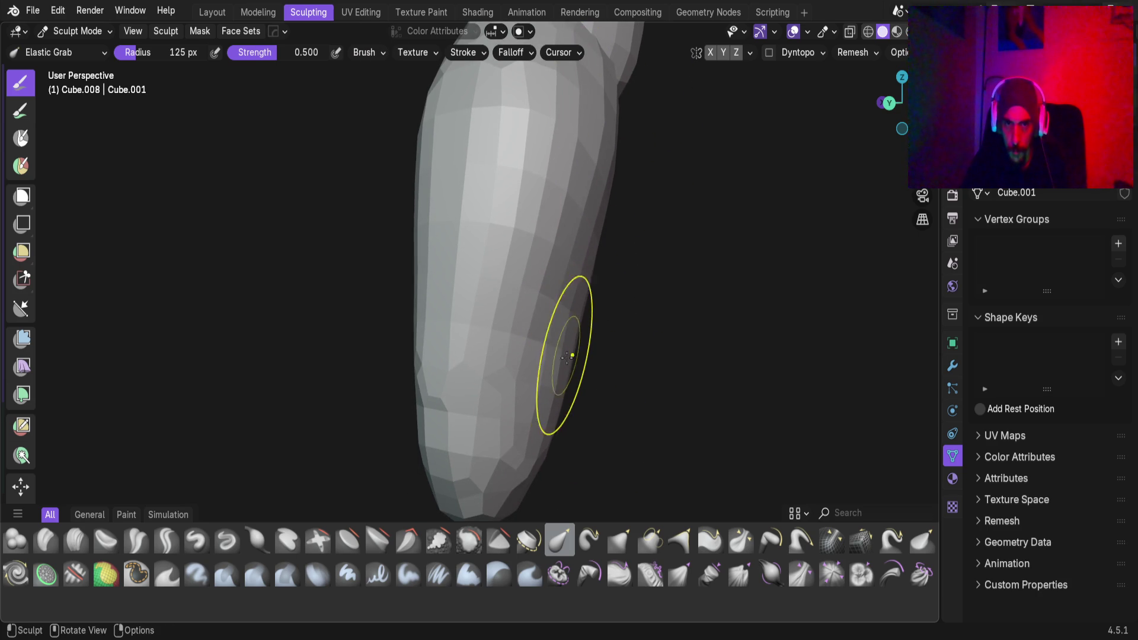
{"action": "mouse_move", "coordinate": [550, 384]}
{"action": "middle_mouse_down"}
{"action": "mouse_move", "coordinate": [434, 358]}
{"action": "mouse_move", "coordinate": [470, 355]}
{"action": "mouse_move", "coordinate": [330, 368]}
{"action": "mouse_move", "coordinate": [431, 340]}
{"action": "mouse_move", "coordinate": [380, 344]}
{"action": "mouse_move", "coordinate": [513, 332]}
{"action": "middle_mouse_up"}
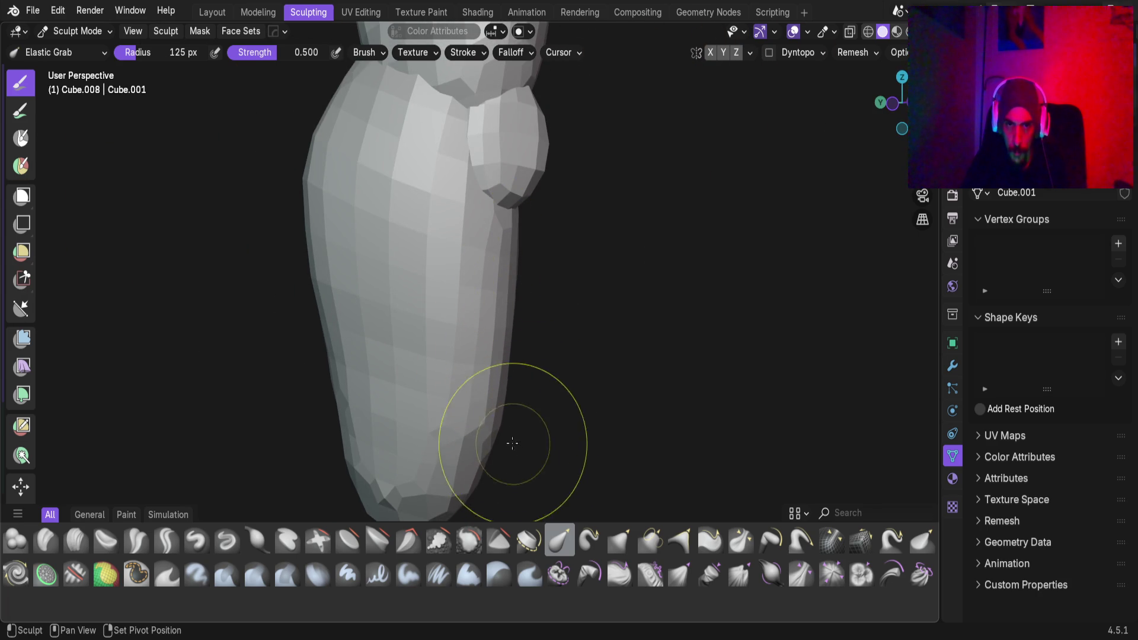
{"action": "mouse_move", "coordinate": [482, 356]}
{"action": "middle_mouse_down"}
{"action": "mouse_move", "coordinate": [551, 297]}
{"action": "mouse_move", "coordinate": [550, 345]}
{"action": "mouse_move", "coordinate": [381, 330]}
{"action": "mouse_move", "coordinate": [474, 329]}
{"action": "middle_mouse_up"}
{"action": "mouse_move", "coordinate": [521, 191]}
{"action": "middle_mouse_down"}
{"action": "mouse_move", "coordinate": [504, 370]}
{"action": "mouse_move", "coordinate": [386, 386]}
{"action": "mouse_move", "coordinate": [470, 411]}
{"action": "mouse_move", "coordinate": [647, 290]}
{"action": "mouse_move", "coordinate": [444, 284]}
{"action": "mouse_move", "coordinate": [522, 253]}
{"action": "mouse_move", "coordinate": [665, 355]}
{"action": "middle_mouse_up"}
{"action": "mouse_move", "coordinate": [572, 254]}
{"action": "middle_mouse_down"}
{"action": "mouse_move", "coordinate": [599, 216]}
{"action": "mouse_move", "coordinate": [635, 216]}
{"action": "mouse_move", "coordinate": [593, 225]}
{"action": "mouse_move", "coordinate": [660, 204]}
{"action": "mouse_move", "coordinate": [474, 225]}
{"action": "mouse_move", "coordinate": [462, 256]}
{"action": "middle_mouse_up"}
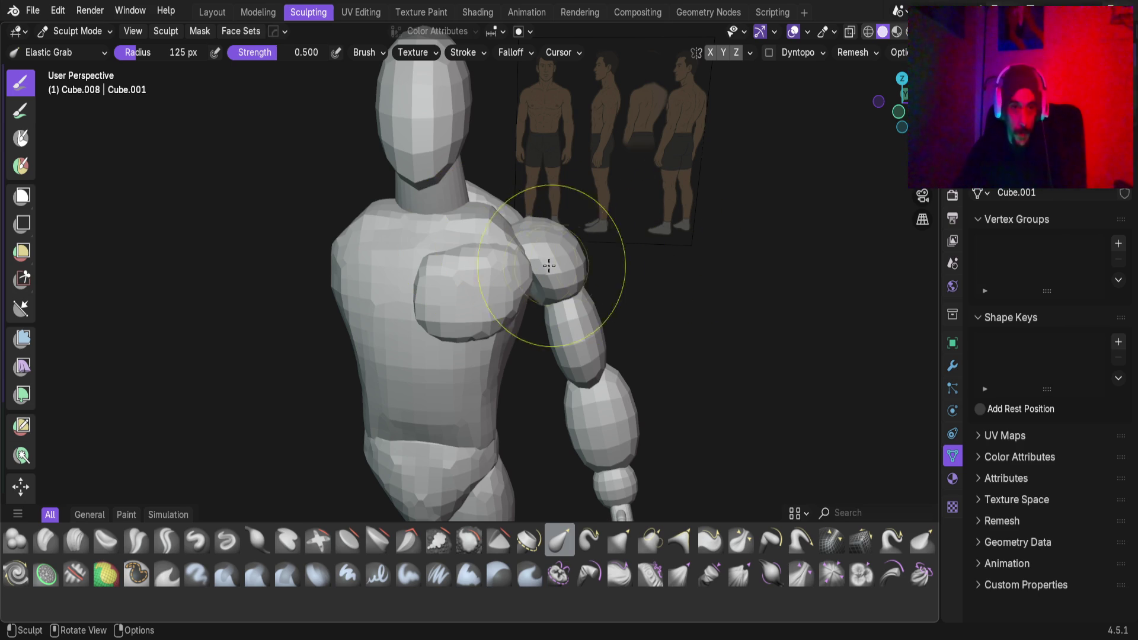
{"action": "key", "text": "alt+q"}
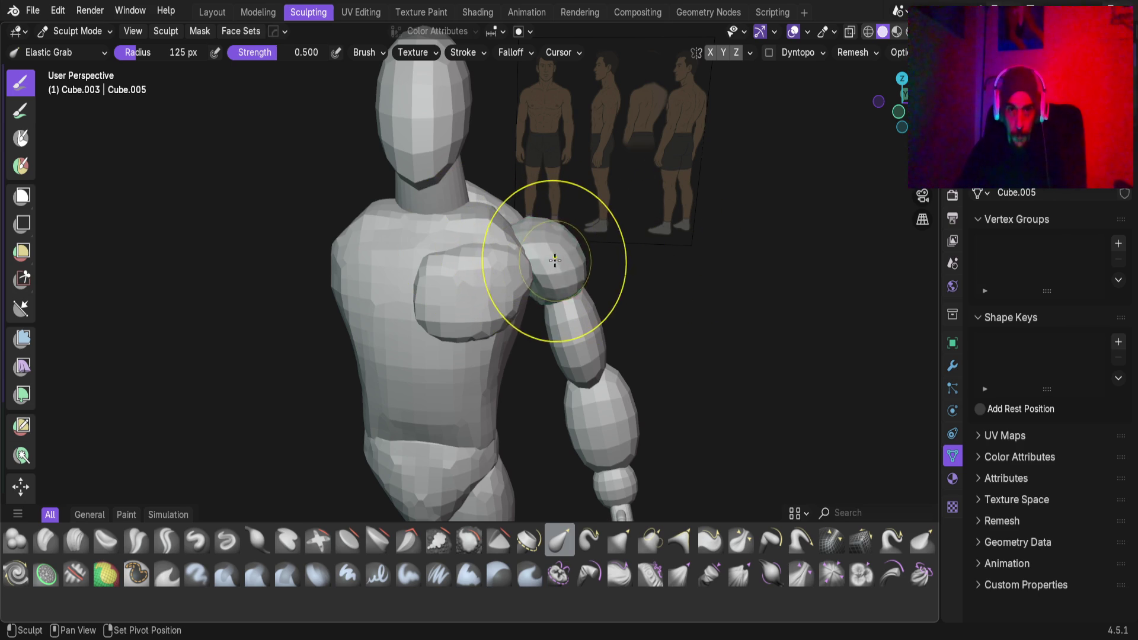
Frame the shoulder and set the remesh voxel size to about 3 cm
{"action": "key", "text": "KP_Decimal"}
{"action": "scroll", "coordinate": [604, 248], "scroll_direction": "down", "scroll_amount": 4}
{"action": "middle_click_drag", "start_coordinate": [604, 249], "coordinate": [456, 253]}
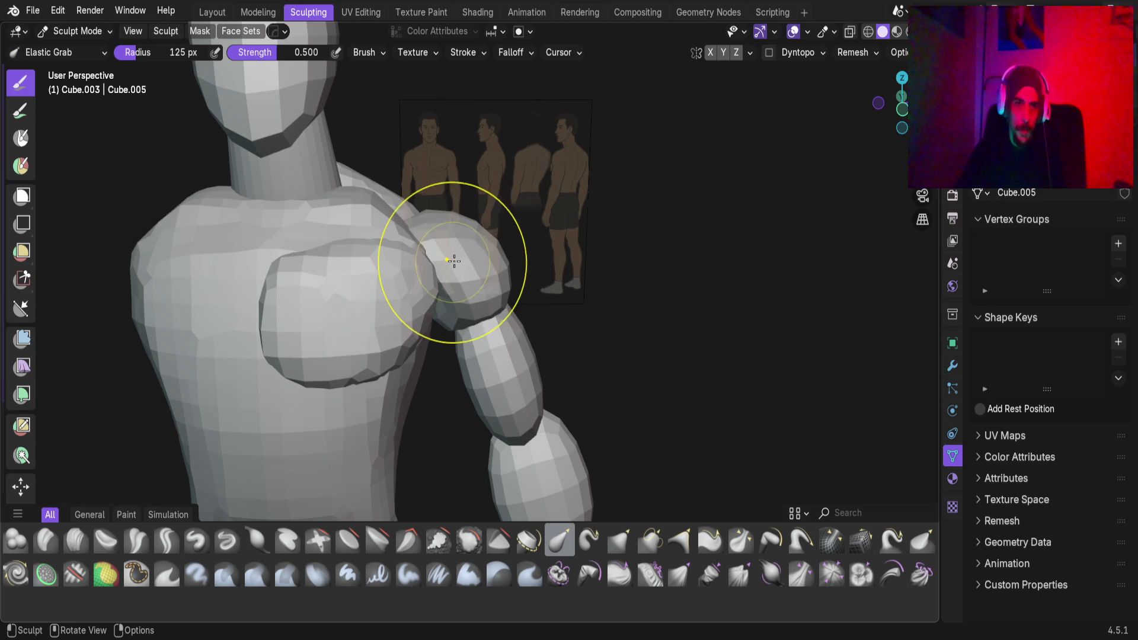
{"action": "key", "text": "r"}
{"action": "key", "text": "Escape"}
{"action": "key", "text": "r"}
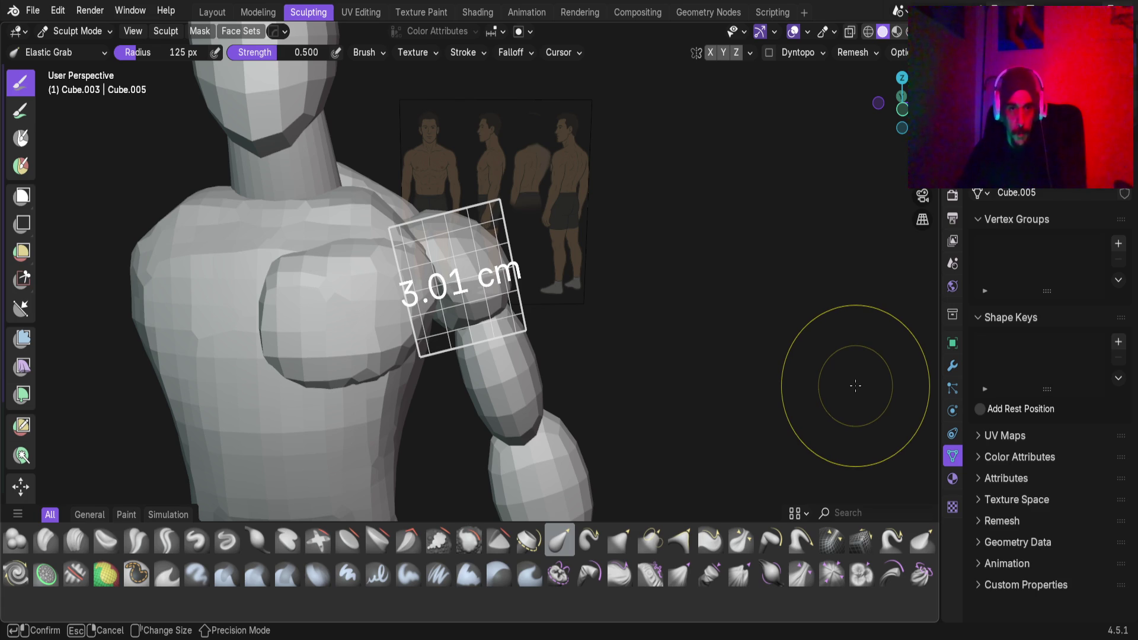
{"action": "left_click", "coordinate": [856, 384]}
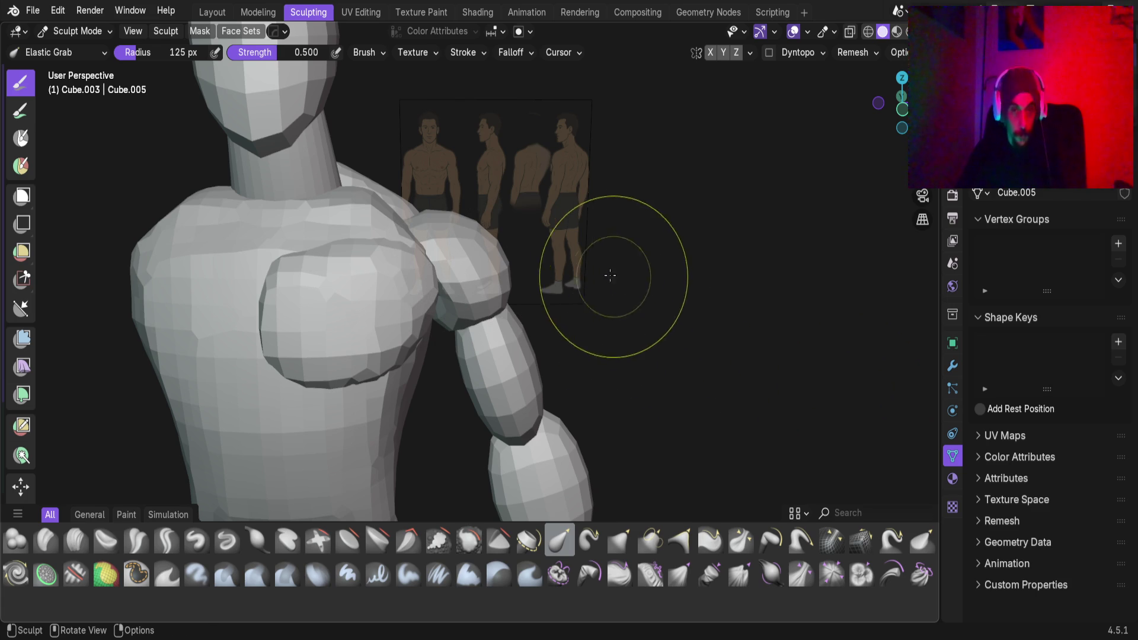
Pull the shoulder mass left with Elastic Grab, checking it against the reference images
{"action": "mouse_move", "coordinate": [470, 279]}
{"action": "middle_mouse_down", "text": "ctrl"}
{"action": "mouse_move", "coordinate": [485, 344]}
{"action": "mouse_move", "coordinate": [478, 338]}
{"action": "mouse_move", "coordinate": [468, 379]}
{"action": "mouse_move", "coordinate": [390, 442]}
{"action": "mouse_move", "coordinate": [148, 368]}
{"action": "middle_mouse_up", "text": "ctrl"}
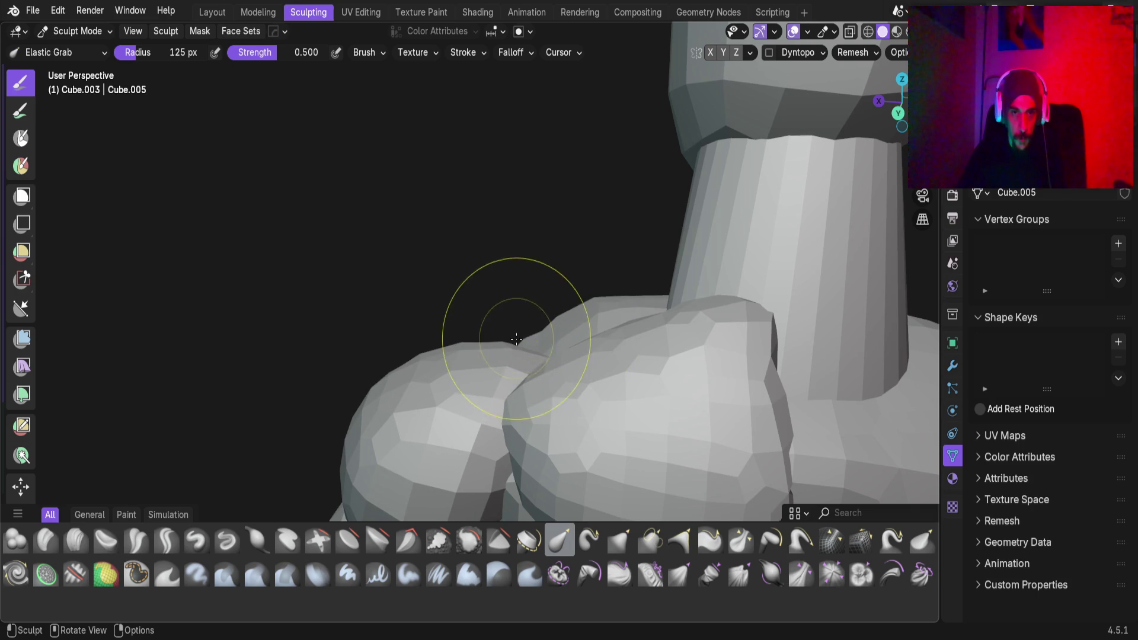
{"action": "middle_click_drag", "start_coordinate": [557, 320], "coordinate": [527, 337]}
{"action": "mouse_move", "coordinate": [562, 259]}
{"action": "middle_mouse_down"}
{"action": "mouse_move", "coordinate": [535, 259]}
{"action": "mouse_move", "coordinate": [539, 399]}
{"action": "mouse_move", "coordinate": [596, 322]}
{"action": "mouse_move", "coordinate": [547, 256]}
{"action": "mouse_move", "coordinate": [592, 260]}
{"action": "mouse_move", "coordinate": [616, 285]}
{"action": "mouse_move", "coordinate": [628, 308]}
{"action": "mouse_move", "coordinate": [601, 341]}
{"action": "middle_mouse_up"}
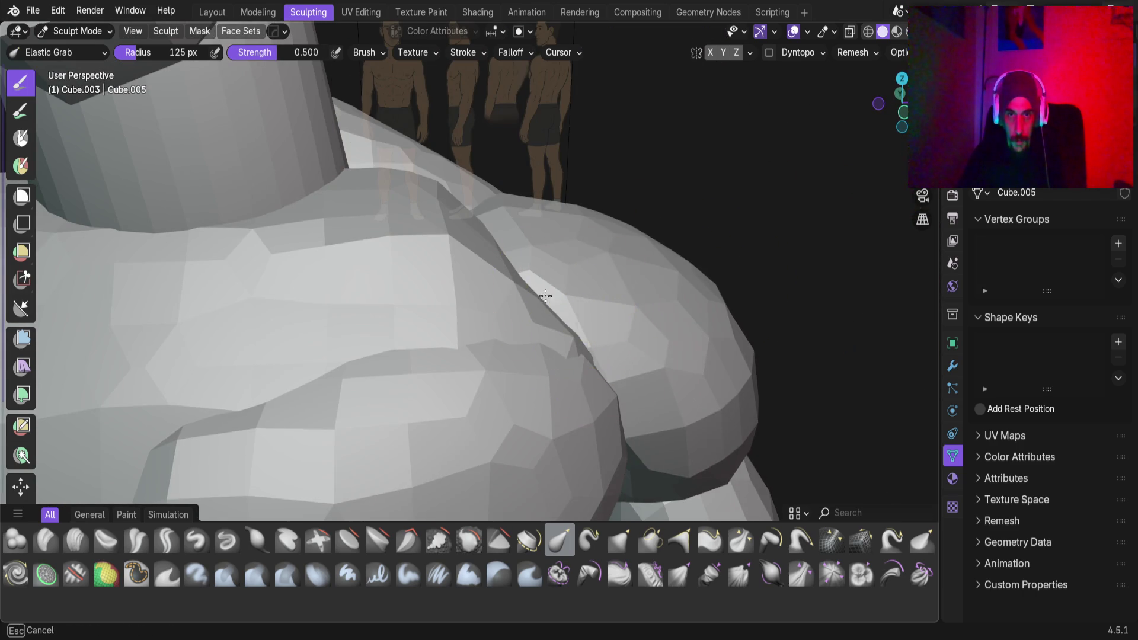
{"action": "mouse_move", "coordinate": [558, 234]}
{"action": "middle_mouse_down"}
{"action": "mouse_move", "coordinate": [561, 251]}
{"action": "mouse_move", "coordinate": [544, 202]}
{"action": "middle_mouse_up"}
{"action": "mouse_move", "coordinate": [575, 257]}
{"action": "middle_mouse_down"}
{"action": "mouse_move", "coordinate": [691, 358]}
{"action": "mouse_move", "coordinate": [578, 294]}
{"action": "mouse_move", "coordinate": [661, 303]}
{"action": "mouse_move", "coordinate": [556, 322]}
{"action": "mouse_move", "coordinate": [563, 330]}
{"action": "mouse_move", "coordinate": [451, 327]}
{"action": "mouse_move", "coordinate": [574, 328]}
{"action": "mouse_move", "coordinate": [429, 356]}
{"action": "middle_mouse_up"}
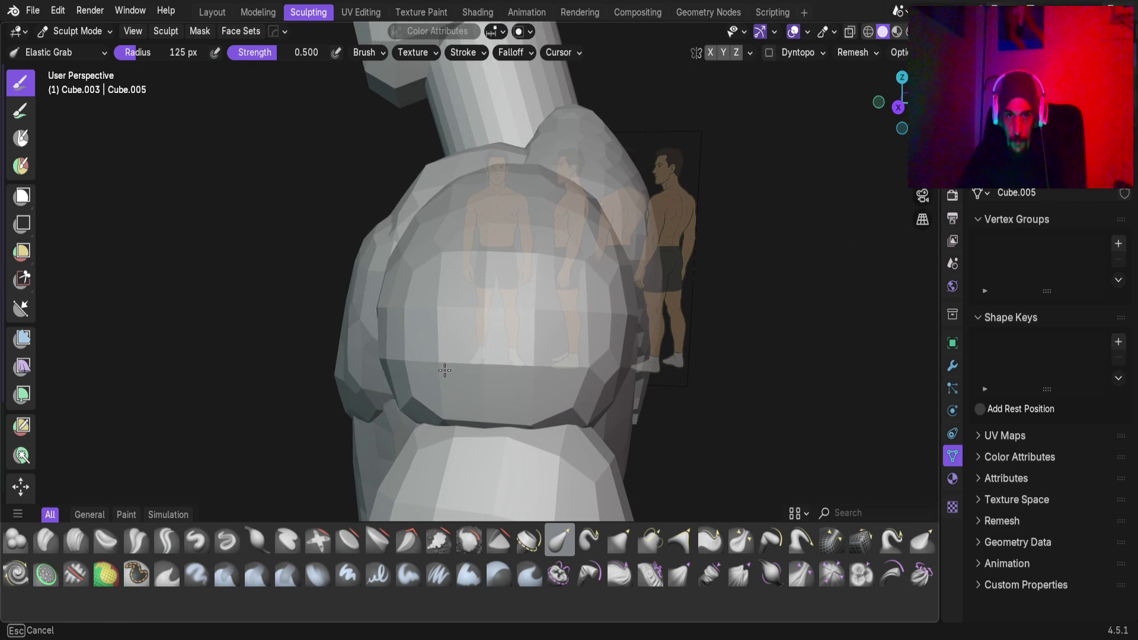
{"action": "left_click_drag", "start_coordinate": [444, 371], "coordinate": [410, 366]}
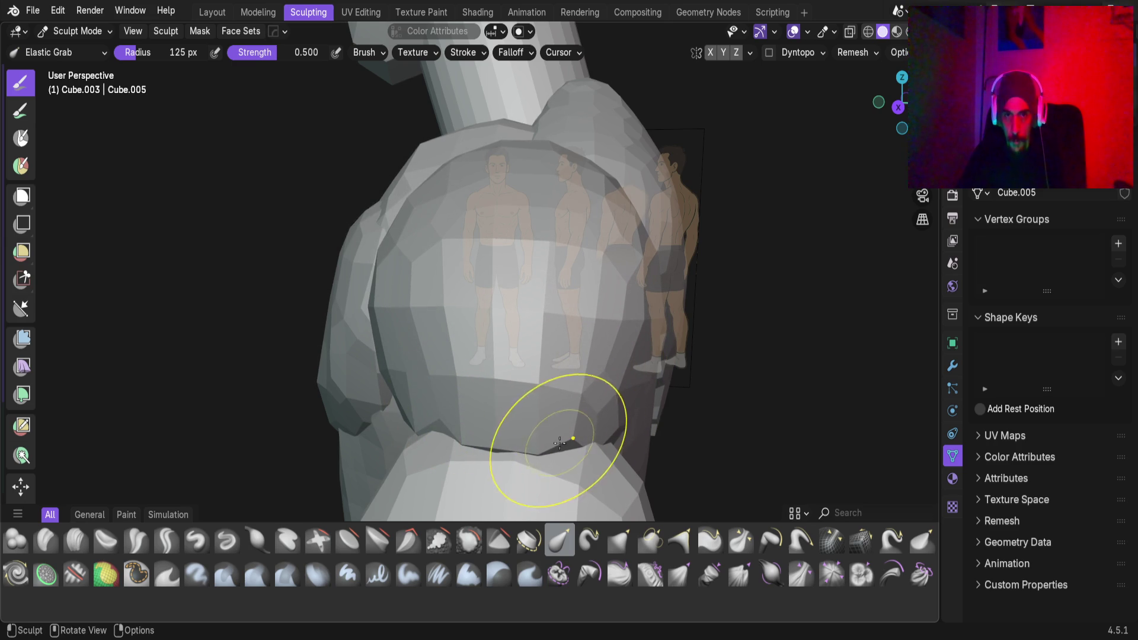
{"action": "mouse_move", "coordinate": [430, 436]}
{"action": "middle_mouse_down"}
{"action": "mouse_move", "coordinate": [530, 358]}
{"action": "mouse_move", "coordinate": [515, 338]}
{"action": "mouse_move", "coordinate": [575, 325]}
{"action": "middle_mouse_up"}
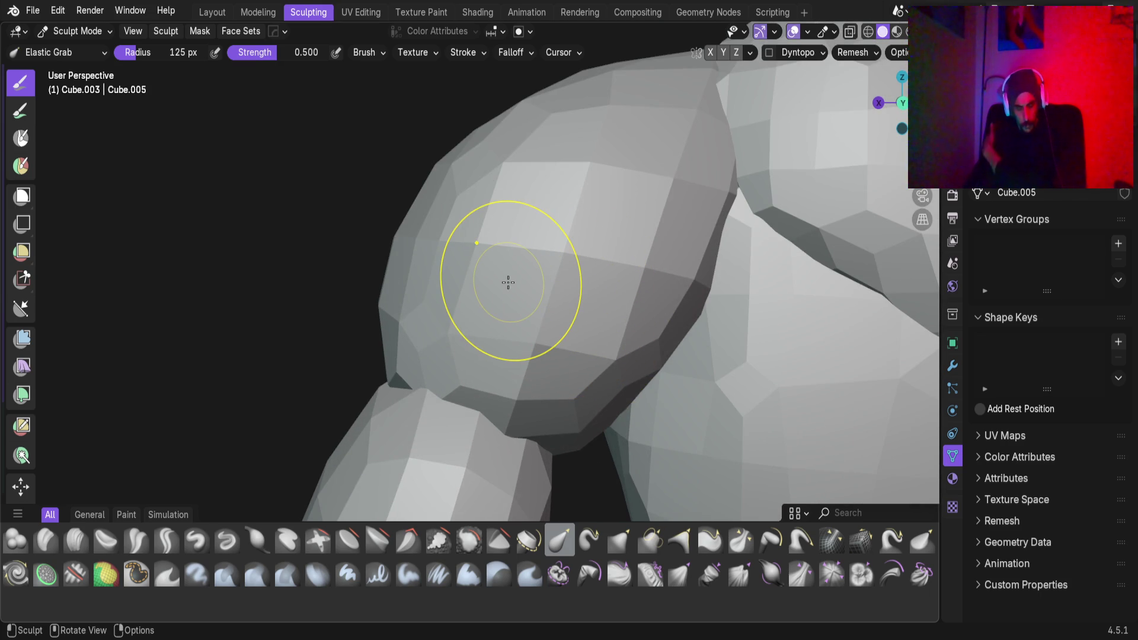
{"action": "mouse_move", "coordinate": [490, 151]}
{"action": "middle_mouse_down"}
{"action": "mouse_move", "coordinate": [508, 300]}
{"action": "mouse_move", "coordinate": [659, 342]}
{"action": "middle_mouse_up"}
{"action": "mouse_move", "coordinate": [524, 282]}
{"action": "middle_mouse_down"}
{"action": "mouse_move", "coordinate": [512, 287]}
{"action": "mouse_move", "coordinate": [416, 229]}
{"action": "mouse_move", "coordinate": [456, 300]}
{"action": "mouse_move", "coordinate": [427, 330]}
{"action": "mouse_move", "coordinate": [259, 389]}
{"action": "mouse_move", "coordinate": [304, 467]}
{"action": "mouse_move", "coordinate": [599, 447]}
{"action": "mouse_move", "coordinate": [444, 334]}
{"action": "mouse_move", "coordinate": [480, 223]}
{"action": "middle_mouse_up"}
{"action": "mouse_move", "coordinate": [480, 384]}
{"action": "middle_mouse_down"}
{"action": "mouse_move", "coordinate": [464, 385]}
{"action": "mouse_move", "coordinate": [431, 254]}
{"action": "mouse_move", "coordinate": [429, 348]}
{"action": "mouse_move", "coordinate": [347, 333]}
{"action": "mouse_move", "coordinate": [427, 411]}
{"action": "mouse_move", "coordinate": [549, 337]}
{"action": "mouse_move", "coordinate": [468, 330]}
{"action": "middle_mouse_up"}
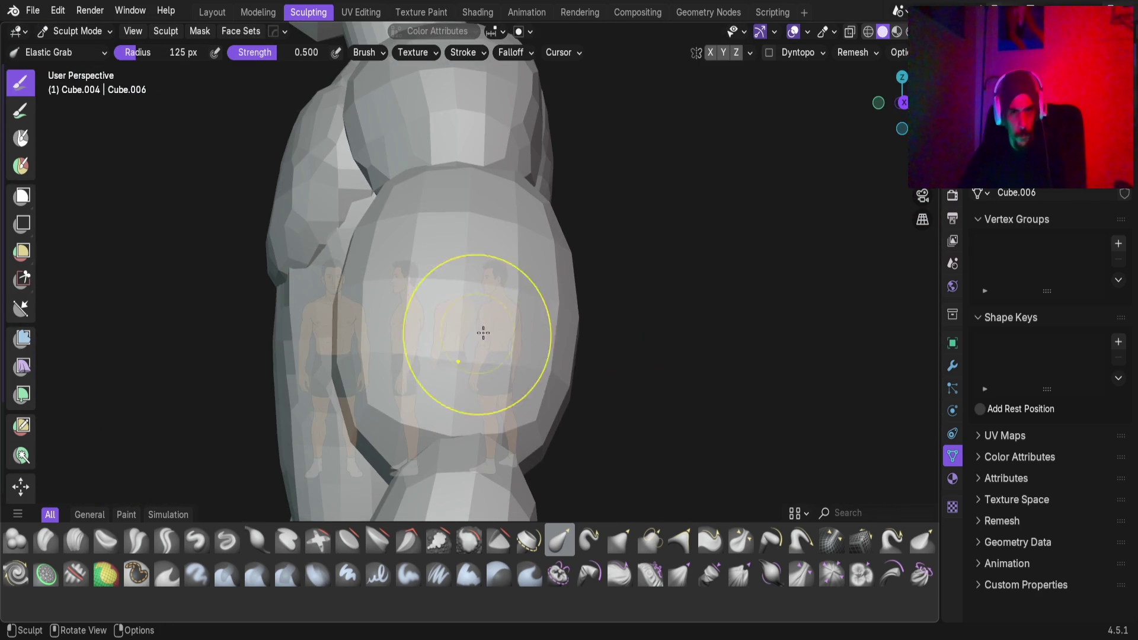
Reduce the remesh voxel size to about 3.32 cm
{"action": "key", "text": "shift+r"}
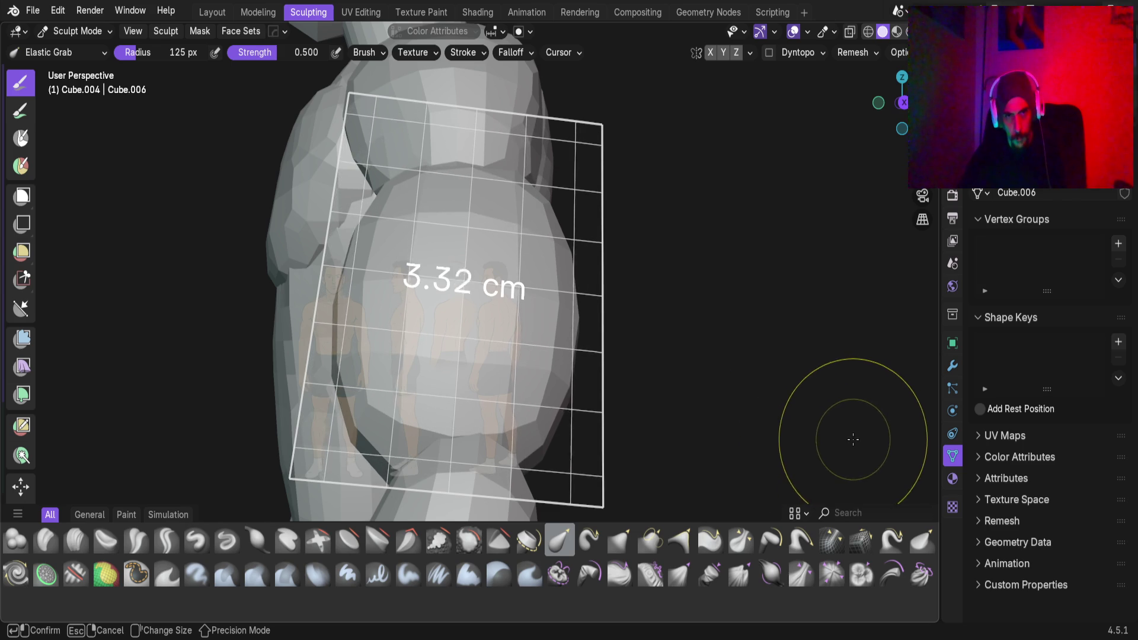
{"action": "left_click", "coordinate": [874, 443]}
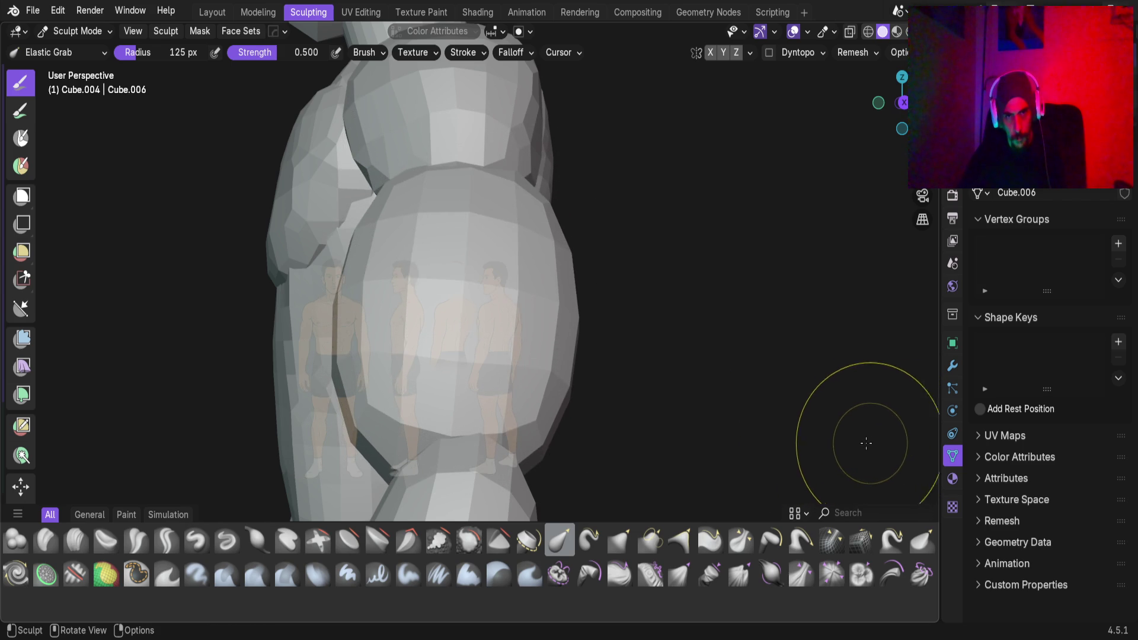
{"action": "mouse_move", "coordinate": [457, 295]}
{"action": "middle_mouse_down"}
{"action": "mouse_move", "coordinate": [393, 249]}
{"action": "mouse_move", "coordinate": [523, 385]}
{"action": "mouse_move", "coordinate": [415, 360]}
{"action": "middle_mouse_up"}
{"action": "middle_click_drag", "start_coordinate": [421, 300], "coordinate": [449, 305]}
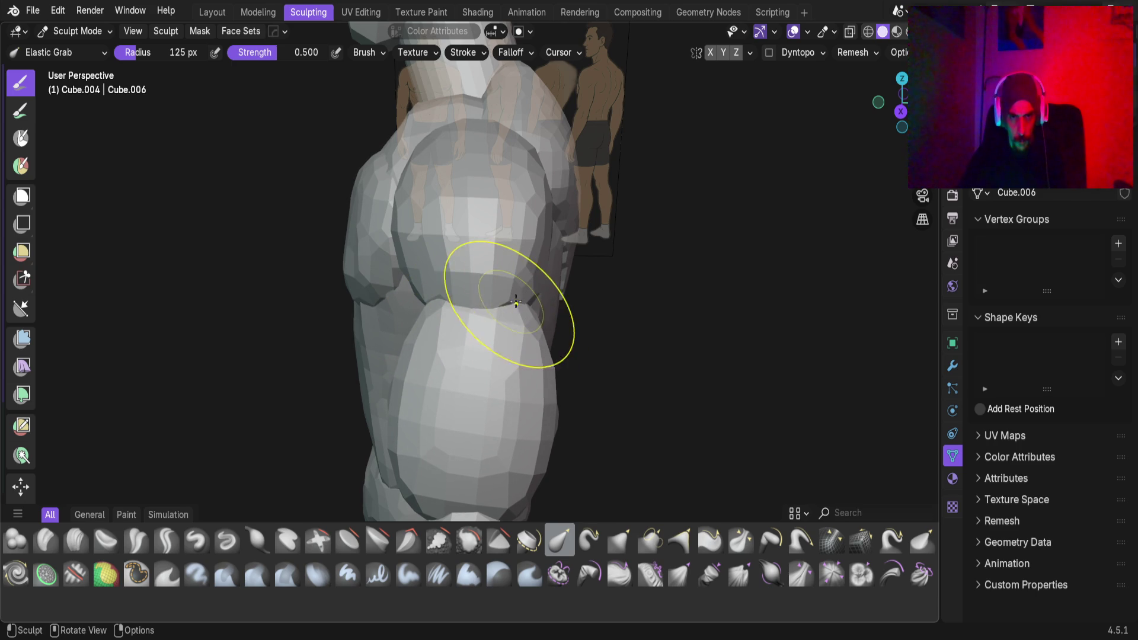
{"action": "mouse_move", "coordinate": [493, 402]}
{"action": "middle_mouse_down"}
{"action": "mouse_move", "coordinate": [500, 315]}
{"action": "mouse_move", "coordinate": [536, 291]}
{"action": "middle_mouse_up"}
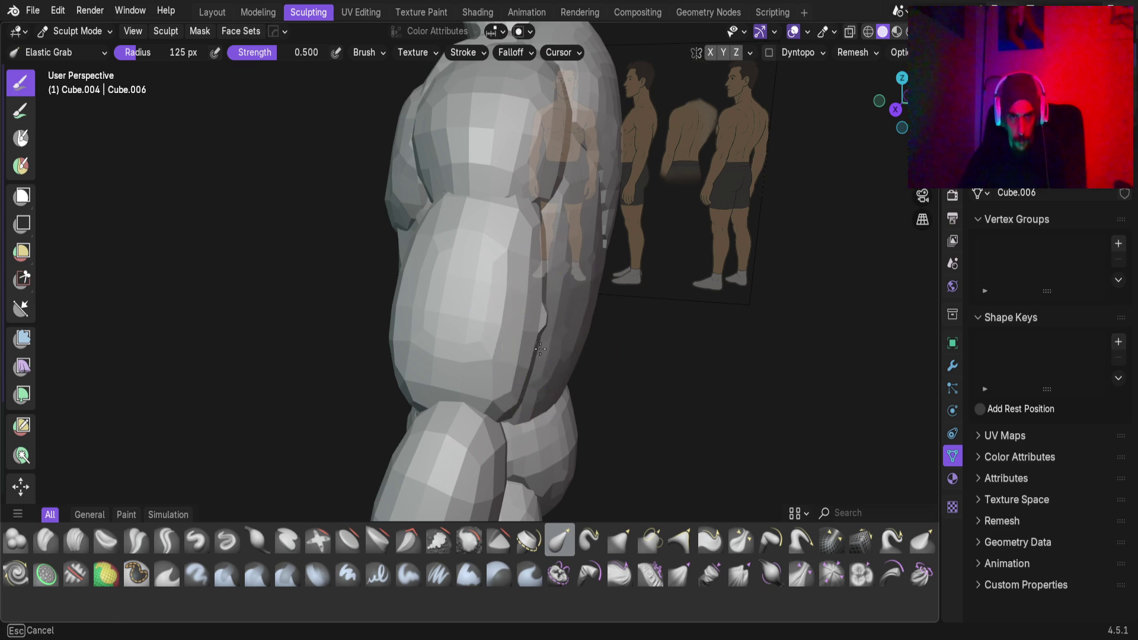
{"action": "mouse_move", "coordinate": [527, 372]}
{"action": "middle_mouse_down"}
{"action": "mouse_move", "coordinate": [533, 322]}
{"action": "mouse_move", "coordinate": [458, 363]}
{"action": "middle_mouse_up"}
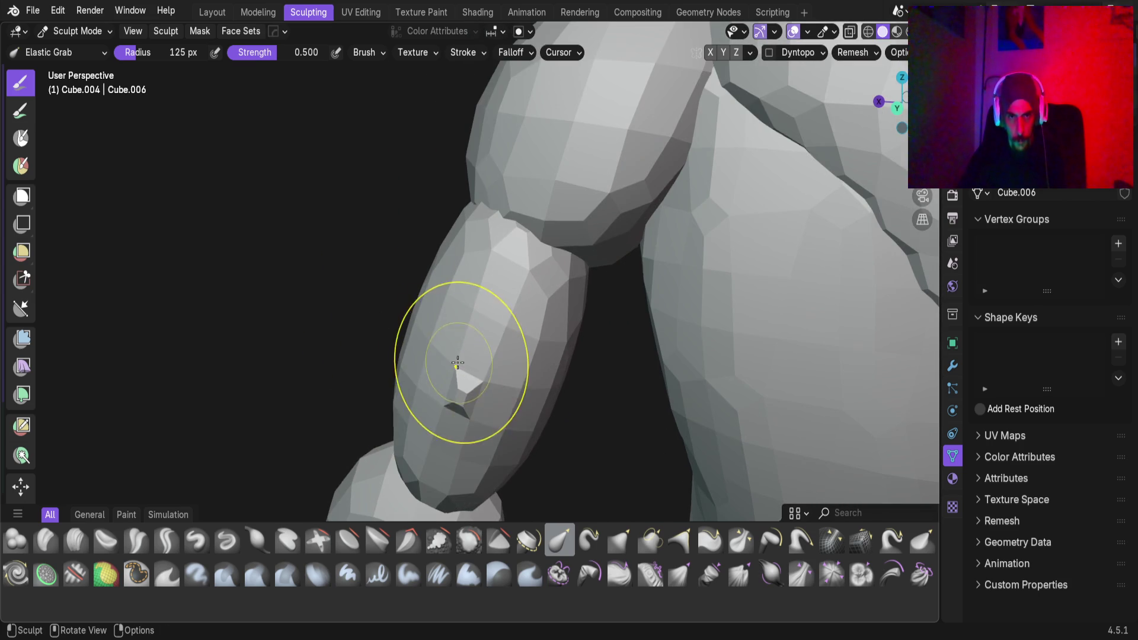
Pull the knee crease upward with Elastic Grab into a smoother joint shape
{"action": "scroll", "coordinate": [464, 396], "scroll_direction": "up", "scroll_amount": 3}
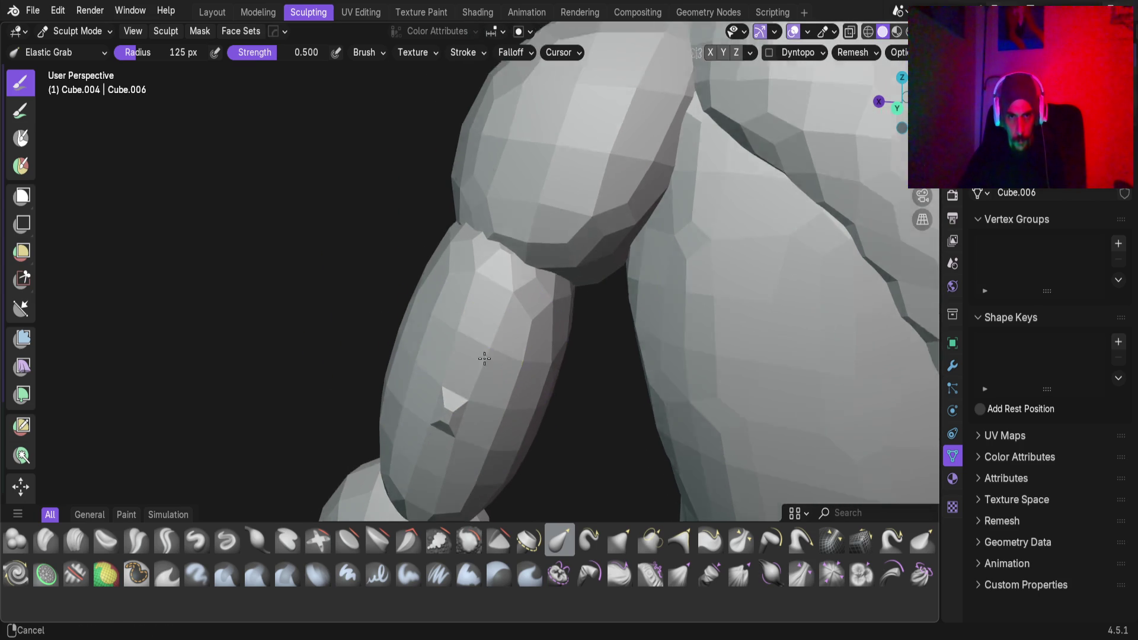
{"action": "mouse_move", "coordinate": [416, 357]}
{"action": "middle_mouse_down"}
{"action": "mouse_move", "coordinate": [464, 322]}
{"action": "mouse_move", "coordinate": [382, 372]}
{"action": "middle_mouse_up"}
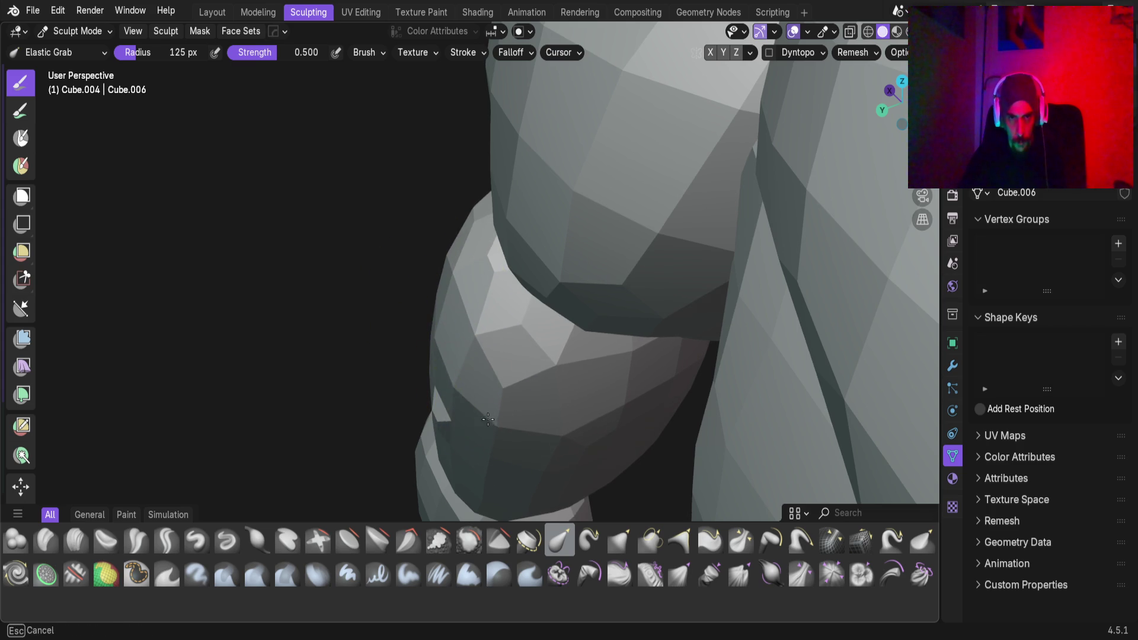
{"action": "mouse_move", "coordinate": [471, 438]}
{"action": "middle_mouse_down"}
{"action": "mouse_move", "coordinate": [500, 350]}
{"action": "mouse_move", "coordinate": [492, 330]}
{"action": "mouse_move", "coordinate": [472, 348]}
{"action": "middle_mouse_up"}
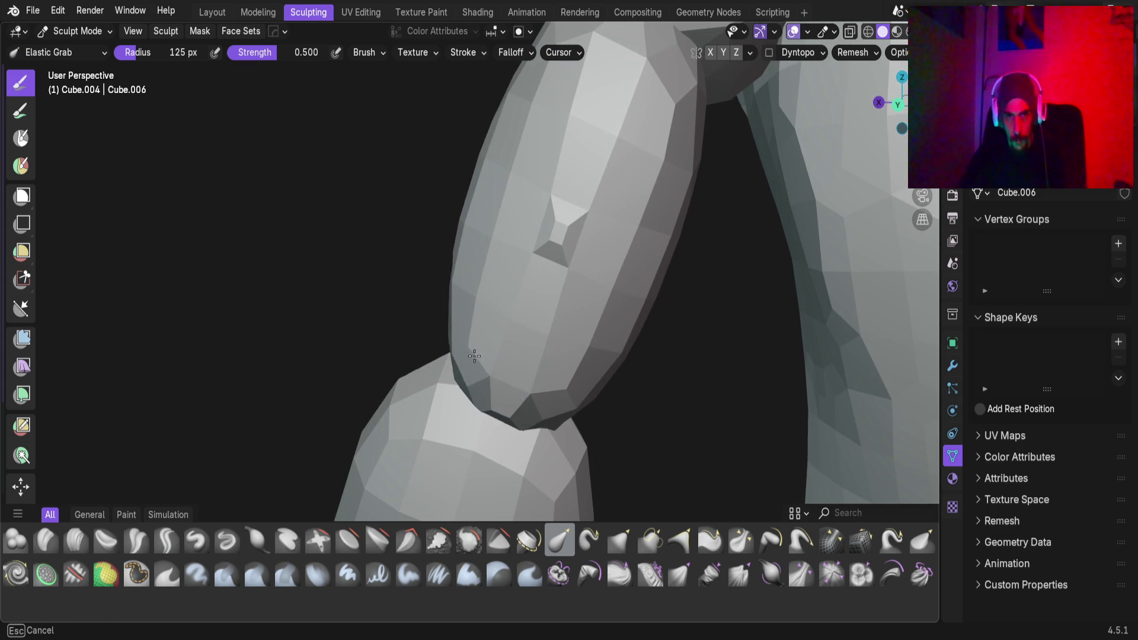
{"action": "mouse_move", "coordinate": [444, 302]}
{"action": "middle_mouse_down"}
{"action": "mouse_move", "coordinate": [470, 368]}
{"action": "mouse_move", "coordinate": [663, 395]}
{"action": "middle_mouse_up"}
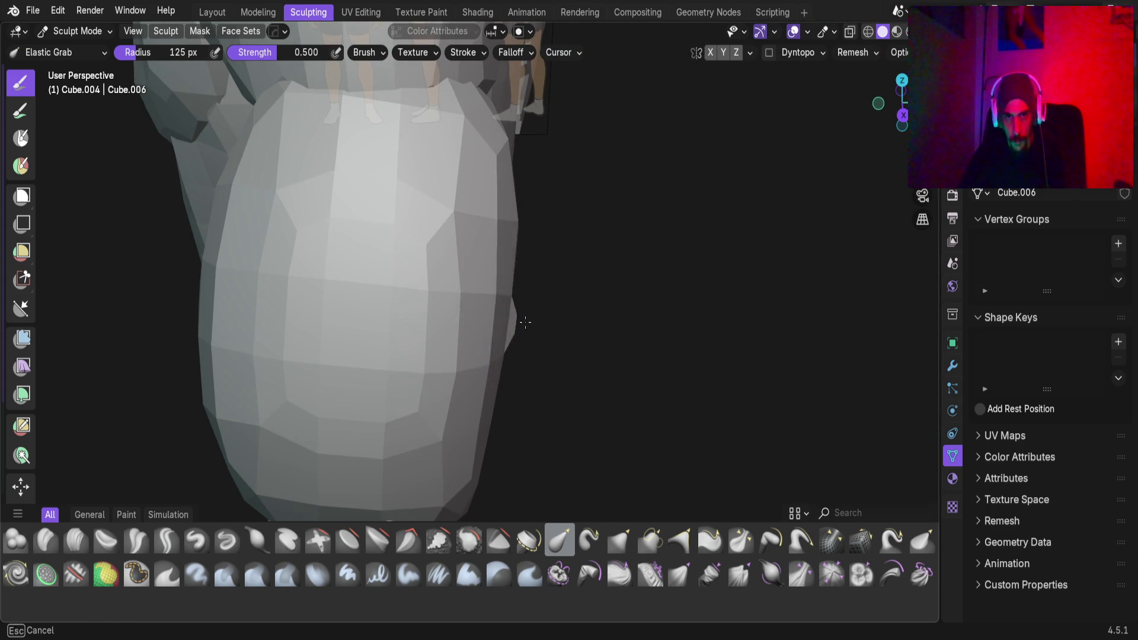
{"action": "scroll", "coordinate": [519, 353], "scroll_direction": "up", "scroll_amount": 3}
{"action": "mouse_move", "coordinate": [574, 330]}
{"action": "middle_mouse_down"}
{"action": "mouse_move", "coordinate": [432, 320]}
{"action": "mouse_move", "coordinate": [446, 320]}
{"action": "middle_mouse_up"}
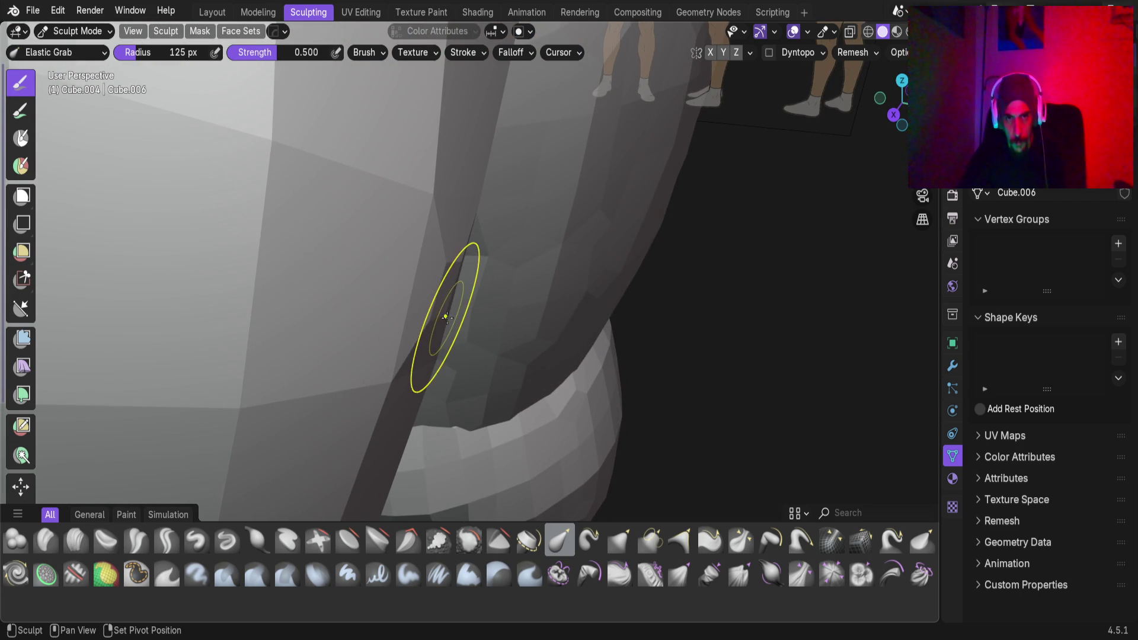
{"action": "mouse_move", "coordinate": [448, 272]}
{"action": "middle_mouse_down"}
{"action": "mouse_move", "coordinate": [407, 424]}
{"action": "mouse_move", "coordinate": [330, 348]}
{"action": "mouse_move", "coordinate": [190, 320]}
{"action": "mouse_move", "coordinate": [494, 346]}
{"action": "mouse_move", "coordinate": [561, 338]}
{"action": "mouse_move", "coordinate": [394, 308]}
{"action": "mouse_move", "coordinate": [638, 278]}
{"action": "mouse_move", "coordinate": [545, 414]}
{"action": "mouse_move", "coordinate": [569, 285]}
{"action": "mouse_move", "coordinate": [478, 320]}
{"action": "middle_mouse_up"}
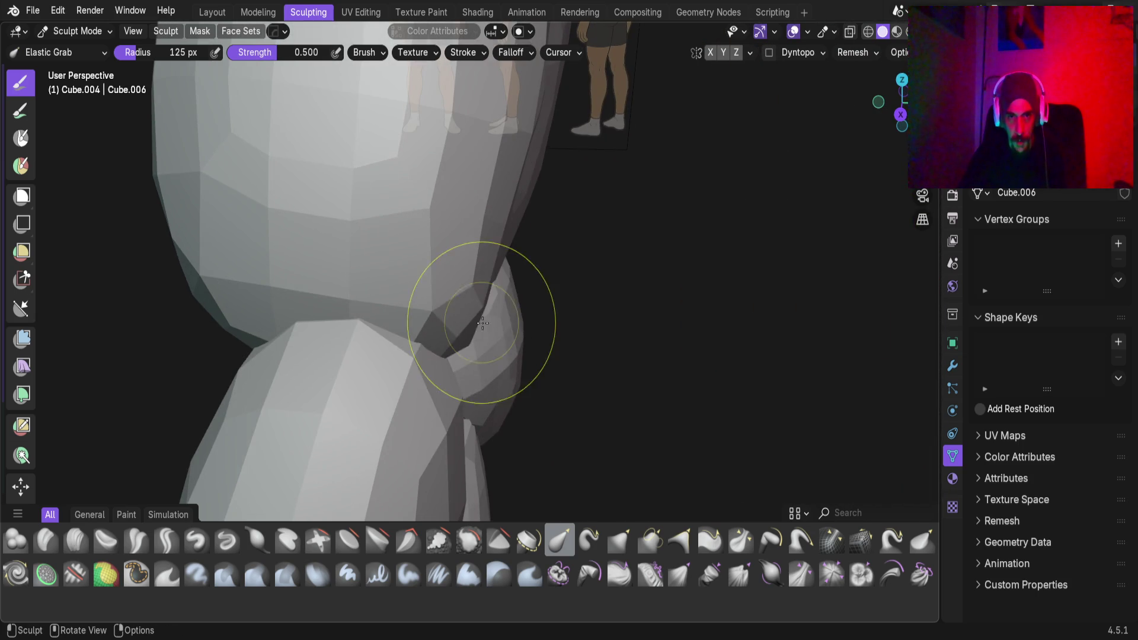
{"action": "left_click_drag", "start_coordinate": [455, 336], "coordinate": [454, 303]}
{"action": "mouse_move", "coordinate": [455, 297]}
{"action": "middle_mouse_down"}
{"action": "mouse_move", "coordinate": [441, 247]}
{"action": "mouse_move", "coordinate": [427, 355]}
{"action": "mouse_move", "coordinate": [330, 266]}
{"action": "mouse_move", "coordinate": [413, 285]}
{"action": "mouse_move", "coordinate": [468, 332]}
{"action": "middle_mouse_up"}
{"action": "scroll", "coordinate": [521, 375], "scroll_direction": "up", "scroll_amount": 3}
{"action": "mouse_move", "coordinate": [520, 376]}
{"action": "middle_mouse_down", "text": "shift"}
{"action": "mouse_move", "coordinate": [538, 304]}
{"action": "mouse_move", "coordinate": [627, 251]}
{"action": "mouse_move", "coordinate": [557, 276]}
{"action": "mouse_move", "coordinate": [486, 332]}
{"action": "mouse_move", "coordinate": [393, 284]}
{"action": "mouse_move", "coordinate": [526, 263]}
{"action": "mouse_move", "coordinate": [510, 320]}
{"action": "mouse_move", "coordinate": [521, 368]}
{"action": "mouse_move", "coordinate": [534, 223]}
{"action": "mouse_move", "coordinate": [559, 289]}
{"action": "mouse_move", "coordinate": [526, 261]}
{"action": "middle_mouse_up", "text": "shift"}
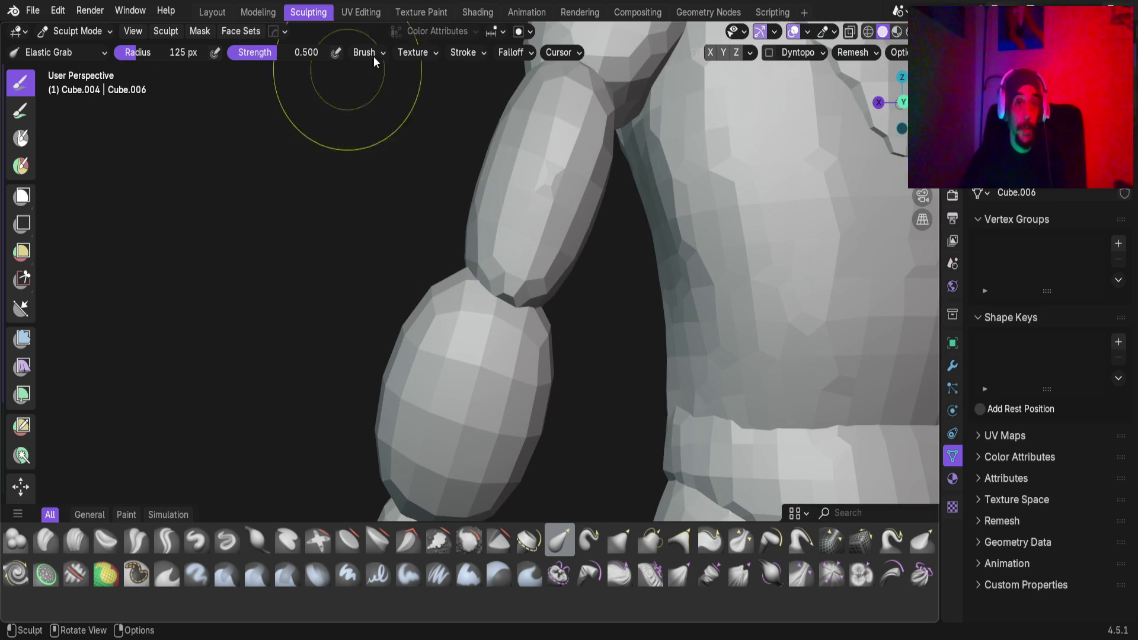
{"action": "left_click", "coordinate": [212, 12]}
Snap the 3D cursor to the selected upper arm piece
{"action": "mouse_move", "coordinate": [526, 328]}
{"action": "middle_mouse_down"}
{"action": "mouse_move", "coordinate": [535, 330]}
{"action": "mouse_move", "coordinate": [453, 359]}
{"action": "mouse_move", "coordinate": [460, 377]}
{"action": "middle_mouse_up"}
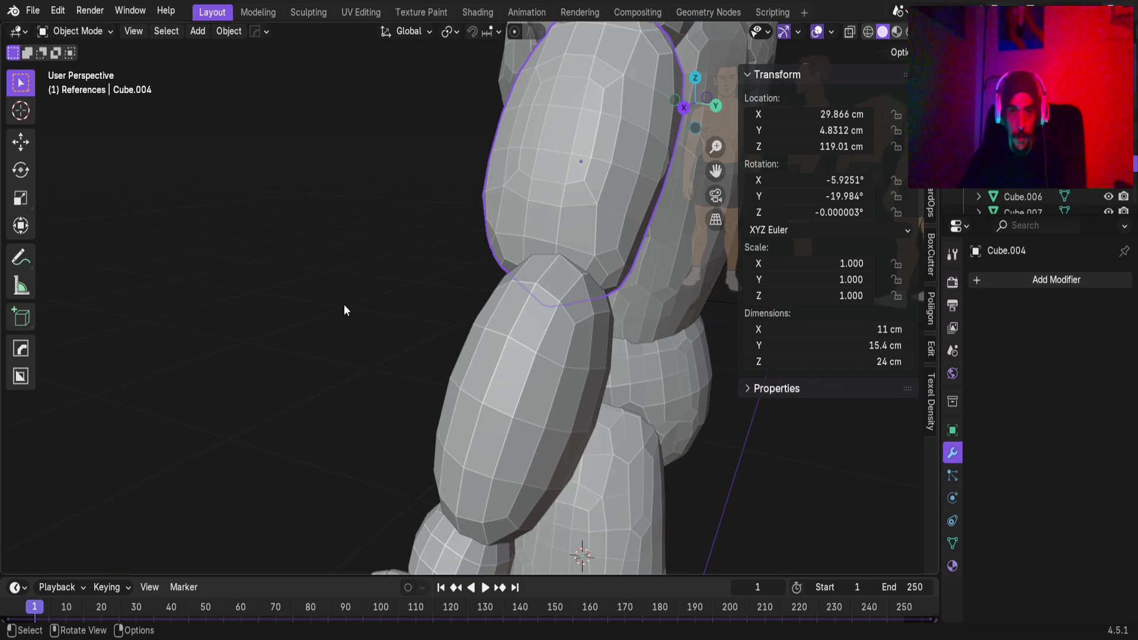
{"action": "mouse_move", "coordinate": [489, 253]}
{"action": "middle_mouse_down"}
{"action": "mouse_move", "coordinate": [434, 370]}
{"action": "mouse_move", "coordinate": [386, 336]}
{"action": "mouse_move", "coordinate": [525, 314]}
{"action": "middle_mouse_up"}
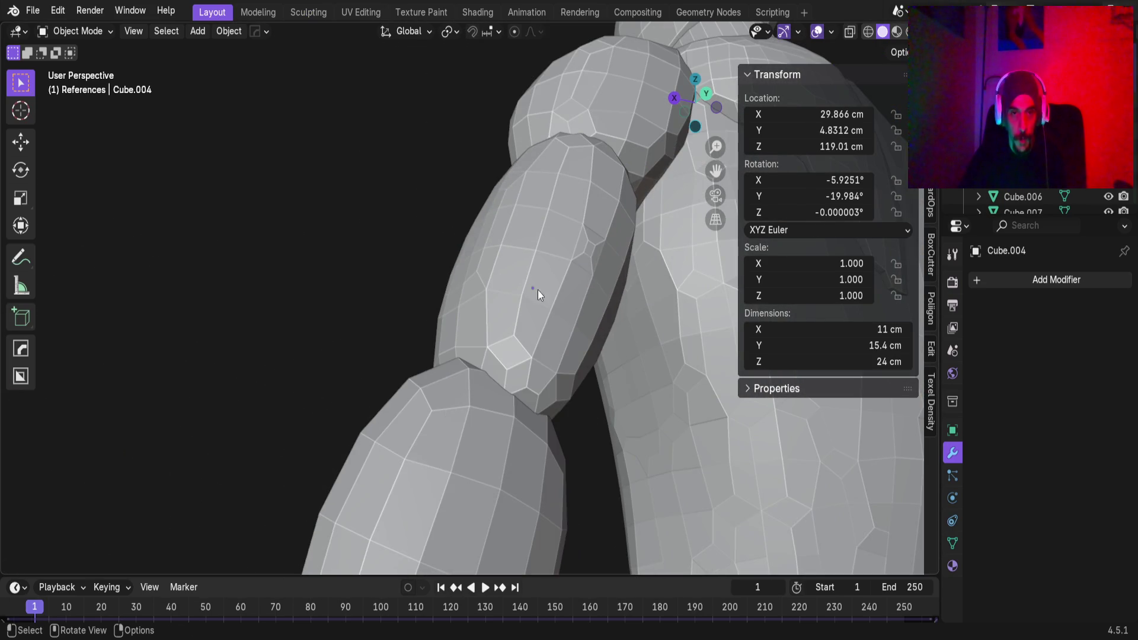
{"action": "key", "text": "shift+s"}
{"action": "left_click", "coordinate": [439, 399]}
Add a trial plane at the 3D cursor, then delete it
{"action": "key", "text": "shift+a"}
{"action": "mouse_move", "coordinate": [493, 369]}
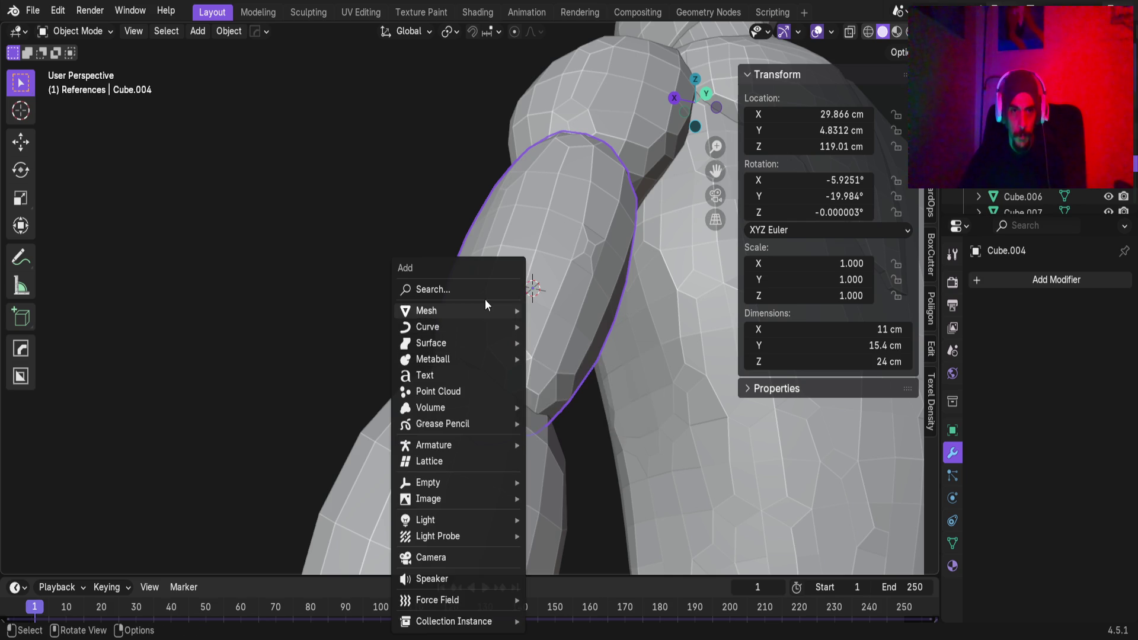
{"action": "key", "text": "Escape"}
{"action": "key", "text": "shift+a"}
{"action": "mouse_move", "coordinate": [354, 242]}
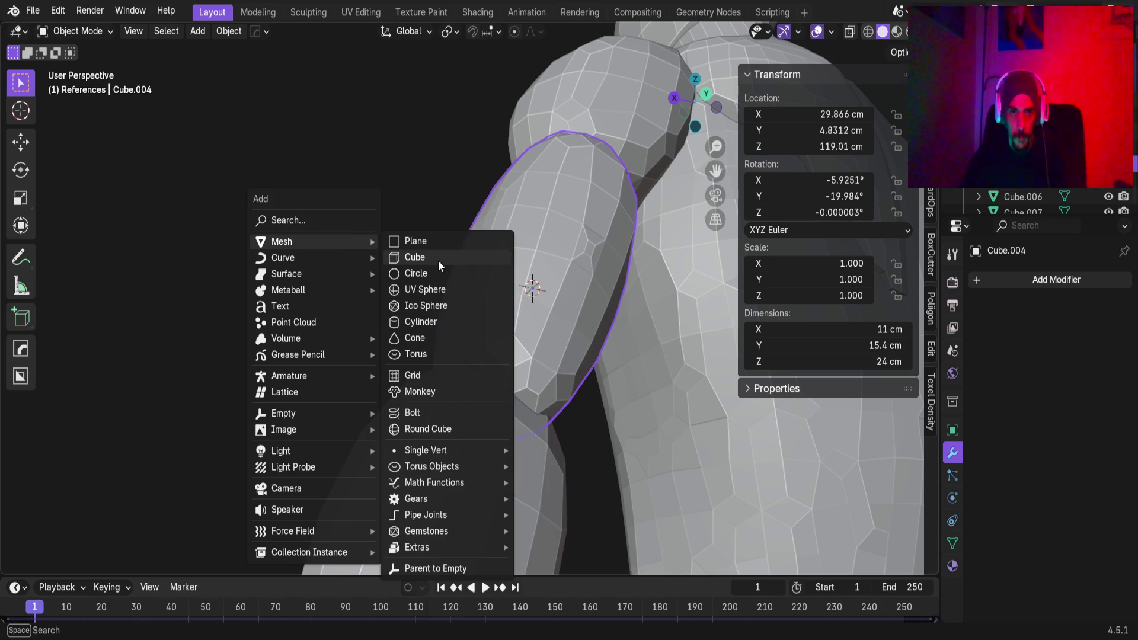
{"action": "left_click", "coordinate": [432, 243]}
{"action": "scroll", "coordinate": [460, 276], "scroll_direction": "down", "scroll_amount": 5}
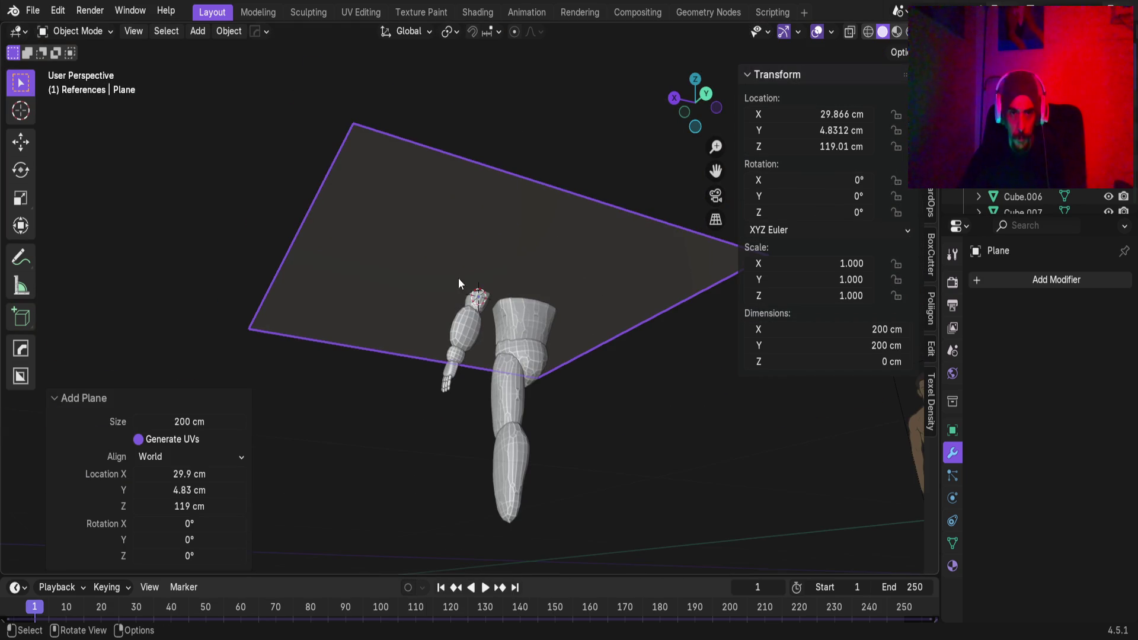
{"action": "key", "text": "x"}
{"action": "left_click", "coordinate": [368, 272]}
Add a new cube, Cube.028, at the arm's location
{"action": "key", "text": "shift+a"}
{"action": "mouse_move", "coordinate": [443, 281]}
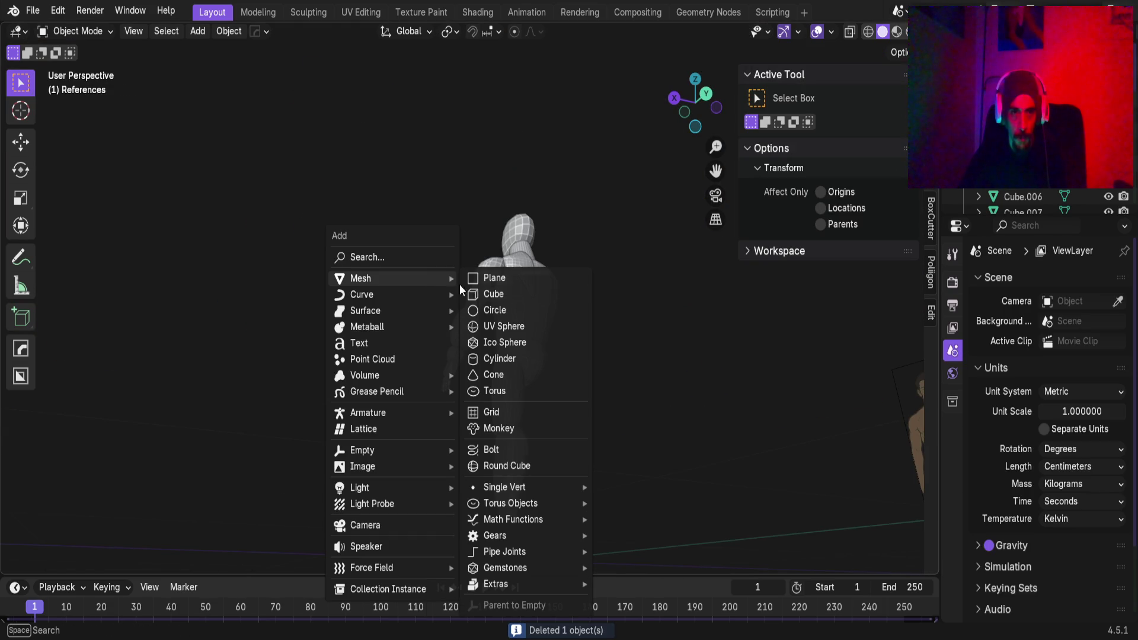
{"action": "left_click", "coordinate": [503, 294]}
Shrink the new cube to about 8 cm, finishing with a 0.4 scale
{"action": "key", "text": "s"}
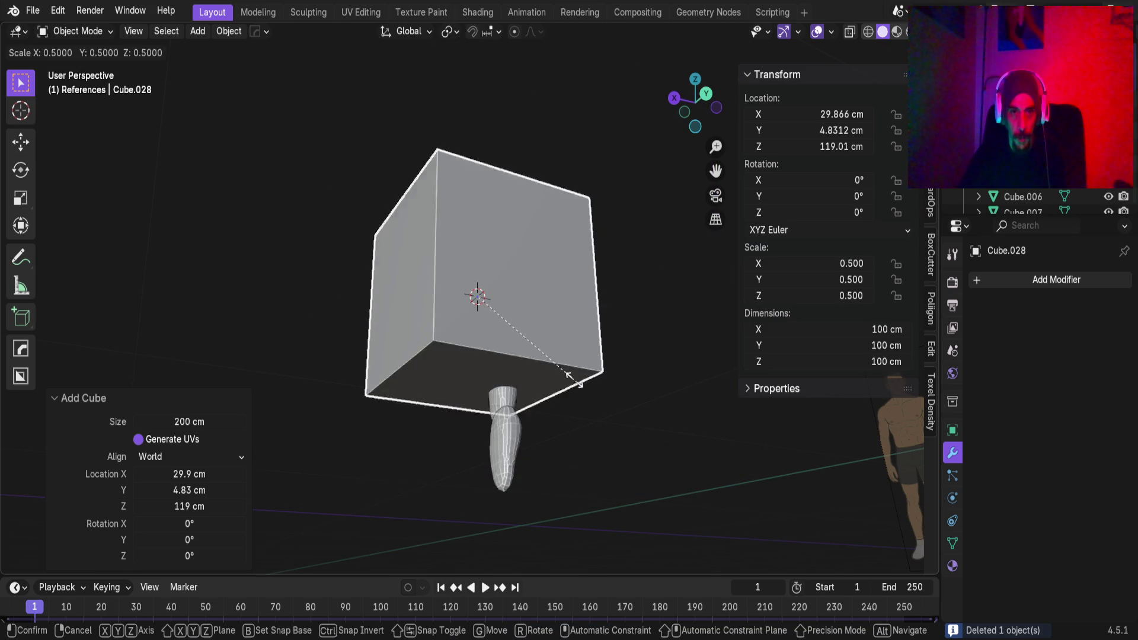
{"action": "key", "text": "Return"}
{"action": "scroll", "coordinate": [499, 354], "scroll_direction": "up", "scroll_amount": 6}
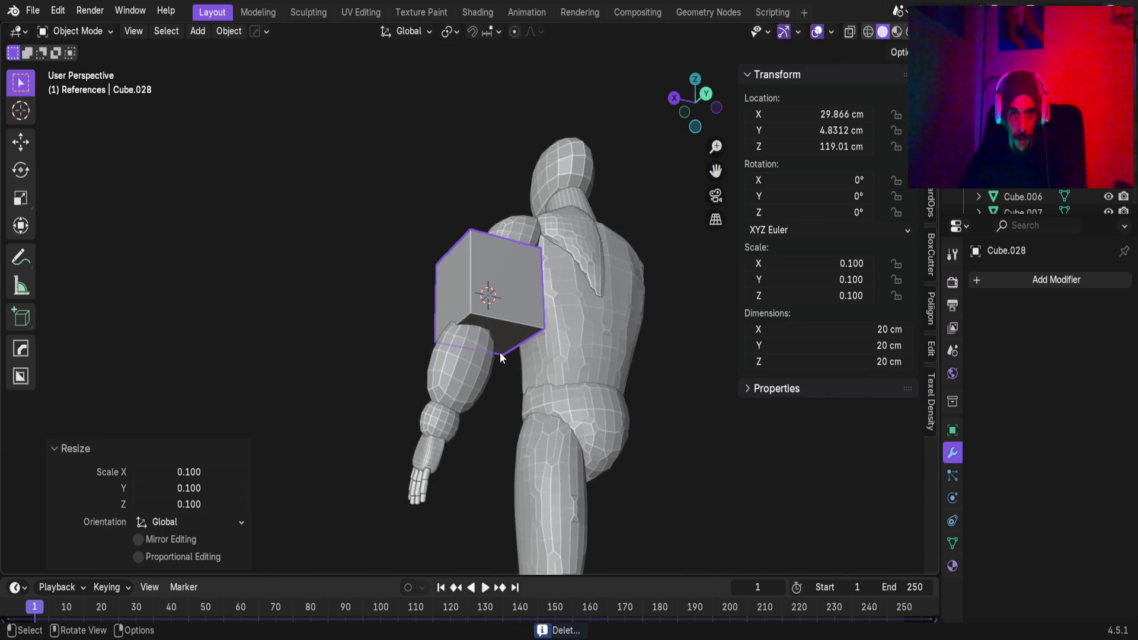
{"action": "scroll", "coordinate": [546, 298], "scroll_direction": "down", "scroll_amount": 3}
{"action": "type", "text": "s"}
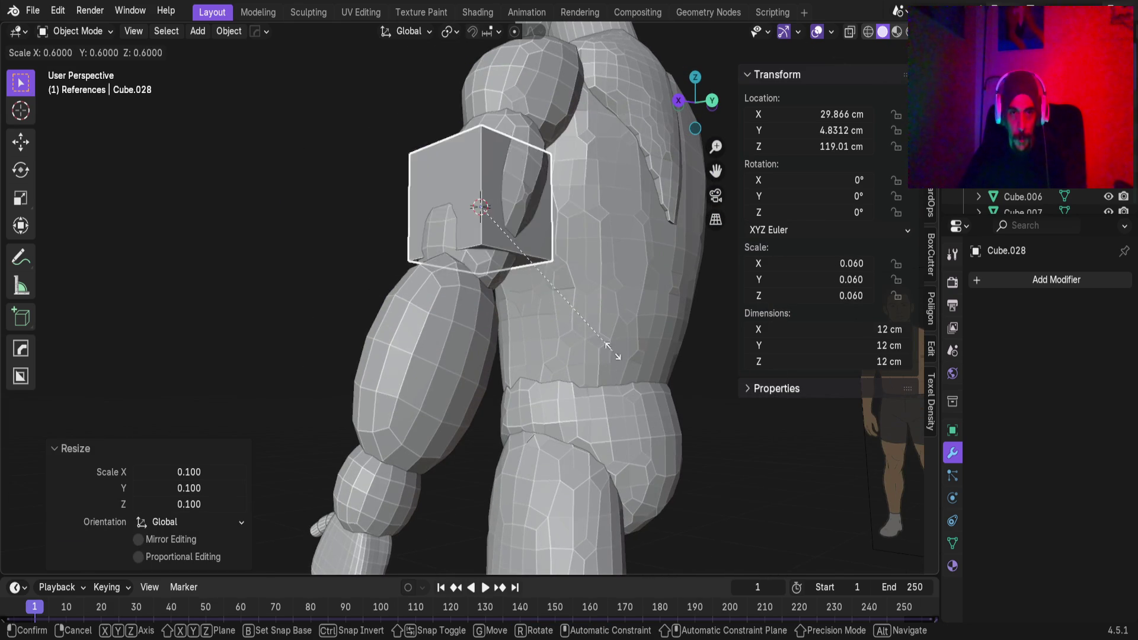
{"action": "type", "text": "0.4"}
{"action": "key", "text": "Return"}
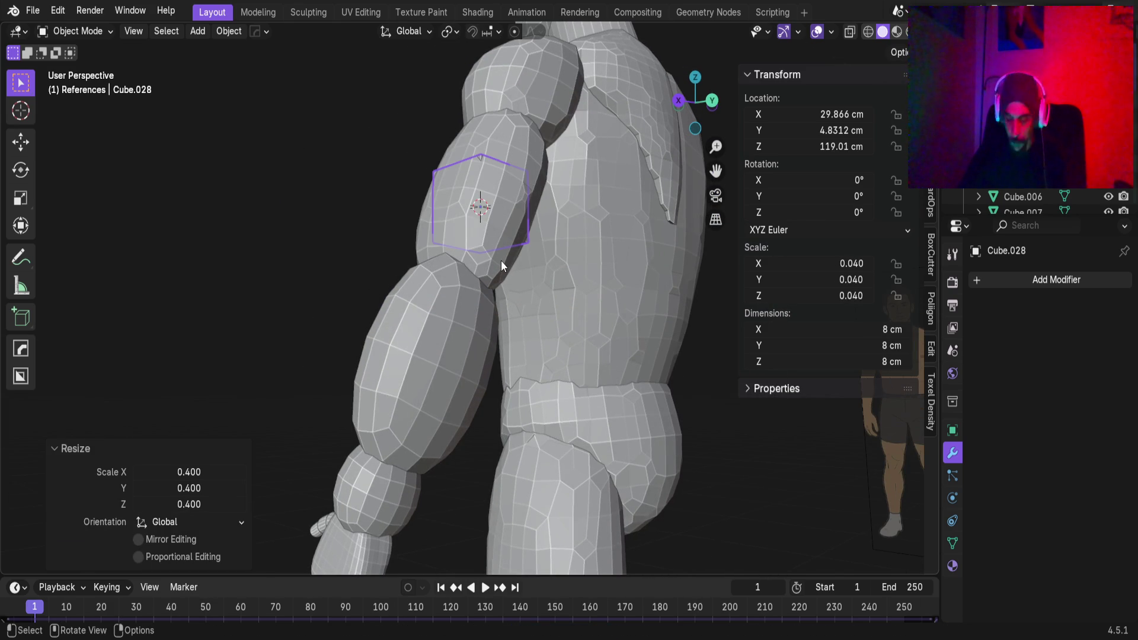
Position the sphere at the elbow in side and front views and tilt it -19.45°
{"action": "key", "text": "KP_3"}
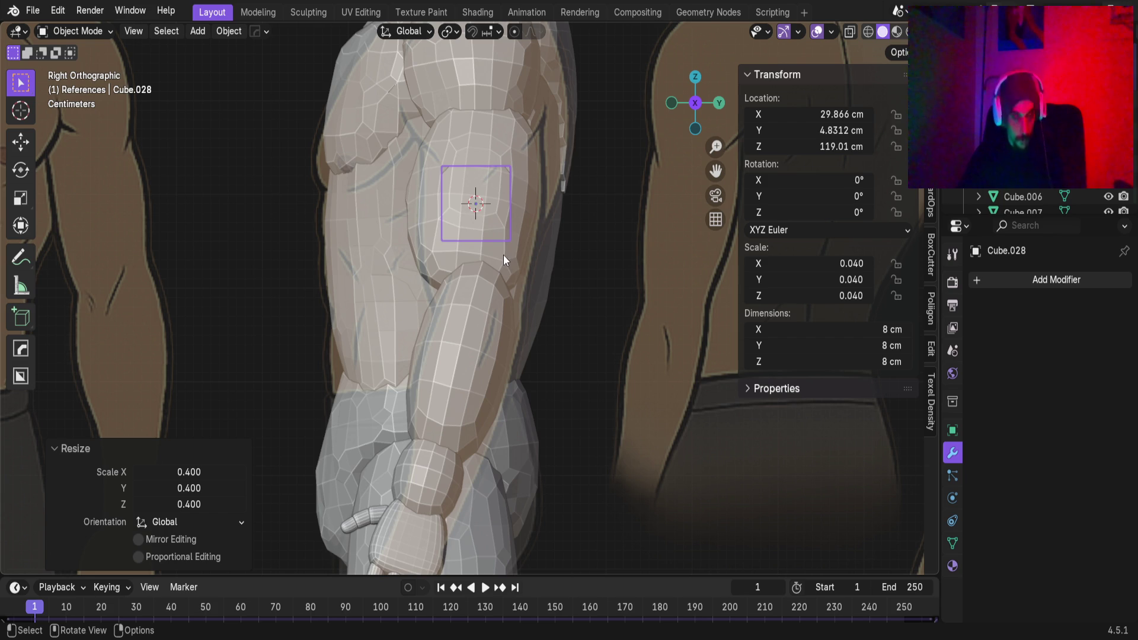
{"action": "key", "text": "g"}
{"action": "left_click", "coordinate": [535, 334]}
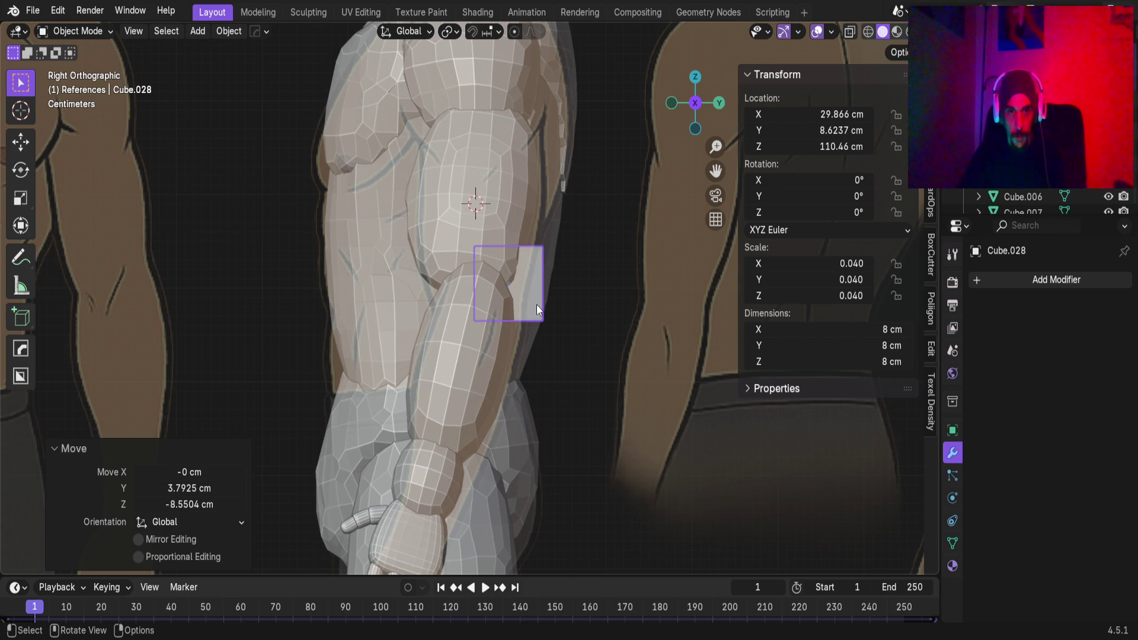
{"action": "key", "text": "KP_1"}
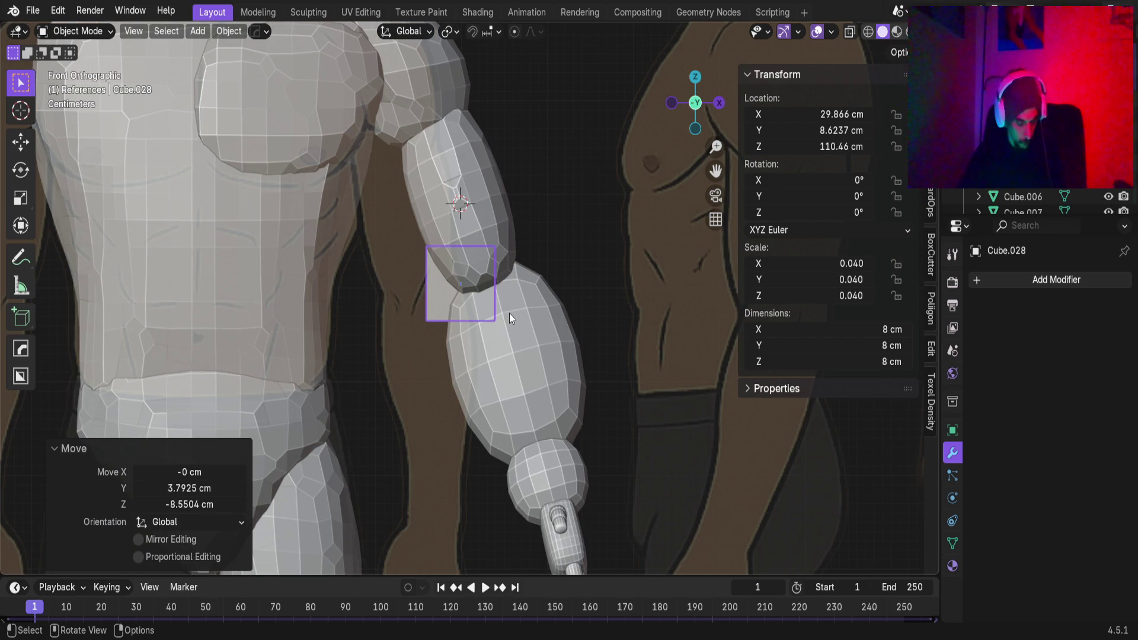
{"action": "key", "text": "g"}
{"action": "left_click", "coordinate": [535, 308]}
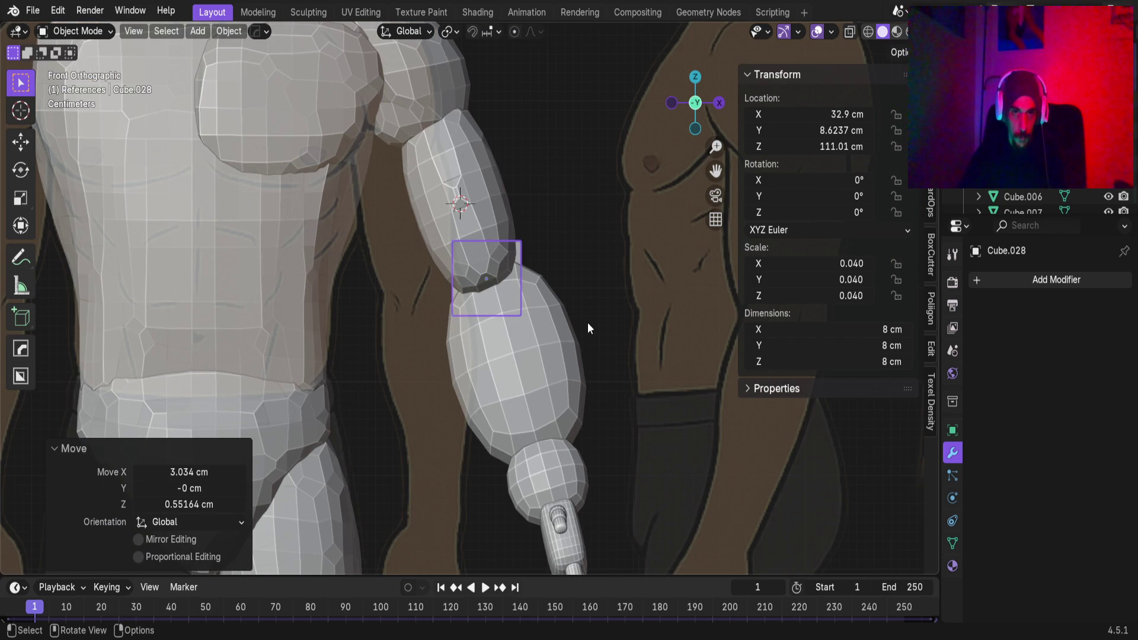
{"action": "key", "text": "r"}
{"action": "left_click", "coordinate": [591, 286]}
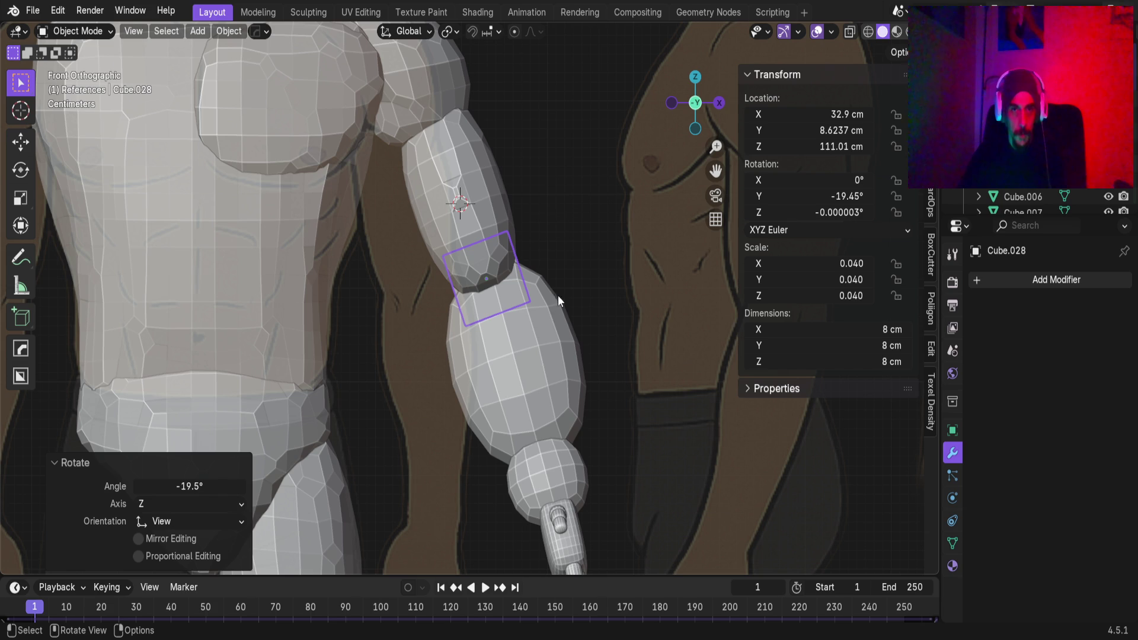
Apply the sphere's scale, add a level-2 Subdivision modifier and apply it
{"action": "key", "text": "ctrl+a"}
{"action": "left_click", "coordinate": [520, 302]}
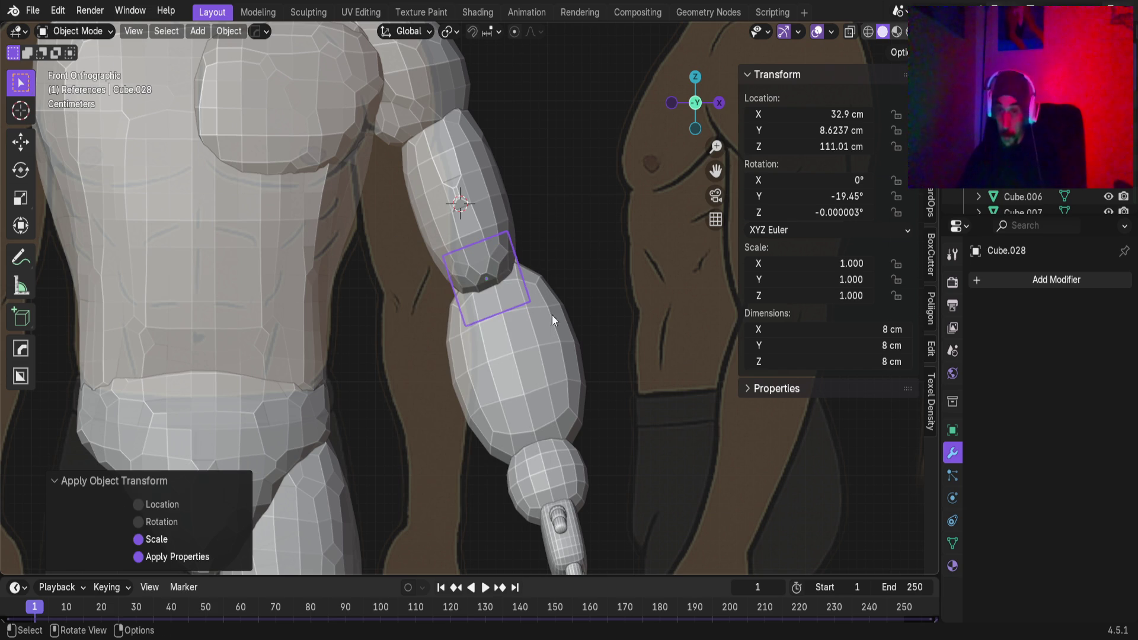
{"action": "key", "text": "ctrl+2"}
{"action": "scroll", "coordinate": [514, 328], "scroll_direction": "up", "scroll_amount": 3}
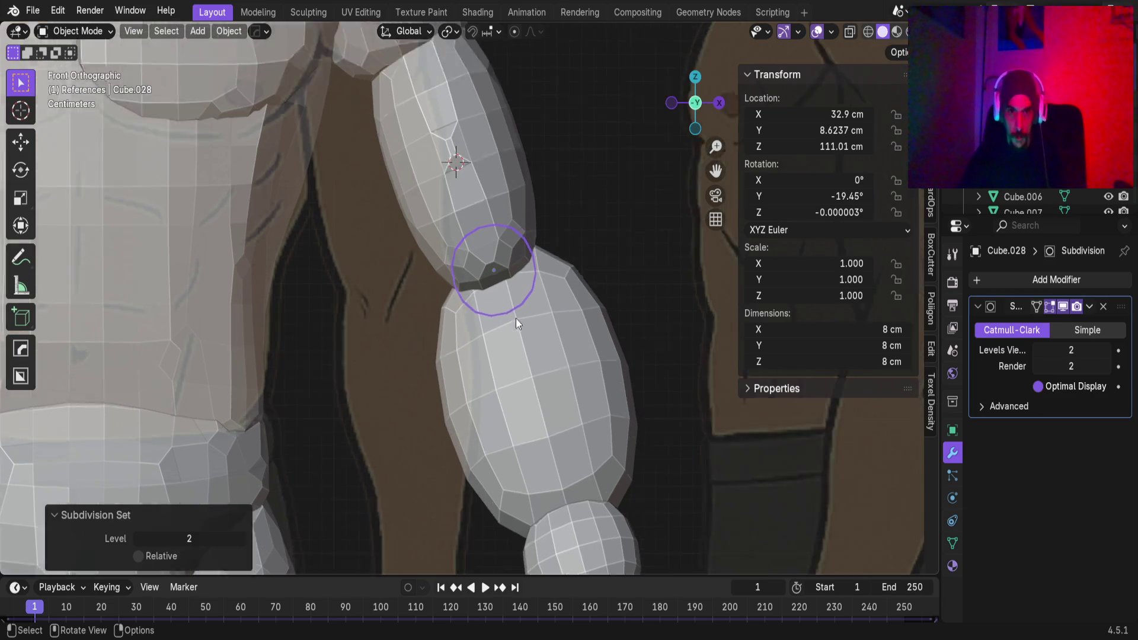
{"action": "mouse_move", "coordinate": [541, 240]}
{"action": "middle_mouse_down"}
{"action": "mouse_move", "coordinate": [364, 265]}
{"action": "mouse_move", "coordinate": [596, 268]}
{"action": "mouse_move", "coordinate": [444, 288]}
{"action": "mouse_move", "coordinate": [449, 311]}
{"action": "mouse_move", "coordinate": [473, 308]}
{"action": "middle_mouse_up"}
{"action": "left_click", "coordinate": [1089, 307]}
{"action": "left_click", "coordinate": [1076, 324]}
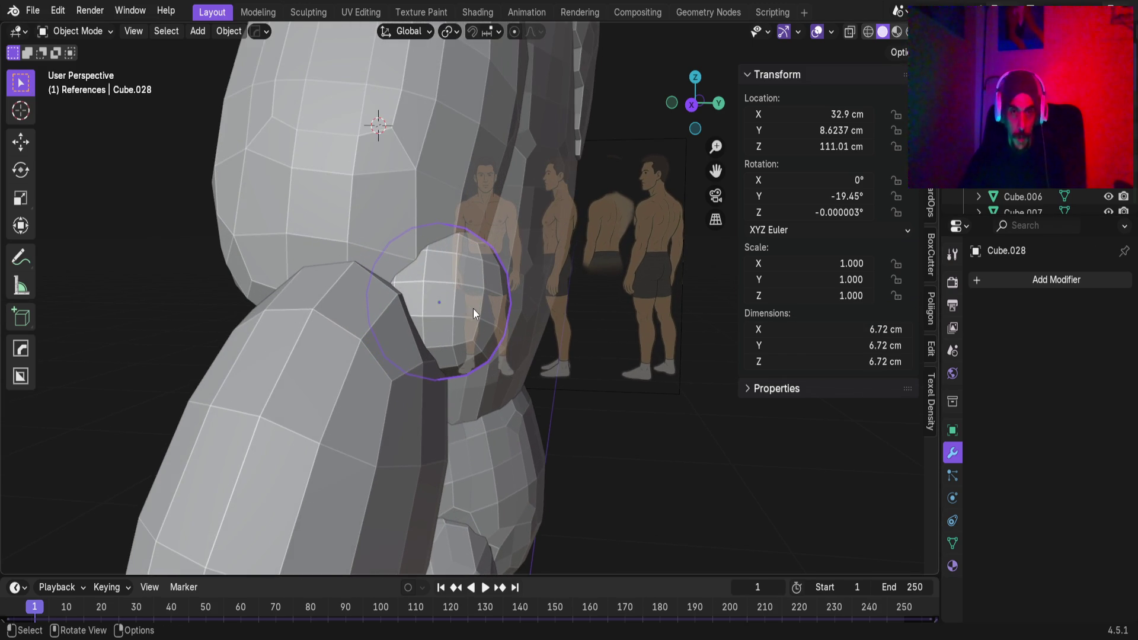
{"action": "left_click", "coordinate": [308, 13]}
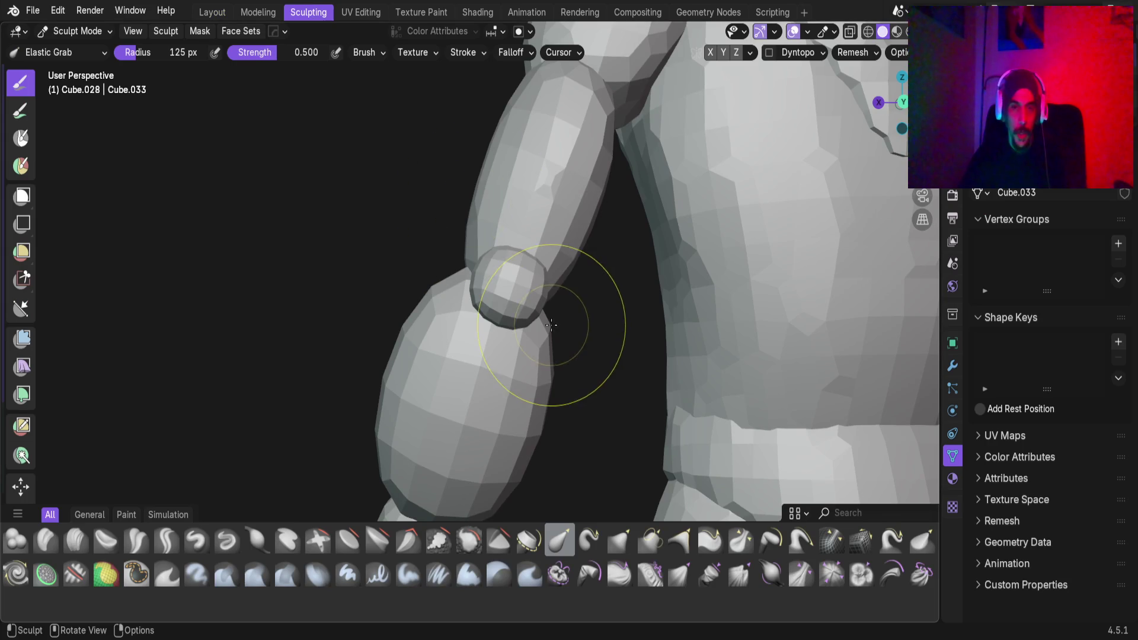
Pull the elbow mesh's lower edge and reshape the crease with Elastic Grab
{"action": "scroll", "coordinate": [521, 293], "scroll_direction": "up", "scroll_amount": 2}
{"action": "middle_click_drag", "start_coordinate": [521, 293], "coordinate": [542, 328]}
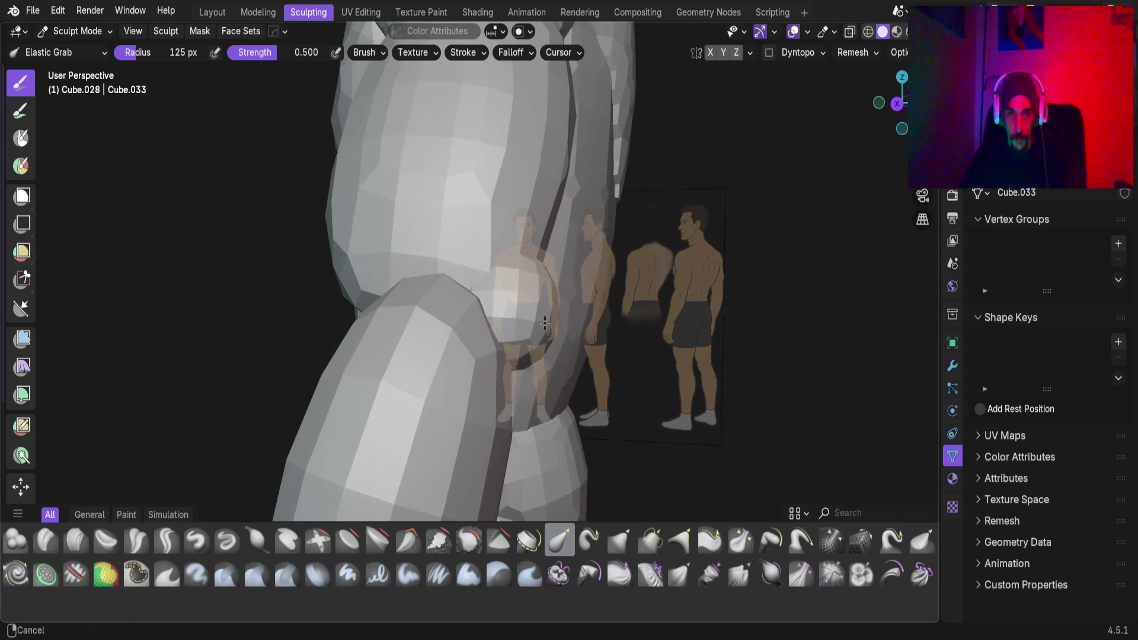
{"action": "scroll", "coordinate": [523, 360], "scroll_direction": "up", "scroll_amount": 2}
{"action": "mouse_move", "coordinate": [545, 351]}
{"action": "left_mouse_down"}
{"action": "mouse_move", "coordinate": [478, 368]}
{"action": "mouse_move", "coordinate": [484, 404]}
{"action": "mouse_move", "coordinate": [419, 368]}
{"action": "mouse_move", "coordinate": [437, 310]}
{"action": "mouse_move", "coordinate": [406, 279]}
{"action": "left_mouse_up"}
{"action": "mouse_move", "coordinate": [406, 279]}
{"action": "middle_mouse_down"}
{"action": "mouse_move", "coordinate": [327, 287]}
{"action": "mouse_move", "coordinate": [588, 353]}
{"action": "mouse_move", "coordinate": [400, 349]}
{"action": "mouse_move", "coordinate": [208, 255]}
{"action": "mouse_move", "coordinate": [292, 299]}
{"action": "mouse_move", "coordinate": [246, 279]}
{"action": "mouse_move", "coordinate": [447, 257]}
{"action": "middle_mouse_up"}
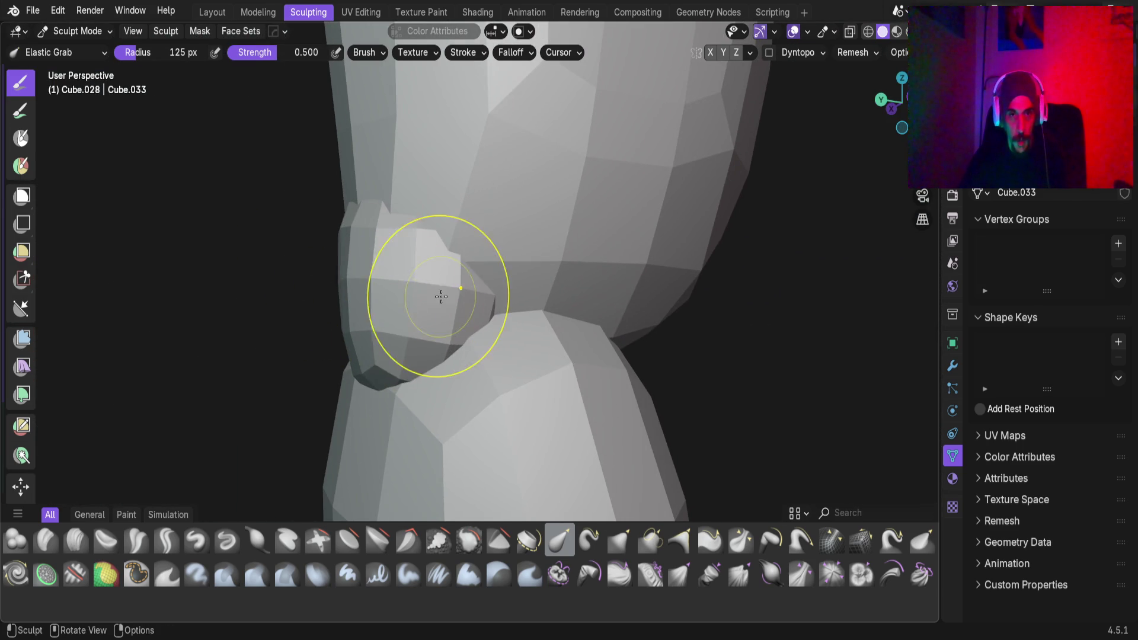
{"action": "middle_click_drag", "start_coordinate": [458, 329], "coordinate": [390, 339]}
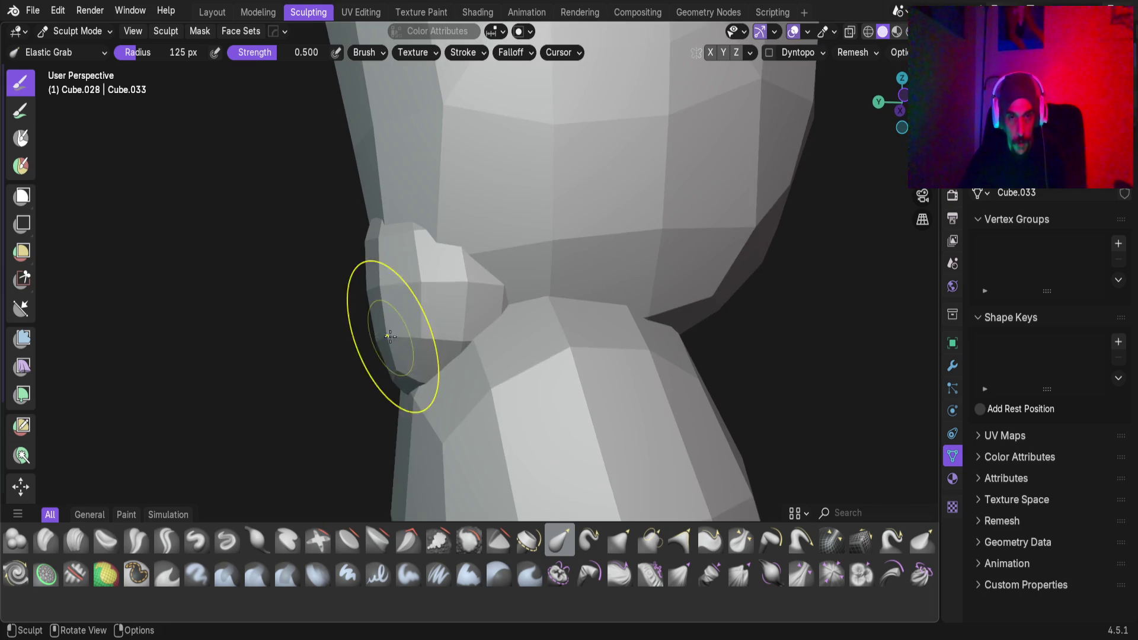
{"action": "mouse_move", "coordinate": [493, 307]}
{"action": "middle_mouse_down"}
{"action": "mouse_move", "coordinate": [410, 285]}
{"action": "mouse_move", "coordinate": [345, 310]}
{"action": "mouse_move", "coordinate": [361, 289]}
{"action": "middle_mouse_up"}
{"action": "scroll", "coordinate": [347, 283], "scroll_direction": "up", "scroll_amount": 2}
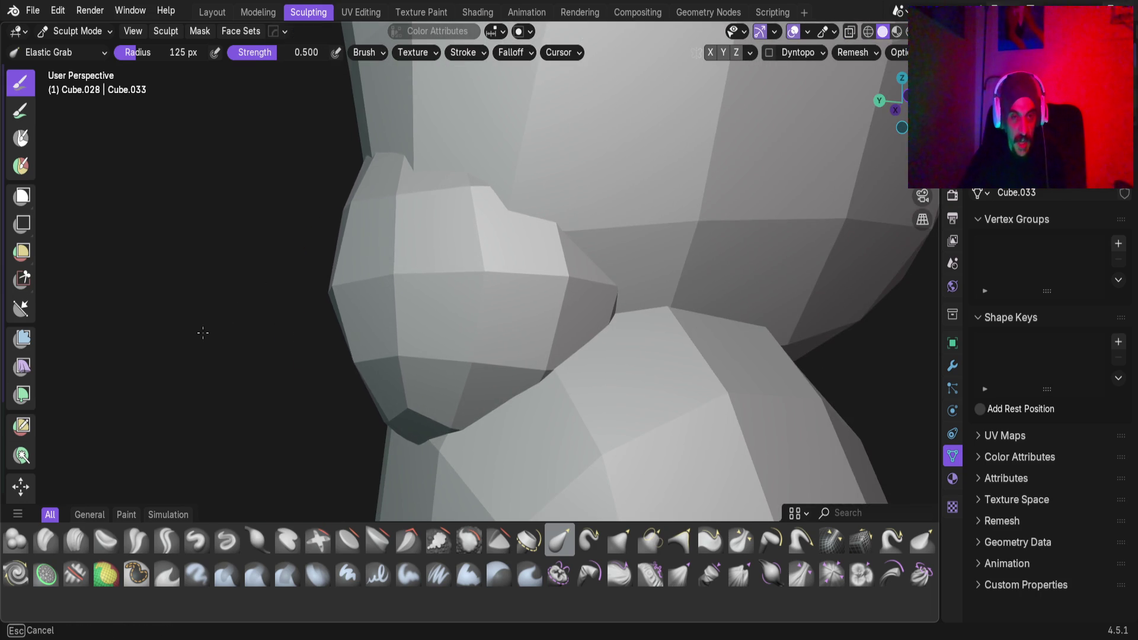
{"action": "mouse_move", "coordinate": [195, 338]}
{"action": "middle_mouse_down"}
{"action": "mouse_move", "coordinate": [178, 330]}
{"action": "mouse_move", "coordinate": [345, 297]}
{"action": "mouse_move", "coordinate": [423, 321]}
{"action": "mouse_move", "coordinate": [418, 308]}
{"action": "mouse_move", "coordinate": [386, 309]}
{"action": "mouse_move", "coordinate": [460, 358]}
{"action": "mouse_move", "coordinate": [438, 309]}
{"action": "mouse_move", "coordinate": [496, 211]}
{"action": "middle_mouse_up"}
Drag the elbow crease right and down and nudge the nearby torso surface
{"action": "scroll", "coordinate": [437, 309], "scroll_direction": "down", "scroll_amount": 3}
{"action": "scroll", "coordinate": [474, 355], "scroll_direction": "up", "scroll_amount": 3}
{"action": "mouse_move", "coordinate": [475, 356]}
{"action": "middle_mouse_down"}
{"action": "mouse_move", "coordinate": [460, 399]}
{"action": "mouse_move", "coordinate": [482, 368]}
{"action": "mouse_move", "coordinate": [489, 312]}
{"action": "mouse_move", "coordinate": [457, 393]}
{"action": "mouse_move", "coordinate": [507, 386]}
{"action": "middle_mouse_up"}
{"action": "mouse_move", "coordinate": [507, 385]}
{"action": "left_mouse_down"}
{"action": "mouse_move", "coordinate": [536, 399]}
{"action": "mouse_move", "coordinate": [520, 393]}
{"action": "left_mouse_up"}
{"action": "scroll", "coordinate": [520, 368], "scroll_direction": "down", "scroll_amount": 8}
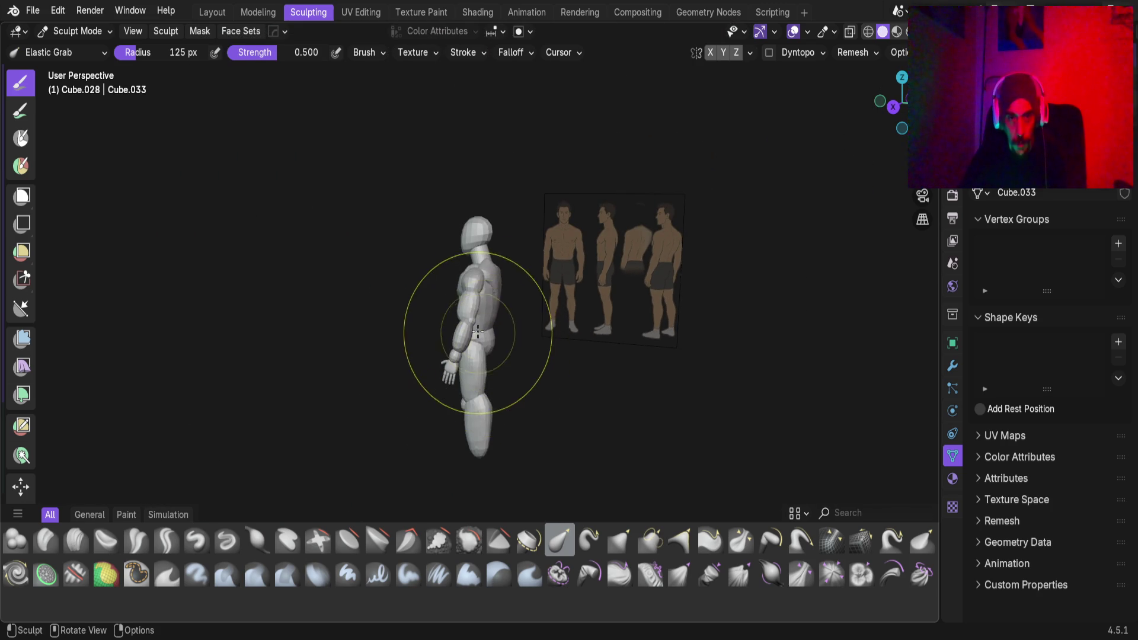
{"action": "left_click_drag", "start_coordinate": [468, 325], "coordinate": [474, 329]}
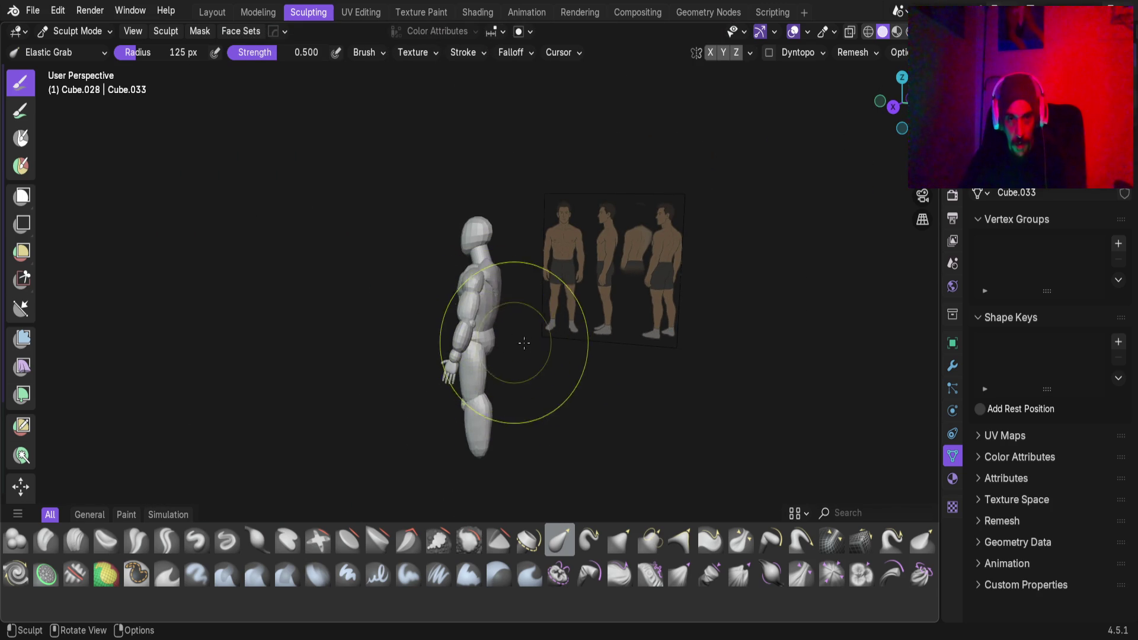
{"action": "scroll", "coordinate": [513, 342], "scroll_direction": "up", "scroll_amount": 10}
{"action": "mouse_move", "coordinate": [596, 507]}
{"action": "middle_mouse_down"}
{"action": "mouse_move", "coordinate": [498, 414]}
{"action": "mouse_move", "coordinate": [386, 267]}
{"action": "middle_mouse_up"}
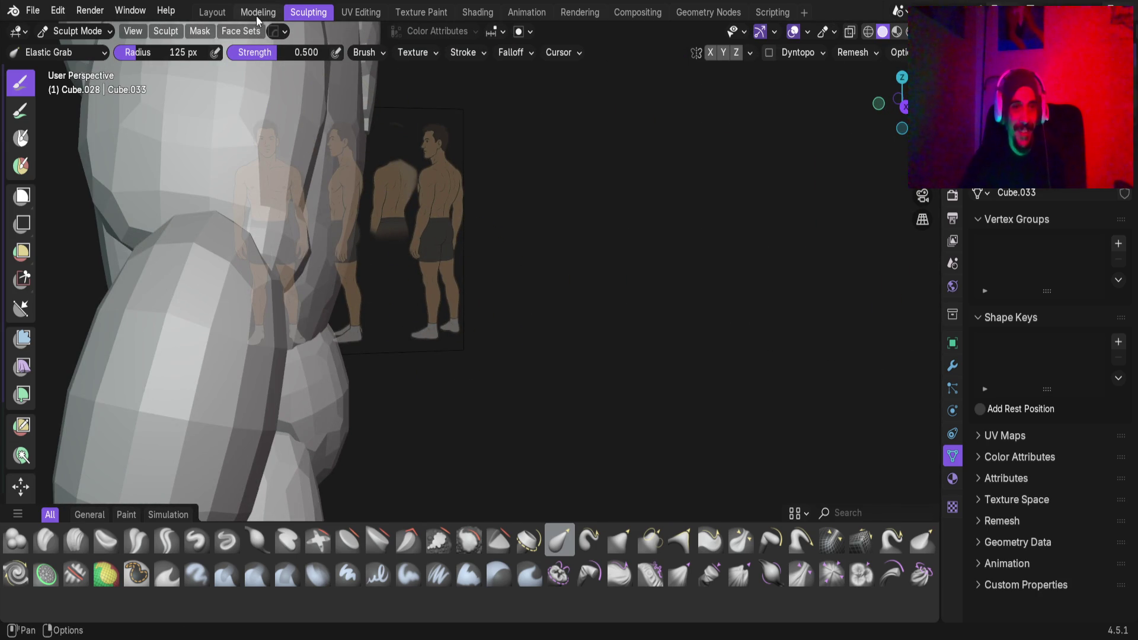
{"action": "left_click", "coordinate": [212, 13]}
Lower the elbow sphere 0.89 cm along its local Z axis
{"action": "scroll", "coordinate": [401, 282], "scroll_direction": "up", "scroll_amount": 3}
{"action": "mouse_move", "coordinate": [402, 282]}
{"action": "middle_mouse_down"}
{"action": "mouse_move", "coordinate": [429, 354]}
{"action": "mouse_move", "coordinate": [320, 324]}
{"action": "middle_mouse_up"}
{"action": "key", "text": "g"}
{"action": "key", "text": "y"}
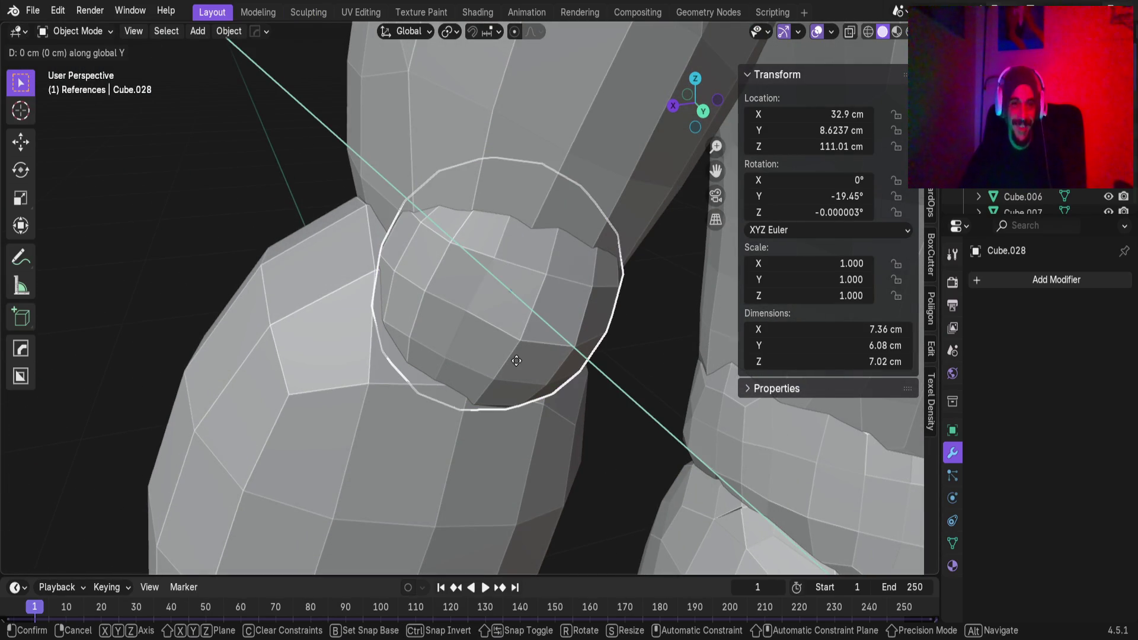
{"action": "key", "text": "z"}
{"action": "key", "text": "z"}
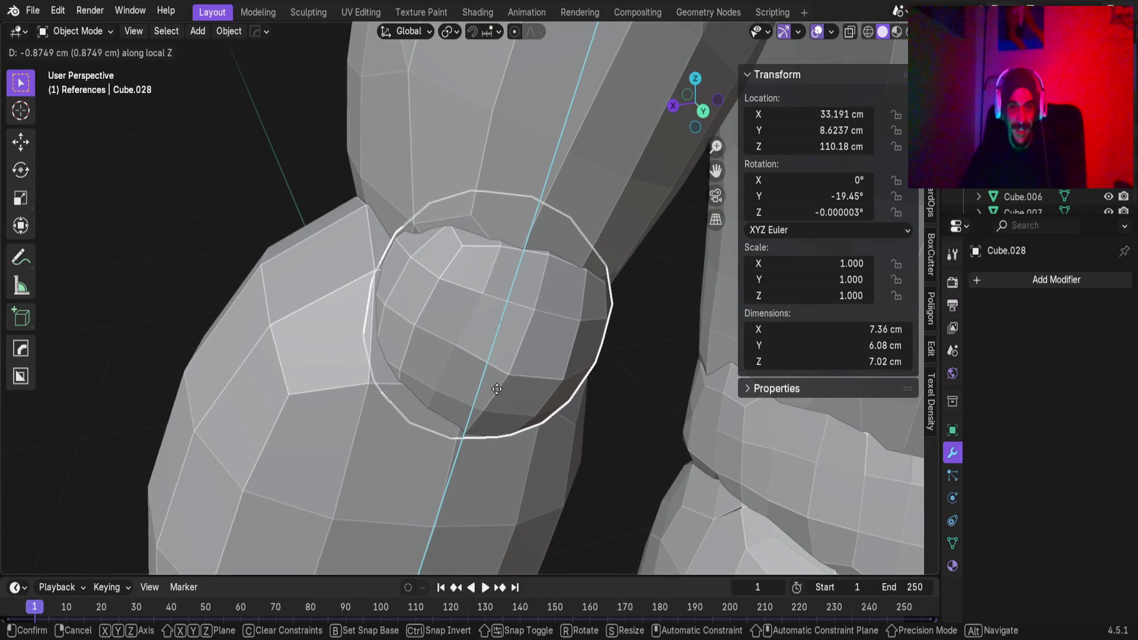
{"action": "left_click", "coordinate": [495, 395]}
{"action": "mouse_move", "coordinate": [496, 395]}
{"action": "middle_mouse_down"}
{"action": "mouse_move", "coordinate": [480, 322]}
{"action": "mouse_move", "coordinate": [407, 259]}
{"action": "mouse_move", "coordinate": [379, 349]}
{"action": "mouse_move", "coordinate": [496, 305]}
{"action": "mouse_move", "coordinate": [500, 388]}
{"action": "mouse_move", "coordinate": [463, 324]}
{"action": "middle_mouse_up"}
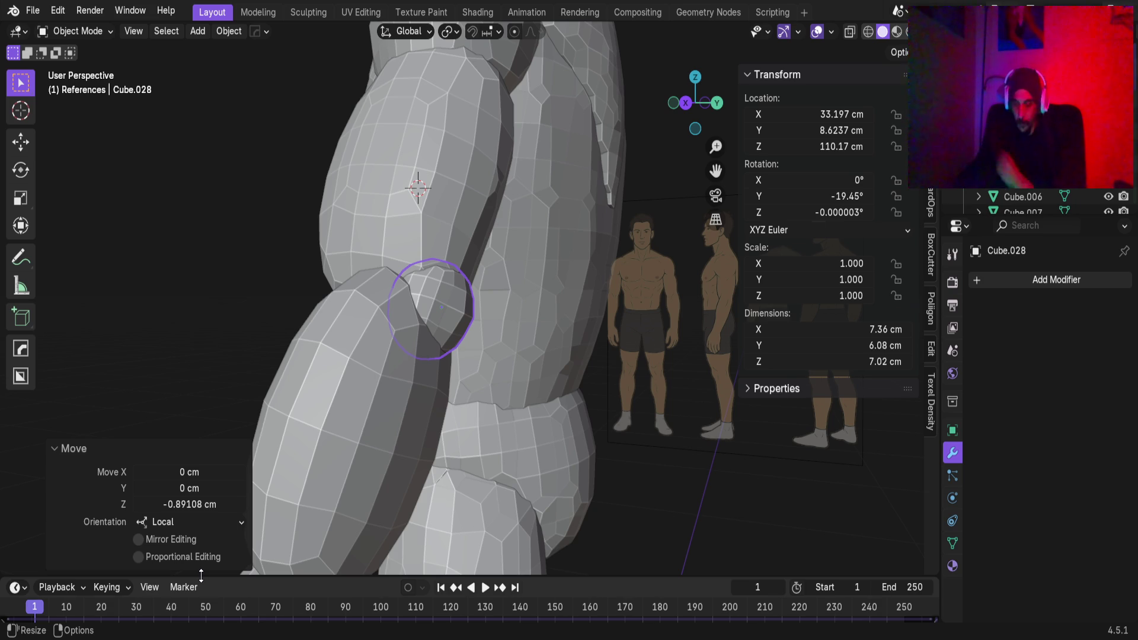
Check the elbow fit from another angle and select the upper arm piece Cube.004
{"action": "scroll", "coordinate": [464, 260], "scroll_direction": "down", "scroll_amount": 4}
{"action": "scroll", "coordinate": [439, 280], "scroll_direction": "up", "scroll_amount": 5}
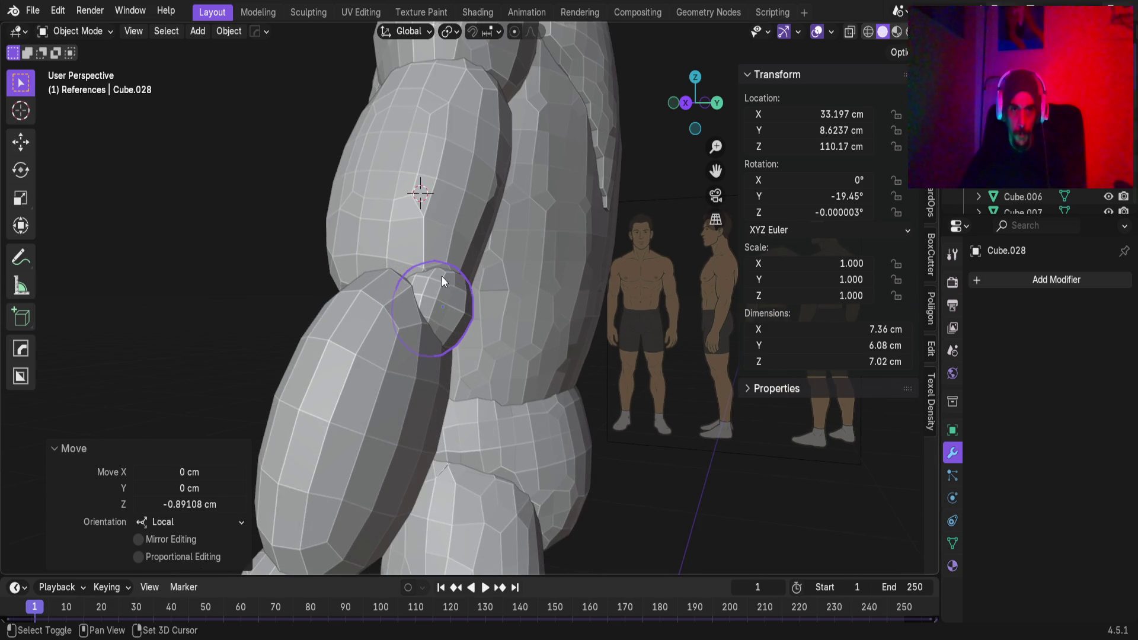
{"action": "mouse_move", "coordinate": [432, 247]}
{"action": "middle_mouse_down"}
{"action": "mouse_move", "coordinate": [468, 234]}
{"action": "mouse_move", "coordinate": [460, 332]}
{"action": "mouse_move", "coordinate": [488, 340]}
{"action": "mouse_move", "coordinate": [454, 325]}
{"action": "mouse_move", "coordinate": [467, 439]}
{"action": "middle_mouse_up"}
{"action": "scroll", "coordinate": [454, 325], "scroll_direction": "down", "scroll_amount": 3}
{"action": "left_click", "coordinate": [486, 271]}
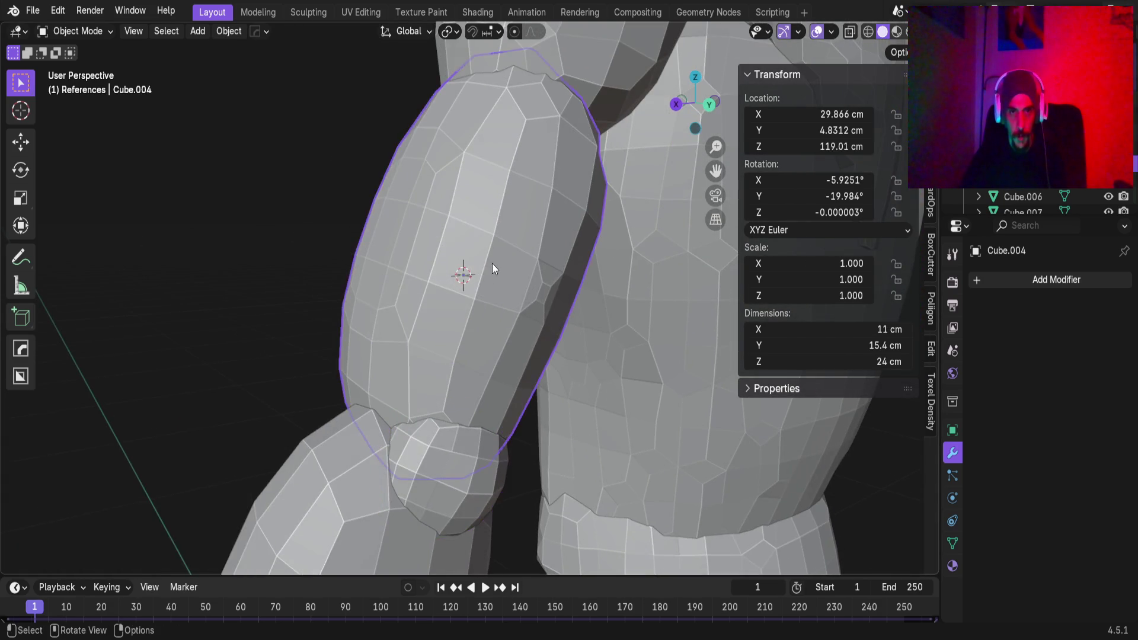
Frame the upper arm in the view and switch to the Sculpting workspace
{"action": "key", "text": "KP_Decimal"}
{"action": "mouse_move", "coordinate": [450, 401]}
{"action": "middle_mouse_down"}
{"action": "mouse_move", "coordinate": [435, 375]}
{"action": "mouse_move", "coordinate": [435, 398]}
{"action": "mouse_move", "coordinate": [508, 255]}
{"action": "mouse_move", "coordinate": [413, 345]}
{"action": "mouse_move", "coordinate": [375, 350]}
{"action": "mouse_move", "coordinate": [444, 419]}
{"action": "mouse_move", "coordinate": [419, 386]}
{"action": "mouse_move", "coordinate": [419, 364]}
{"action": "mouse_move", "coordinate": [538, 452]}
{"action": "mouse_move", "coordinate": [453, 390]}
{"action": "mouse_move", "coordinate": [716, 360]}
{"action": "middle_mouse_up"}
{"action": "left_click", "coordinate": [308, 12]}
Elastic Grab the creases where the upper arm pieces meet, smoothing the joint ring
{"action": "mouse_move", "coordinate": [368, 393]}
{"action": "middle_mouse_down"}
{"action": "mouse_move", "coordinate": [300, 470]}
{"action": "mouse_move", "coordinate": [346, 320]}
{"action": "mouse_move", "coordinate": [365, 414]}
{"action": "middle_mouse_up"}
{"action": "left_click_drag", "start_coordinate": [366, 414], "coordinate": [421, 446]}
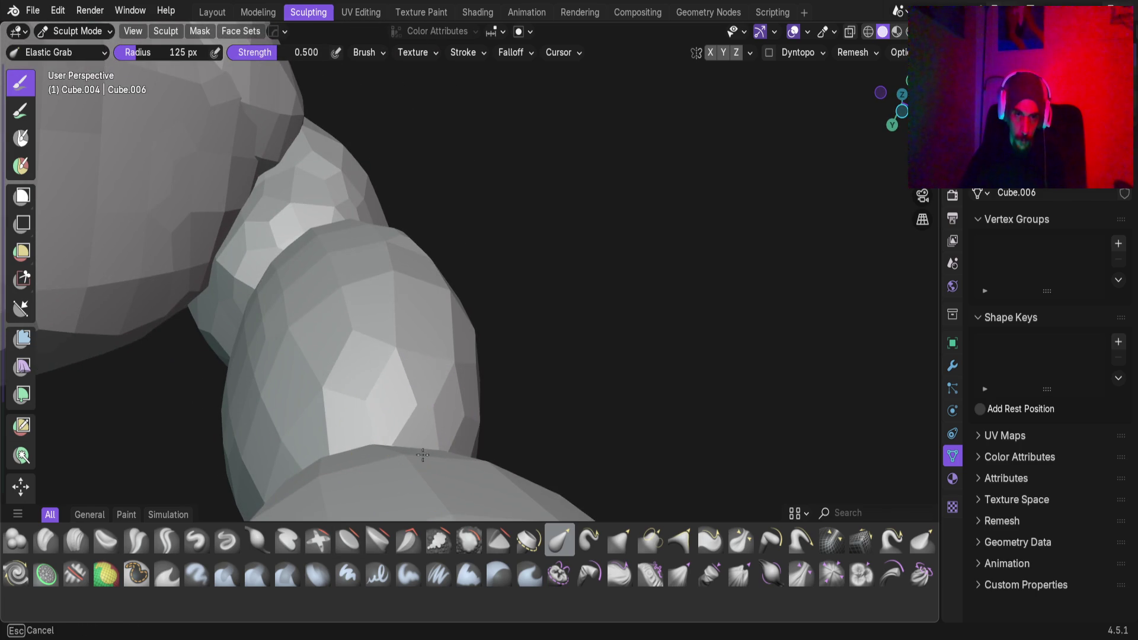
{"action": "mouse_move", "coordinate": [330, 468]}
{"action": "middle_mouse_down"}
{"action": "mouse_move", "coordinate": [393, 419]}
{"action": "mouse_move", "coordinate": [484, 316]}
{"action": "mouse_move", "coordinate": [459, 309]}
{"action": "middle_mouse_up"}
{"action": "mouse_move", "coordinate": [543, 297]}
{"action": "middle_mouse_down"}
{"action": "mouse_move", "coordinate": [531, 318]}
{"action": "mouse_move", "coordinate": [595, 307]}
{"action": "middle_mouse_up"}
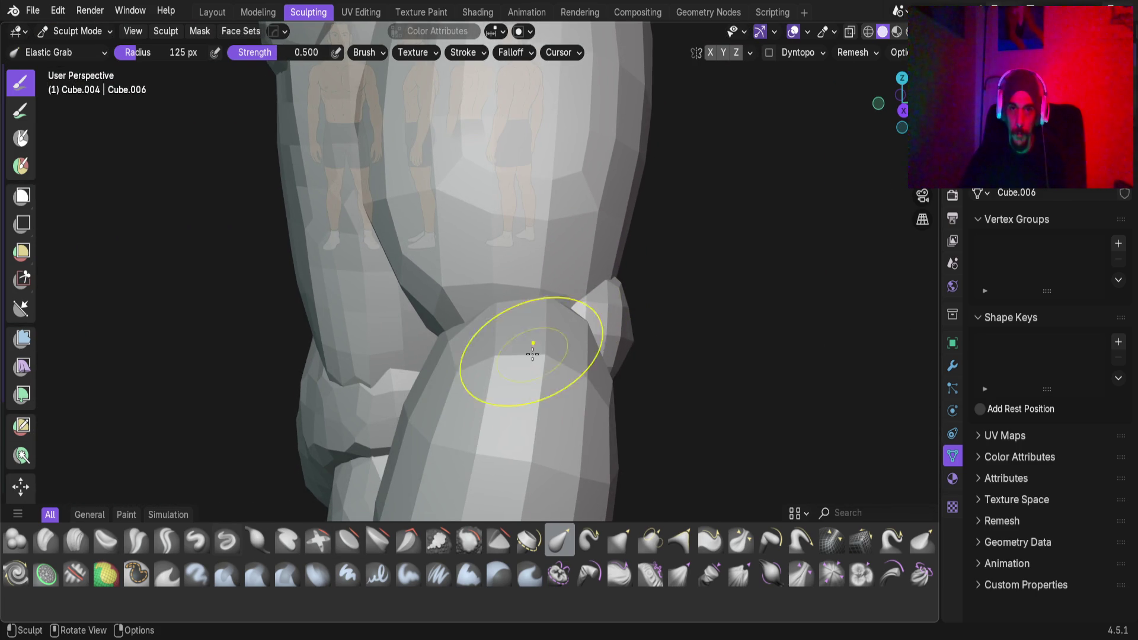
{"action": "mouse_move", "coordinate": [452, 311]}
{"action": "left_mouse_down"}
{"action": "mouse_move", "coordinate": [567, 319]}
{"action": "mouse_move", "coordinate": [506, 343]}
{"action": "left_mouse_up"}
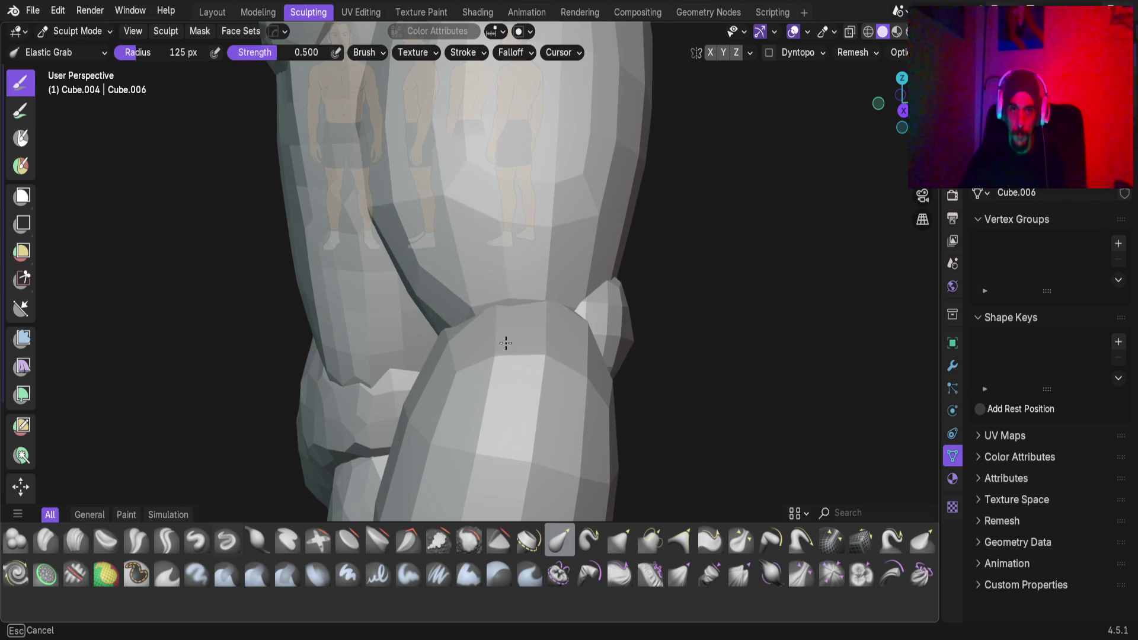
{"action": "mouse_move", "coordinate": [438, 269]}
{"action": "middle_mouse_down"}
{"action": "mouse_move", "coordinate": [456, 419]}
{"action": "mouse_move", "coordinate": [498, 414]}
{"action": "mouse_move", "coordinate": [536, 300]}
{"action": "mouse_move", "coordinate": [447, 410]}
{"action": "mouse_move", "coordinate": [450, 328]}
{"action": "mouse_move", "coordinate": [432, 368]}
{"action": "middle_mouse_up"}
{"action": "left_click_drag", "start_coordinate": [432, 368], "coordinate": [442, 326]}
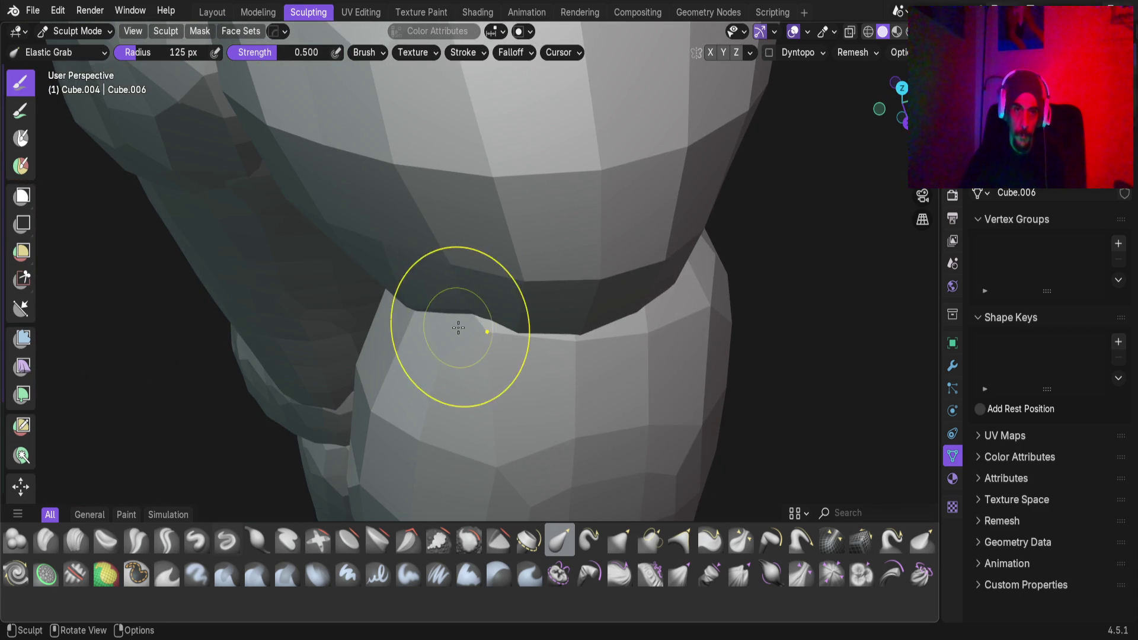
{"action": "left_click_drag", "start_coordinate": [659, 254], "coordinate": [661, 254]}
Review the shoulder and arm, then make shoulder piece Cube.005 the sculpt target
{"action": "middle_click_drag", "start_coordinate": [660, 253], "coordinate": [699, 242]}
{"action": "mouse_move", "coordinate": [772, 304]}
{"action": "middle_mouse_down"}
{"action": "mouse_move", "coordinate": [680, 229]}
{"action": "mouse_move", "coordinate": [670, 338]}
{"action": "mouse_move", "coordinate": [631, 337]}
{"action": "mouse_move", "coordinate": [664, 362]}
{"action": "middle_mouse_up"}
{"action": "mouse_move", "coordinate": [688, 303]}
{"action": "middle_mouse_down"}
{"action": "mouse_move", "coordinate": [622, 355]}
{"action": "mouse_move", "coordinate": [640, 261]}
{"action": "mouse_move", "coordinate": [603, 222]}
{"action": "mouse_move", "coordinate": [574, 313]}
{"action": "middle_mouse_up"}
{"action": "scroll", "coordinate": [648, 288], "scroll_direction": "up", "scroll_amount": 2}
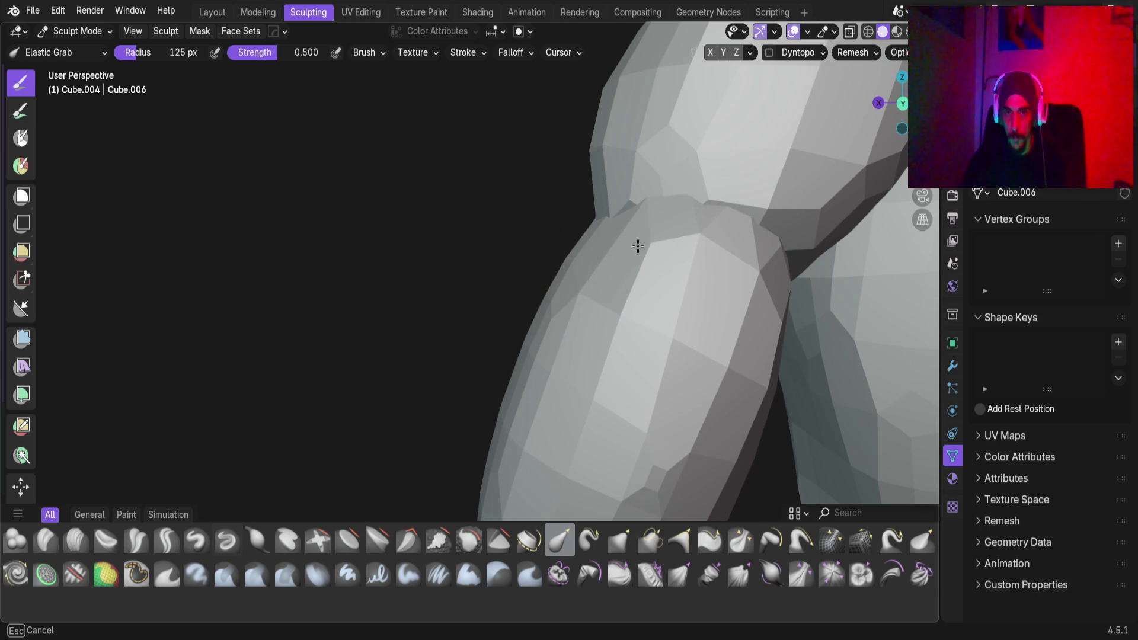
{"action": "mouse_move", "coordinate": [637, 246]}
{"action": "middle_mouse_down"}
{"action": "mouse_move", "coordinate": [632, 211]}
{"action": "mouse_move", "coordinate": [607, 284]}
{"action": "mouse_move", "coordinate": [640, 243]}
{"action": "mouse_move", "coordinate": [558, 262]}
{"action": "mouse_move", "coordinate": [610, 330]}
{"action": "middle_mouse_up"}
{"action": "scroll", "coordinate": [559, 261], "scroll_direction": "up", "scroll_amount": 3}
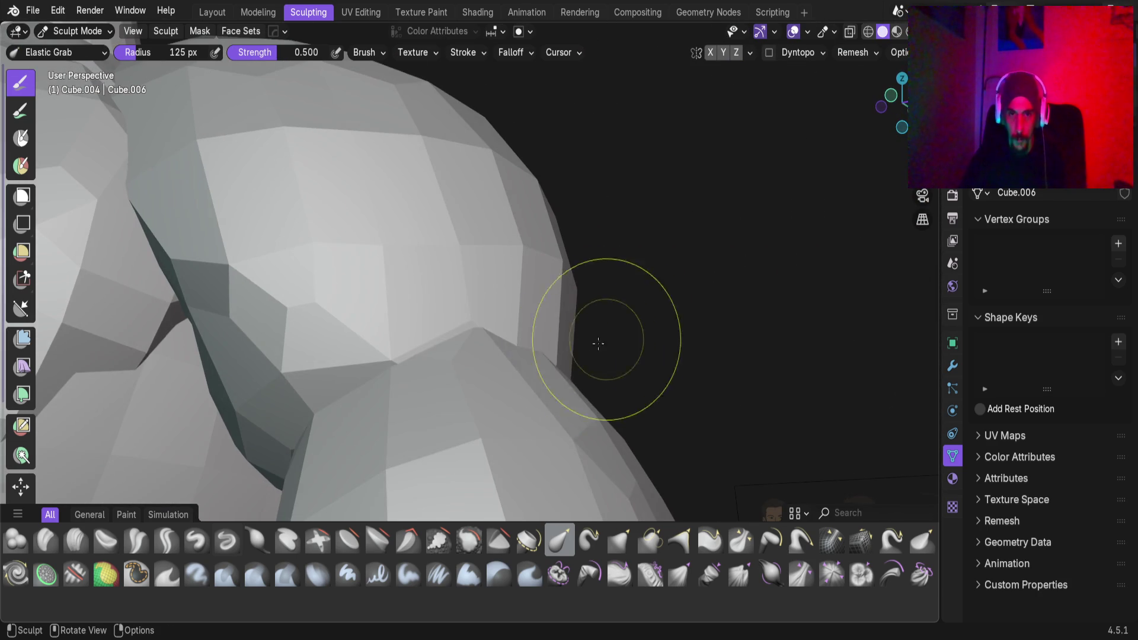
{"action": "middle_click_drag", "start_coordinate": [448, 221], "coordinate": [412, 300]}
{"action": "key", "text": "alt+q"}
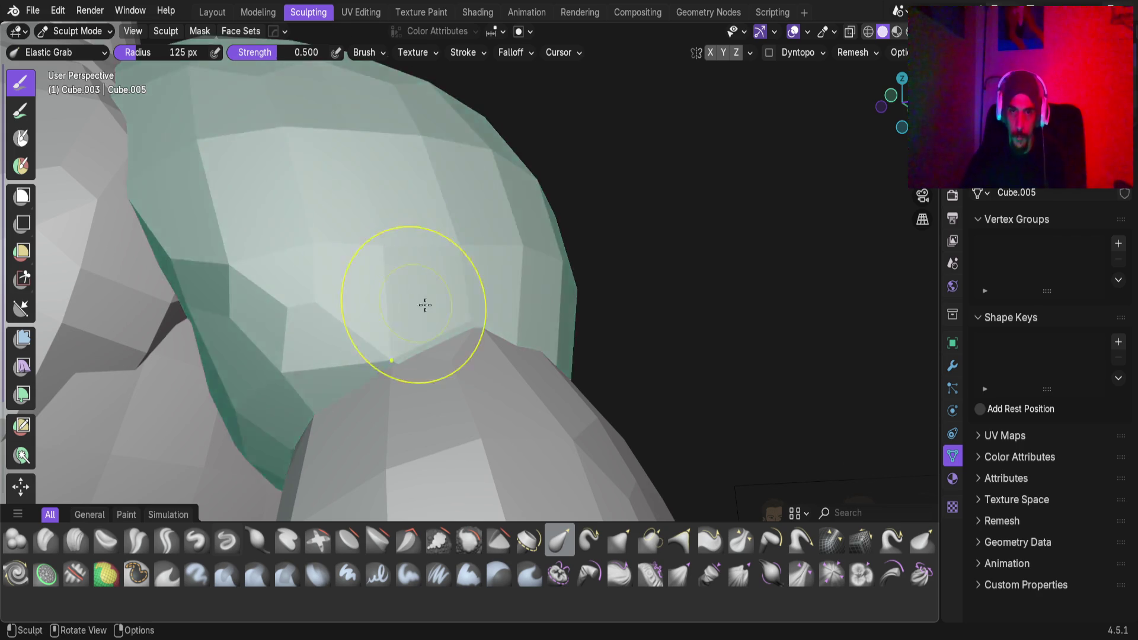
{"action": "scroll", "coordinate": [463, 356], "scroll_direction": "down", "scroll_amount": 4}
{"action": "mouse_move", "coordinate": [457, 355]}
{"action": "middle_mouse_down"}
{"action": "mouse_move", "coordinate": [432, 375]}
{"action": "mouse_move", "coordinate": [482, 356]}
{"action": "mouse_move", "coordinate": [497, 332]}
{"action": "mouse_move", "coordinate": [464, 317]}
{"action": "mouse_move", "coordinate": [470, 306]}
{"action": "middle_mouse_up"}
{"action": "mouse_move", "coordinate": [371, 325]}
{"action": "middle_mouse_down"}
{"action": "mouse_move", "coordinate": [520, 305]}
{"action": "mouse_move", "coordinate": [470, 376]}
{"action": "mouse_move", "coordinate": [474, 339]}
{"action": "mouse_move", "coordinate": [470, 381]}
{"action": "middle_mouse_up"}
{"action": "scroll", "coordinate": [474, 339], "scroll_direction": "down", "scroll_amount": 2}
{"action": "left_click_drag", "start_coordinate": [434, 327], "coordinate": [407, 323]}
{"action": "scroll", "coordinate": [407, 322], "scroll_direction": "up", "scroll_amount": 5}
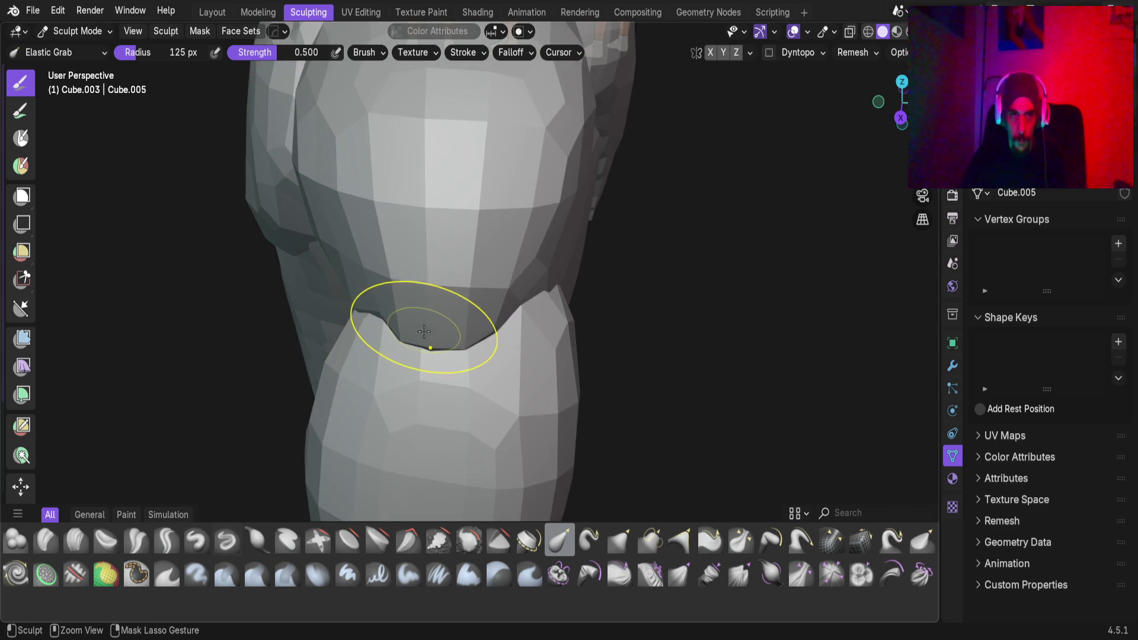
{"action": "left_click_drag", "start_coordinate": [316, 303], "coordinate": [288, 352]}
{"action": "left_click_drag", "start_coordinate": [571, 303], "coordinate": [613, 314]}
{"action": "middle_click_drag", "start_coordinate": [614, 314], "coordinate": [370, 344]}
{"action": "mouse_move", "coordinate": [396, 336]}
{"action": "left_mouse_down"}
{"action": "mouse_move", "coordinate": [483, 343]}
{"action": "mouse_move", "coordinate": [438, 342]}
{"action": "left_mouse_up"}
{"action": "mouse_move", "coordinate": [438, 342]}
{"action": "left_mouse_down"}
{"action": "mouse_move", "coordinate": [428, 343]}
{"action": "mouse_move", "coordinate": [500, 325]}
{"action": "mouse_move", "coordinate": [483, 323]}
{"action": "left_mouse_up"}
{"action": "mouse_move", "coordinate": [483, 322]}
{"action": "middle_mouse_down"}
{"action": "mouse_move", "coordinate": [500, 274]}
{"action": "mouse_move", "coordinate": [432, 291]}
{"action": "mouse_move", "coordinate": [474, 284]}
{"action": "mouse_move", "coordinate": [544, 344]}
{"action": "middle_mouse_up"}
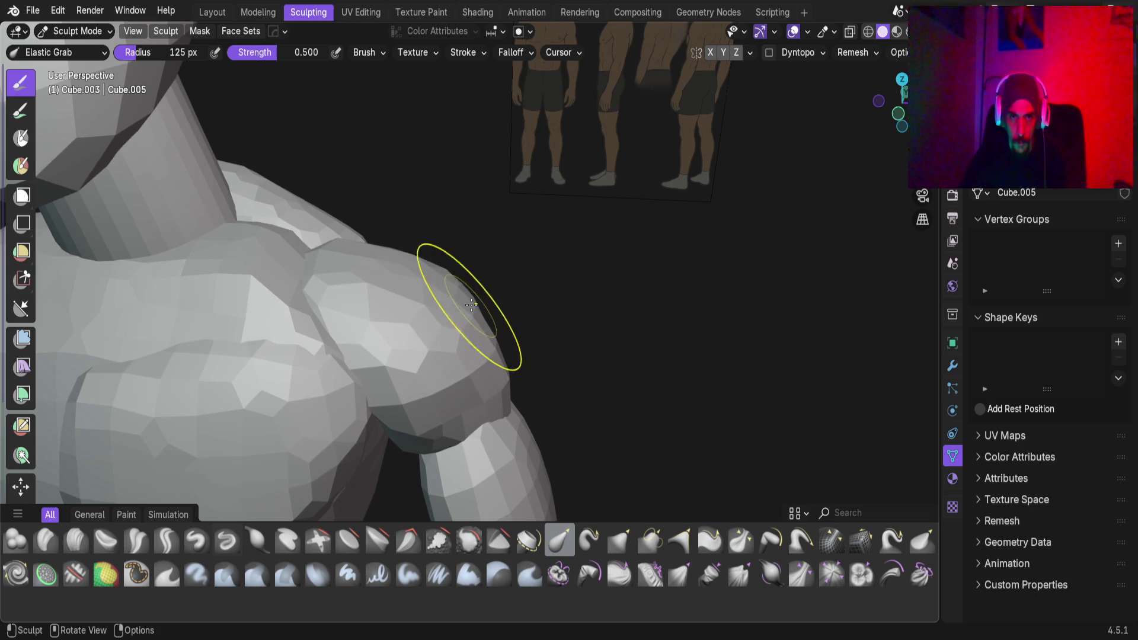
{"action": "mouse_move", "coordinate": [444, 338]}
{"action": "middle_mouse_down"}
{"action": "mouse_move", "coordinate": [406, 406]}
{"action": "mouse_move", "coordinate": [495, 234]}
{"action": "mouse_move", "coordinate": [551, 231]}
{"action": "mouse_move", "coordinate": [460, 264]}
{"action": "mouse_move", "coordinate": [474, 295]}
{"action": "mouse_move", "coordinate": [467, 271]}
{"action": "mouse_move", "coordinate": [462, 343]}
{"action": "mouse_move", "coordinate": [373, 411]}
{"action": "mouse_move", "coordinate": [385, 351]}
{"action": "mouse_move", "coordinate": [449, 357]}
{"action": "mouse_move", "coordinate": [414, 356]}
{"action": "mouse_move", "coordinate": [541, 322]}
{"action": "mouse_move", "coordinate": [507, 368]}
{"action": "middle_mouse_up"}
{"action": "key", "text": "alt+q"}
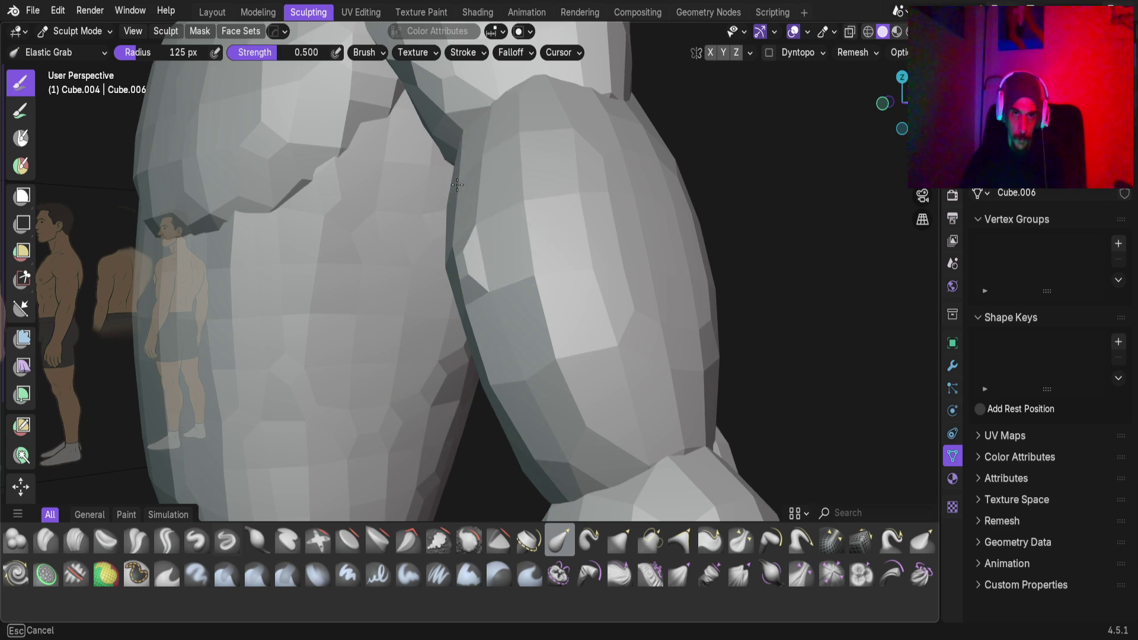
Elastic Grab the thigh surface slightly downward and check the legs against the reference
{"action": "mouse_move", "coordinate": [453, 214]}
{"action": "middle_mouse_down"}
{"action": "mouse_move", "coordinate": [406, 300]}
{"action": "mouse_move", "coordinate": [476, 218]}
{"action": "mouse_move", "coordinate": [474, 203]}
{"action": "mouse_move", "coordinate": [490, 338]}
{"action": "mouse_move", "coordinate": [460, 314]}
{"action": "mouse_move", "coordinate": [426, 357]}
{"action": "mouse_move", "coordinate": [452, 358]}
{"action": "middle_mouse_up"}
{"action": "scroll", "coordinate": [374, 386], "scroll_direction": "up", "scroll_amount": 10}
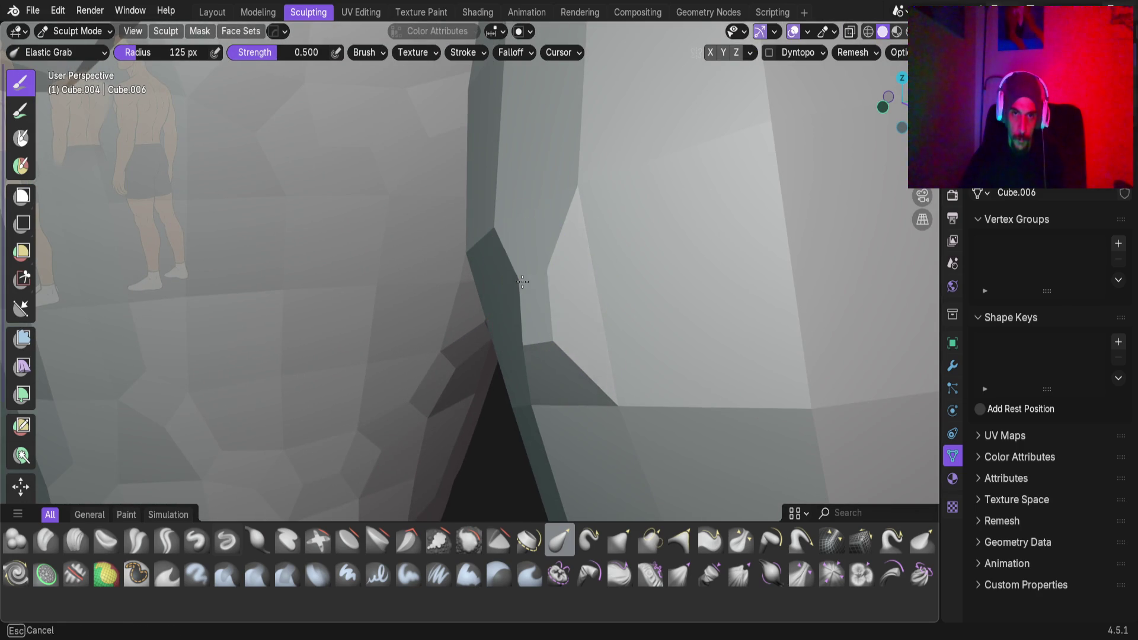
{"action": "left_click_drag", "start_coordinate": [522, 281], "coordinate": [526, 339]}
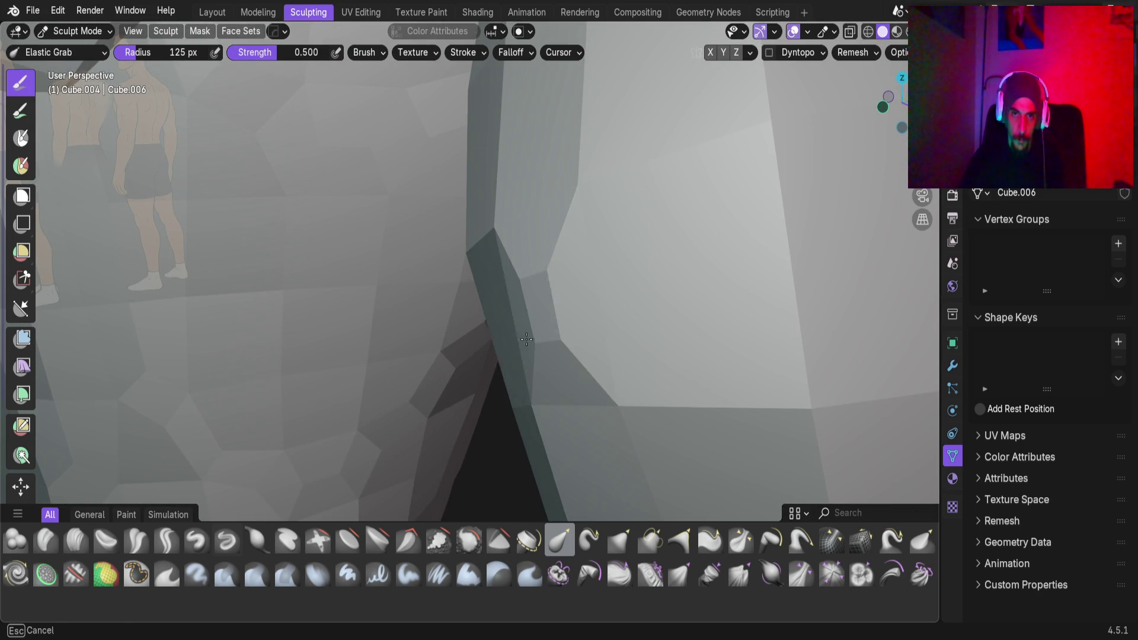
{"action": "scroll", "coordinate": [615, 297], "scroll_direction": "down", "scroll_amount": 8}
{"action": "mouse_move", "coordinate": [614, 297]}
{"action": "middle_mouse_down"}
{"action": "mouse_move", "coordinate": [589, 305]}
{"action": "mouse_move", "coordinate": [521, 217]}
{"action": "mouse_move", "coordinate": [480, 200]}
{"action": "middle_mouse_up"}
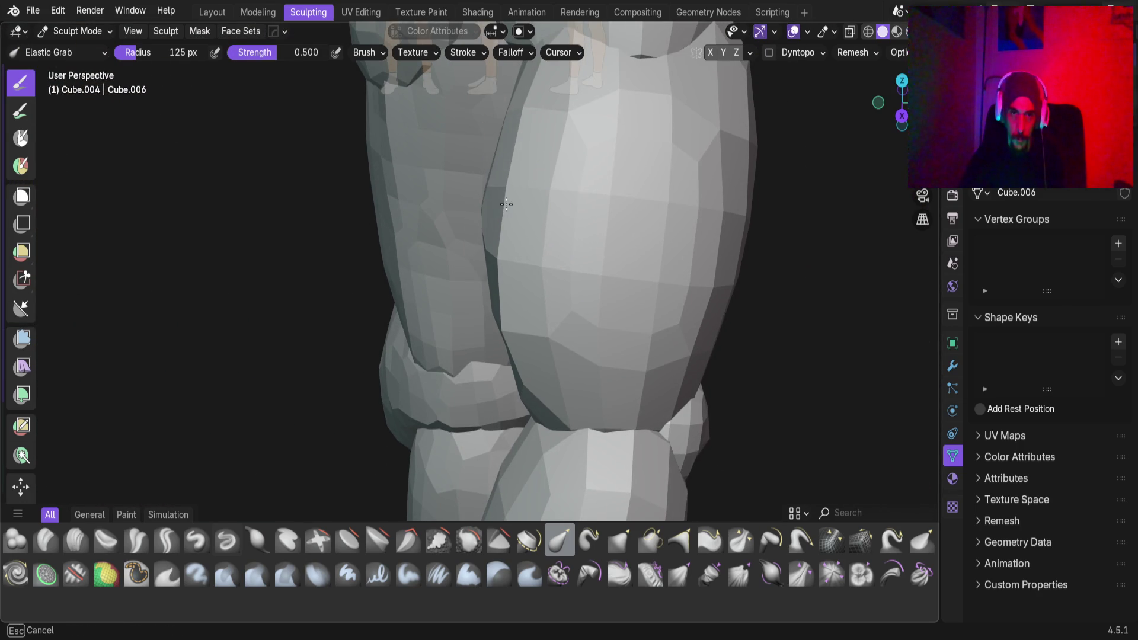
{"action": "mouse_move", "coordinate": [589, 279]}
{"action": "middle_mouse_down"}
{"action": "mouse_move", "coordinate": [475, 273]}
{"action": "mouse_move", "coordinate": [490, 350]}
{"action": "mouse_move", "coordinate": [539, 188]}
{"action": "mouse_move", "coordinate": [490, 153]}
{"action": "mouse_move", "coordinate": [515, 166]}
{"action": "mouse_move", "coordinate": [478, 214]}
{"action": "middle_mouse_up"}
{"action": "scroll", "coordinate": [498, 370], "scroll_direction": "up", "scroll_amount": 3}
Switch the sculpt target to forearm piece Cube.007 and begin adjusting its voxel size
{"action": "key", "text": "alt+q"}
{"action": "scroll", "coordinate": [460, 257], "scroll_direction": "down", "scroll_amount": 5}
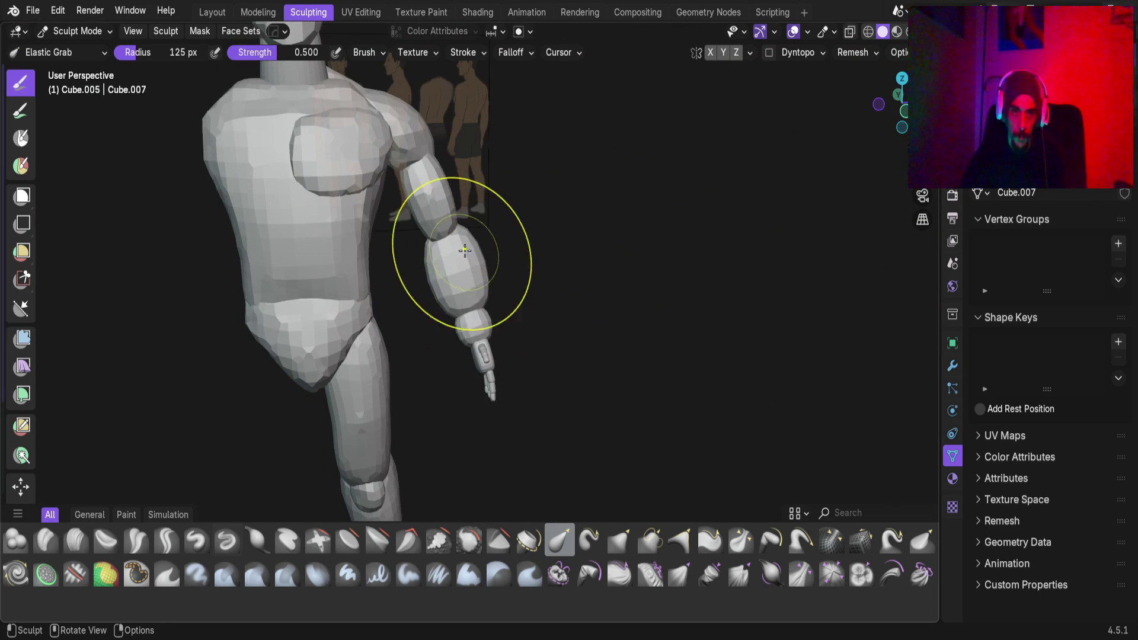
{"action": "key", "text": "r"}
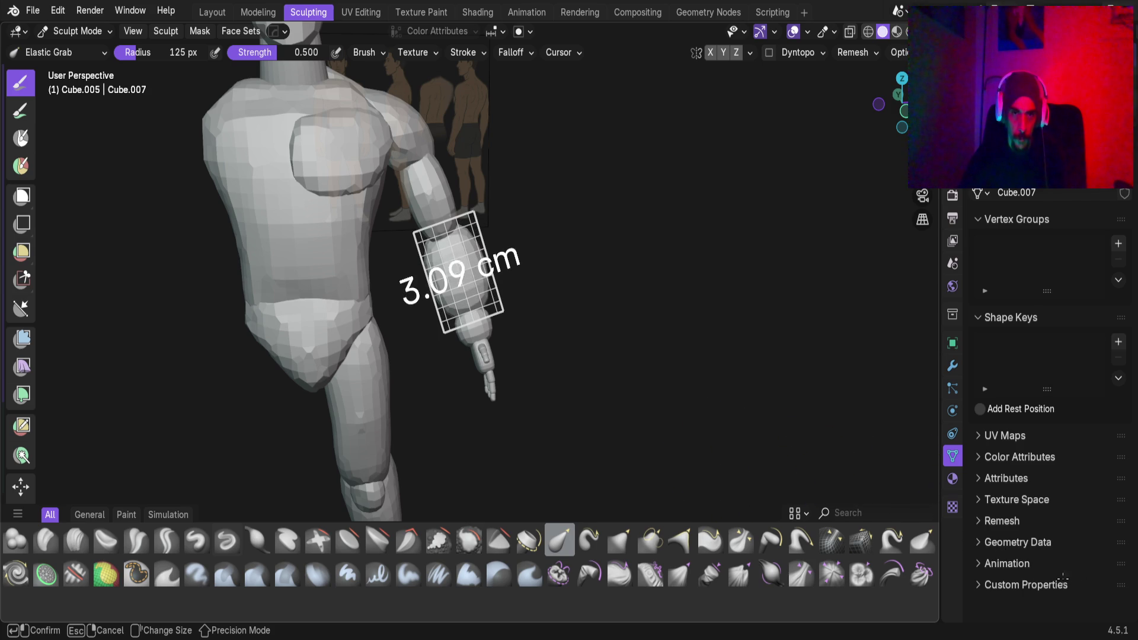
Set the arm's remesh voxel size to about 2.96 cm
{"action": "left_click", "coordinate": [1075, 585]}
{"action": "scroll", "coordinate": [450, 296], "scroll_direction": "up", "scroll_amount": 6}
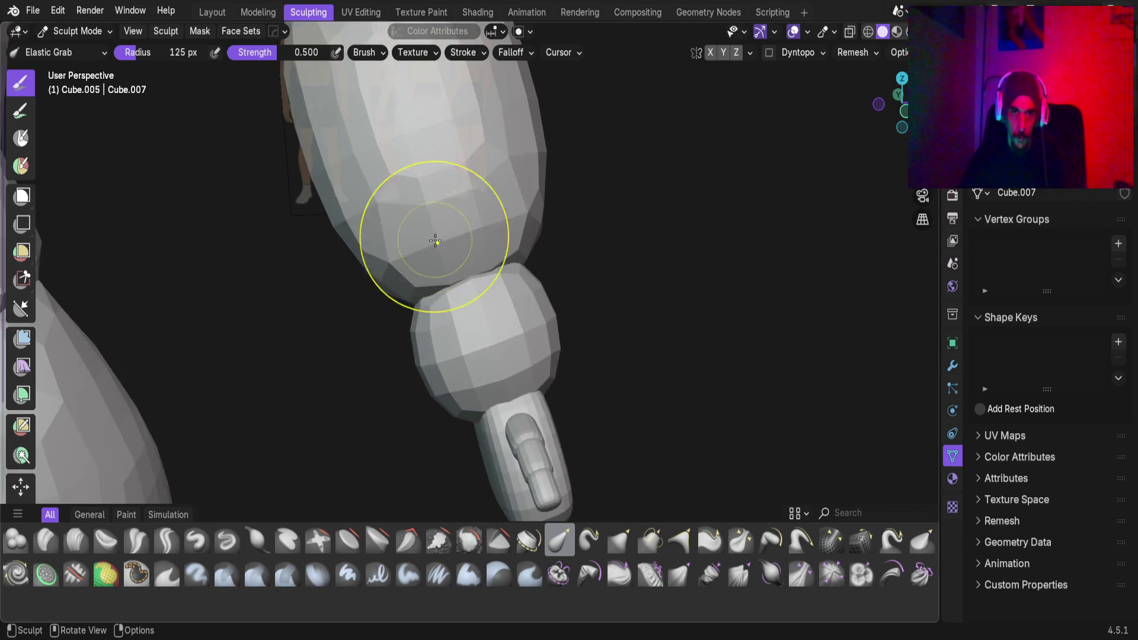
{"action": "mouse_move", "coordinate": [444, 349]}
{"action": "middle_mouse_down"}
{"action": "mouse_move", "coordinate": [414, 355]}
{"action": "mouse_move", "coordinate": [447, 245]}
{"action": "middle_mouse_up"}
Elastic Grab the upper arm's left and right edges in toward the elbow
{"action": "mouse_move", "coordinate": [465, 273]}
{"action": "left_mouse_down"}
{"action": "mouse_move", "coordinate": [563, 241]}
{"action": "mouse_move", "coordinate": [522, 246]}
{"action": "left_mouse_up"}
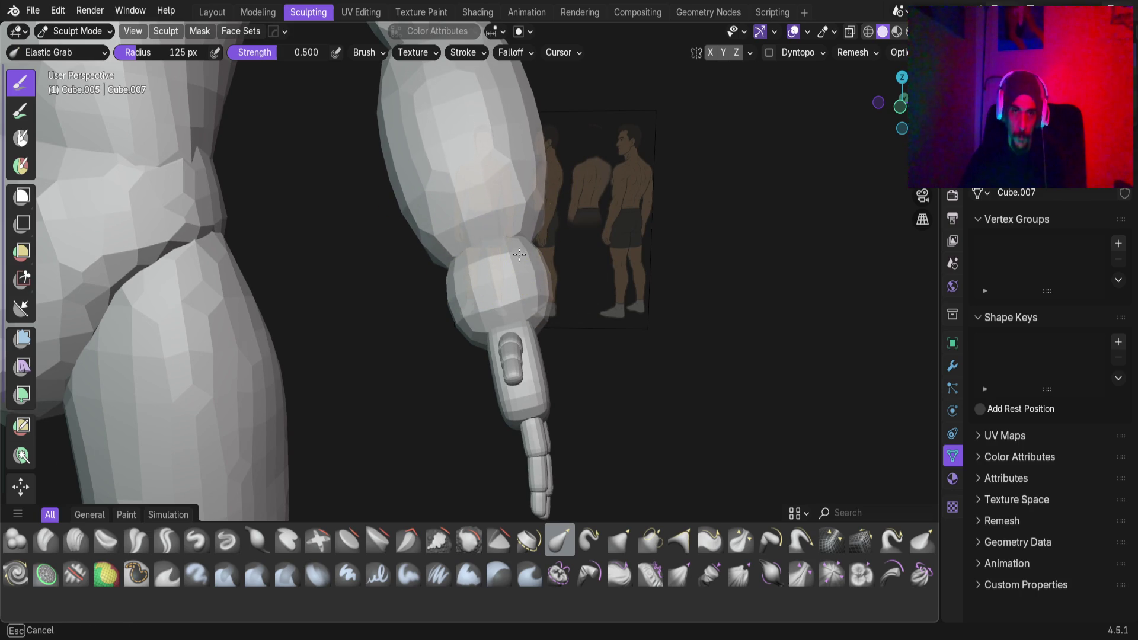
{"action": "left_click_drag", "start_coordinate": [409, 221], "coordinate": [447, 244]}
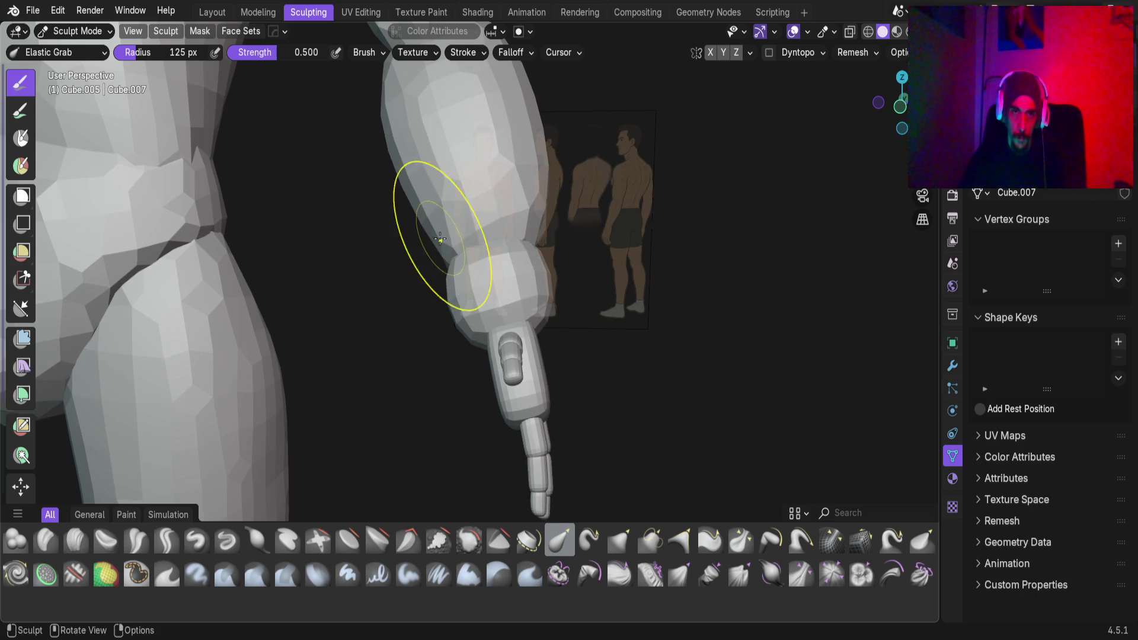
{"action": "mouse_move", "coordinate": [533, 212]}
{"action": "left_mouse_down"}
{"action": "mouse_move", "coordinate": [506, 242]}
{"action": "mouse_move", "coordinate": [471, 246]}
{"action": "left_mouse_up"}
{"action": "middle_click_drag", "start_coordinate": [508, 248], "coordinate": [577, 229]}
{"action": "mouse_move", "coordinate": [567, 242]}
{"action": "left_mouse_down"}
{"action": "mouse_move", "coordinate": [540, 243]}
{"action": "mouse_move", "coordinate": [535, 224]}
{"action": "mouse_move", "coordinate": [563, 226]}
{"action": "left_mouse_up"}
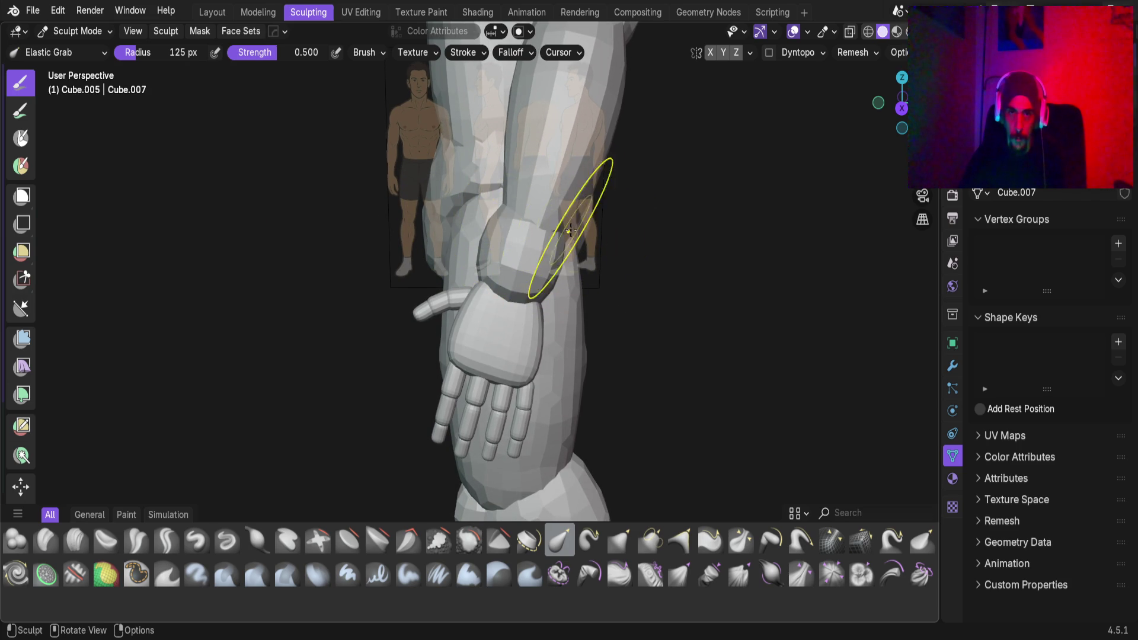
Reshape the forearm near the wrist, then make wrist ball Cube.008 the sculpt target
{"action": "mouse_move", "coordinate": [566, 210]}
{"action": "middle_mouse_down"}
{"action": "mouse_move", "coordinate": [480, 313]}
{"action": "mouse_move", "coordinate": [284, 292]}
{"action": "mouse_move", "coordinate": [325, 272]}
{"action": "mouse_move", "coordinate": [452, 251]}
{"action": "mouse_move", "coordinate": [467, 309]}
{"action": "middle_mouse_up"}
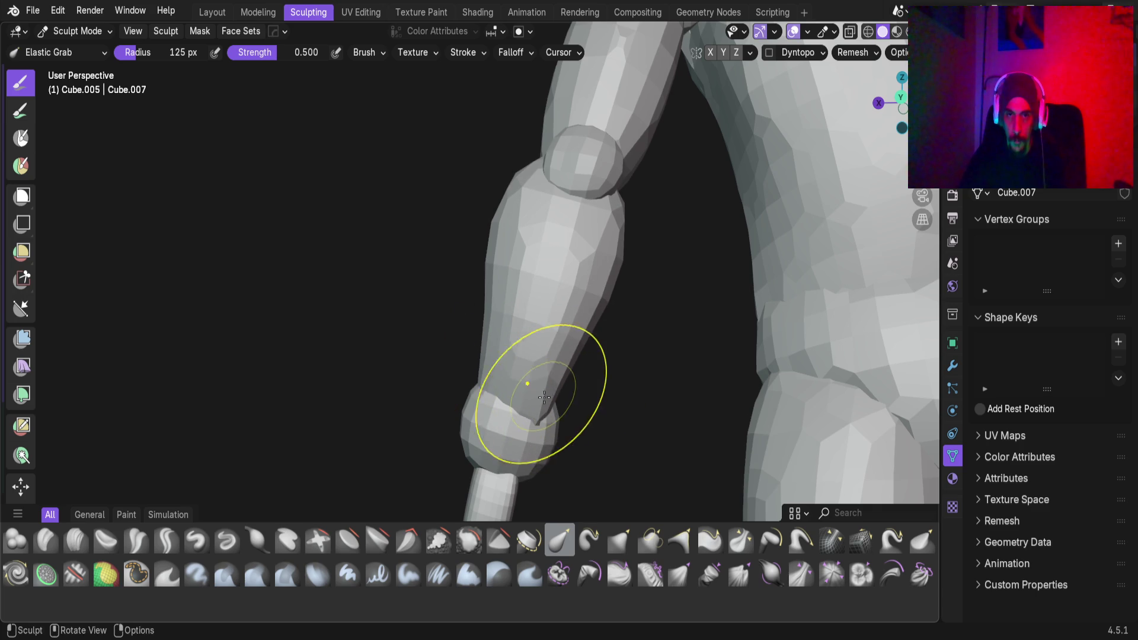
{"action": "scroll", "coordinate": [544, 409], "scroll_direction": "up", "scroll_amount": 4}
{"action": "left_click_drag", "start_coordinate": [632, 355], "coordinate": [558, 338]}
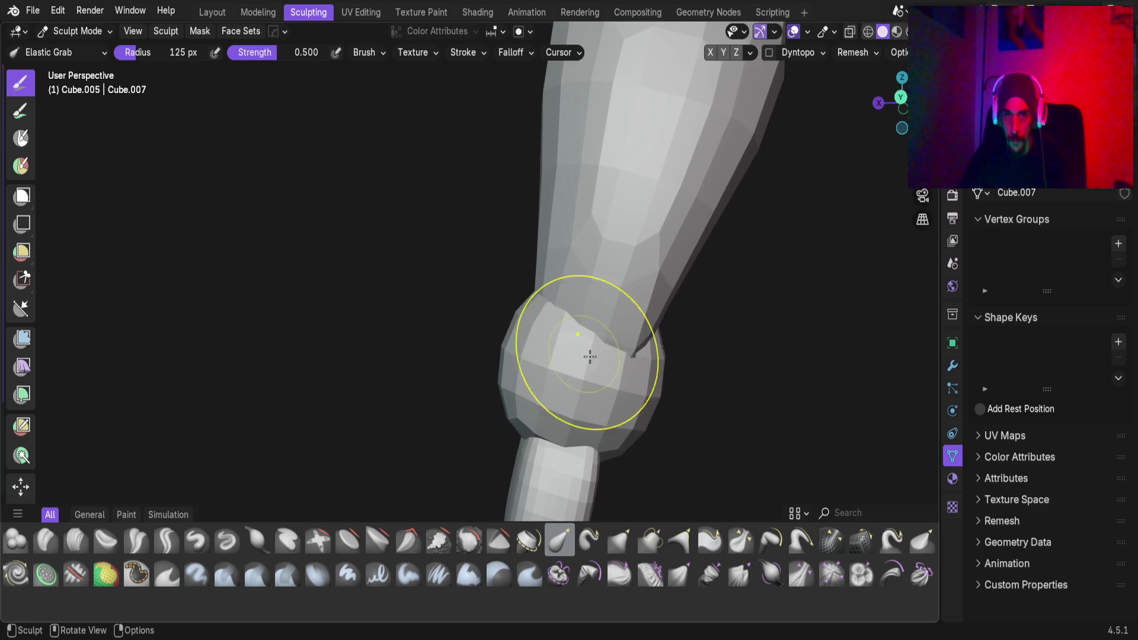
{"action": "mouse_move", "coordinate": [497, 315]}
{"action": "middle_mouse_down"}
{"action": "mouse_move", "coordinate": [716, 343]}
{"action": "mouse_move", "coordinate": [539, 266]}
{"action": "mouse_move", "coordinate": [475, 364]}
{"action": "mouse_move", "coordinate": [477, 319]}
{"action": "mouse_move", "coordinate": [557, 297]}
{"action": "mouse_move", "coordinate": [443, 164]}
{"action": "mouse_move", "coordinate": [470, 229]}
{"action": "middle_mouse_up"}
{"action": "scroll", "coordinate": [482, 326], "scroll_direction": "up", "scroll_amount": 3}
{"action": "key", "text": "alt+q"}
{"action": "mouse_move", "coordinate": [493, 340]}
{"action": "middle_mouse_down"}
{"action": "mouse_move", "coordinate": [419, 284]}
{"action": "mouse_move", "coordinate": [434, 272]}
{"action": "mouse_move", "coordinate": [409, 278]}
{"action": "middle_mouse_up"}
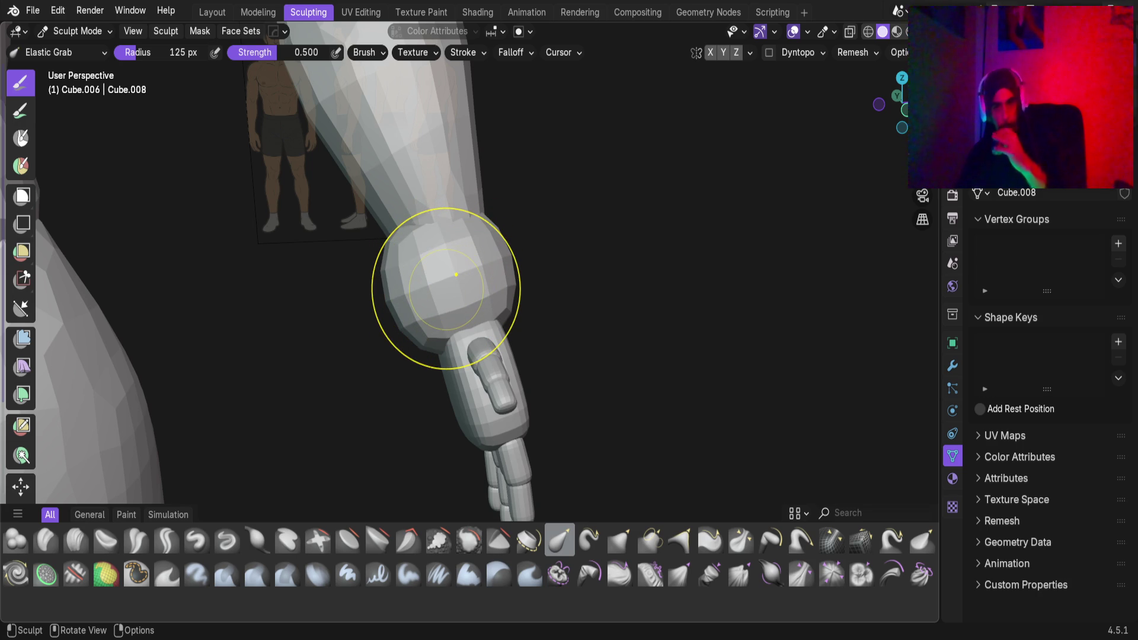
Pull the wrist ball downward, then preview its voxel size and cancel without changing it
{"action": "mouse_move", "coordinate": [456, 274]}
{"action": "left_mouse_down"}
{"action": "mouse_move", "coordinate": [449, 291]}
{"action": "mouse_move", "coordinate": [412, 291]}
{"action": "mouse_move", "coordinate": [439, 314]}
{"action": "left_mouse_up"}
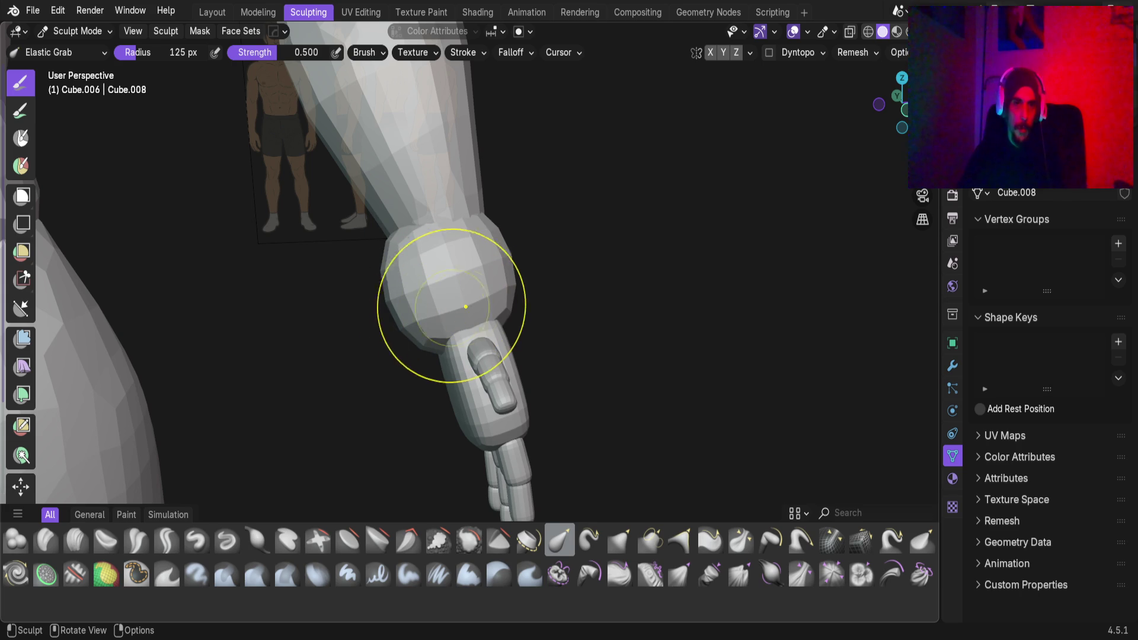
{"action": "middle_click_drag", "start_coordinate": [466, 306], "coordinate": [451, 313]}
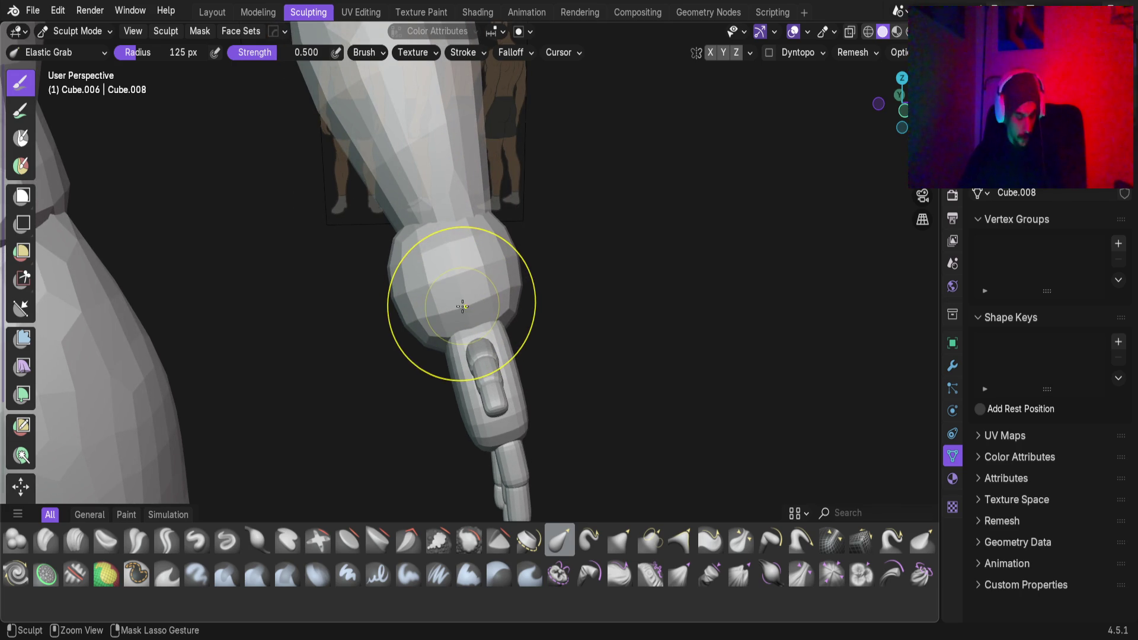
{"action": "key", "text": "f"}
{"action": "key", "text": "Escape"}
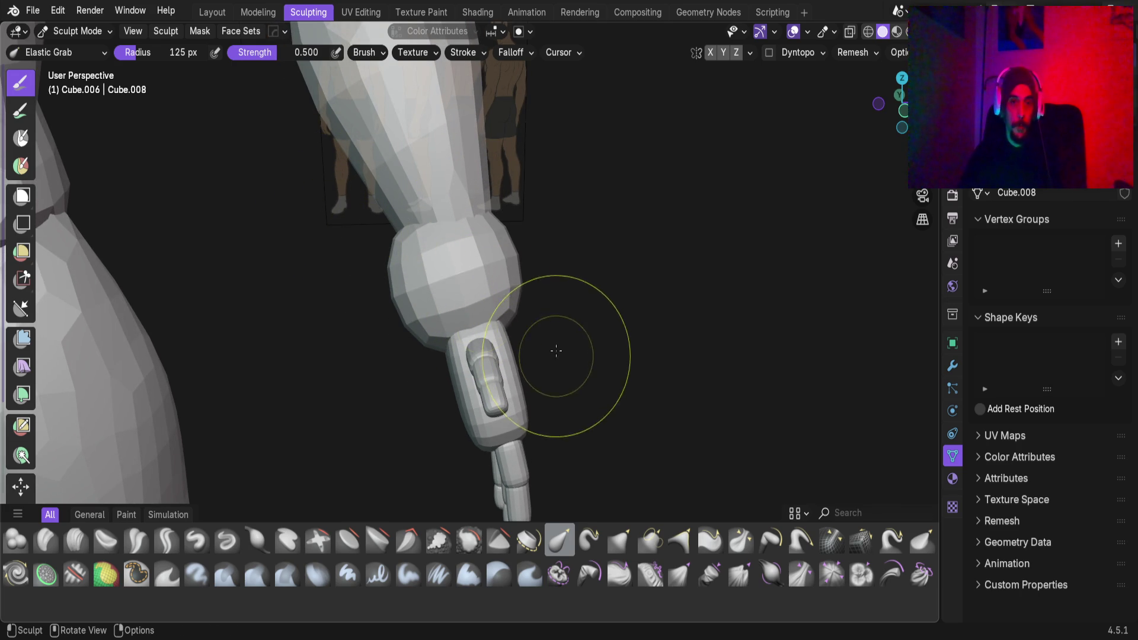
{"action": "key", "text": "f"}
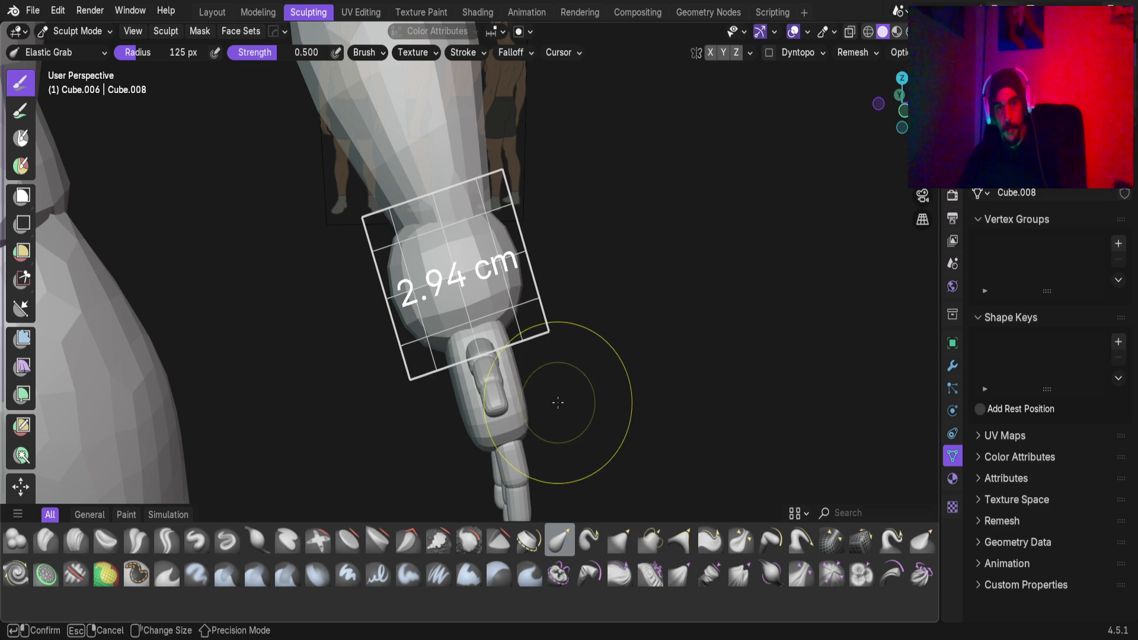
{"action": "key", "text": "Escape"}
Zoom onto the wrist ball and put it into Edit Mode
{"action": "scroll", "coordinate": [251, 259], "scroll_direction": "up", "scroll_amount": 3}
{"action": "scroll", "coordinate": [406, 330], "scroll_direction": "up", "scroll_amount": 4}
{"action": "mouse_move", "coordinate": [406, 330]}
{"action": "middle_mouse_down", "text": "shift"}
{"action": "mouse_move", "coordinate": [513, 320]}
{"action": "mouse_move", "coordinate": [544, 354]}
{"action": "mouse_move", "coordinate": [482, 304]}
{"action": "mouse_move", "coordinate": [457, 330]}
{"action": "mouse_move", "coordinate": [521, 279]}
{"action": "mouse_move", "coordinate": [438, 249]}
{"action": "mouse_move", "coordinate": [436, 310]}
{"action": "mouse_move", "coordinate": [498, 332]}
{"action": "mouse_move", "coordinate": [539, 331]}
{"action": "mouse_move", "coordinate": [525, 310]}
{"action": "mouse_move", "coordinate": [509, 315]}
{"action": "middle_mouse_up", "text": "shift"}
{"action": "key", "text": "Tab"}
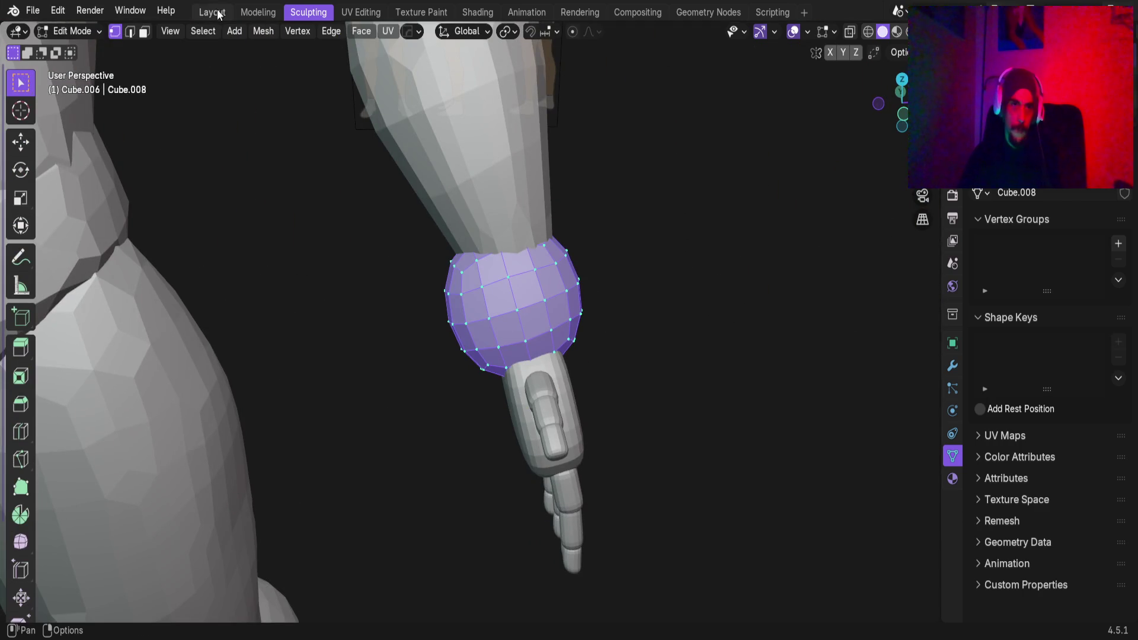
In the Layout workspace, select the wrist ball alone and apply its scale
{"action": "left_click", "coordinate": [213, 12]}
{"action": "mouse_move", "coordinate": [540, 350]}
{"action": "middle_mouse_down"}
{"action": "mouse_move", "coordinate": [393, 459]}
{"action": "mouse_move", "coordinate": [375, 279]}
{"action": "middle_mouse_up"}
{"action": "left_click", "coordinate": [409, 314]}
{"action": "left_click", "coordinate": [397, 280]}
{"action": "scroll", "coordinate": [325, 289], "scroll_direction": "up", "scroll_amount": 3}
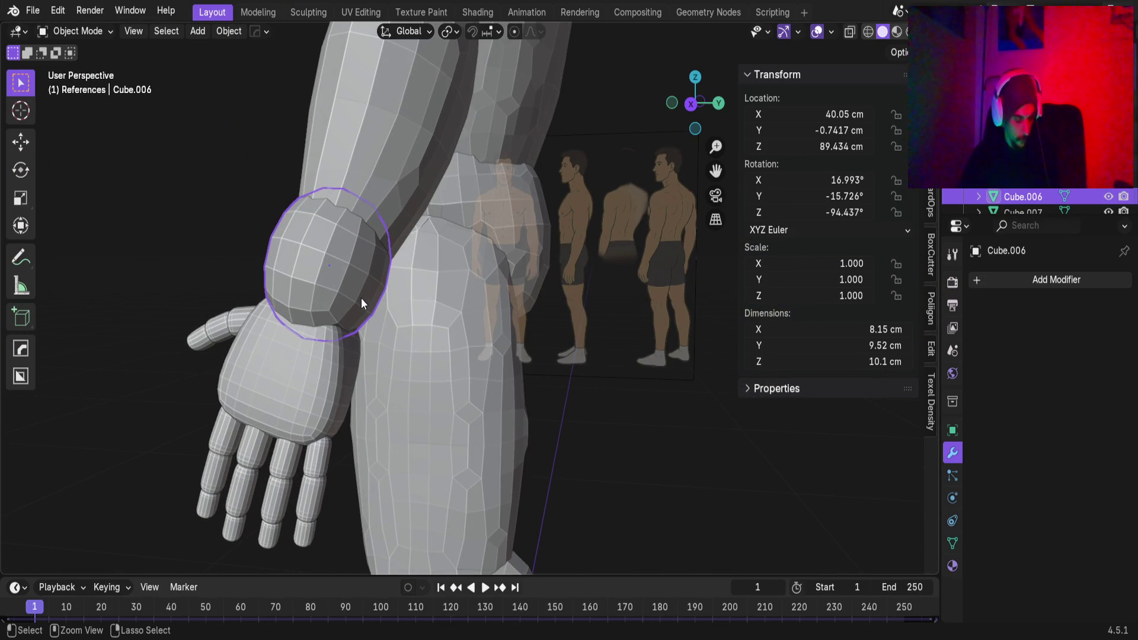
{"action": "key", "text": "ctrl+a"}
{"action": "left_click", "coordinate": [354, 301]}
{"action": "mouse_move", "coordinate": [355, 301]}
{"action": "middle_mouse_down"}
{"action": "mouse_move", "coordinate": [403, 261]}
{"action": "mouse_move", "coordinate": [334, 271]}
{"action": "mouse_move", "coordinate": [402, 264]}
{"action": "mouse_move", "coordinate": [497, 279]}
{"action": "mouse_move", "coordinate": [522, 259]}
{"action": "middle_mouse_up"}
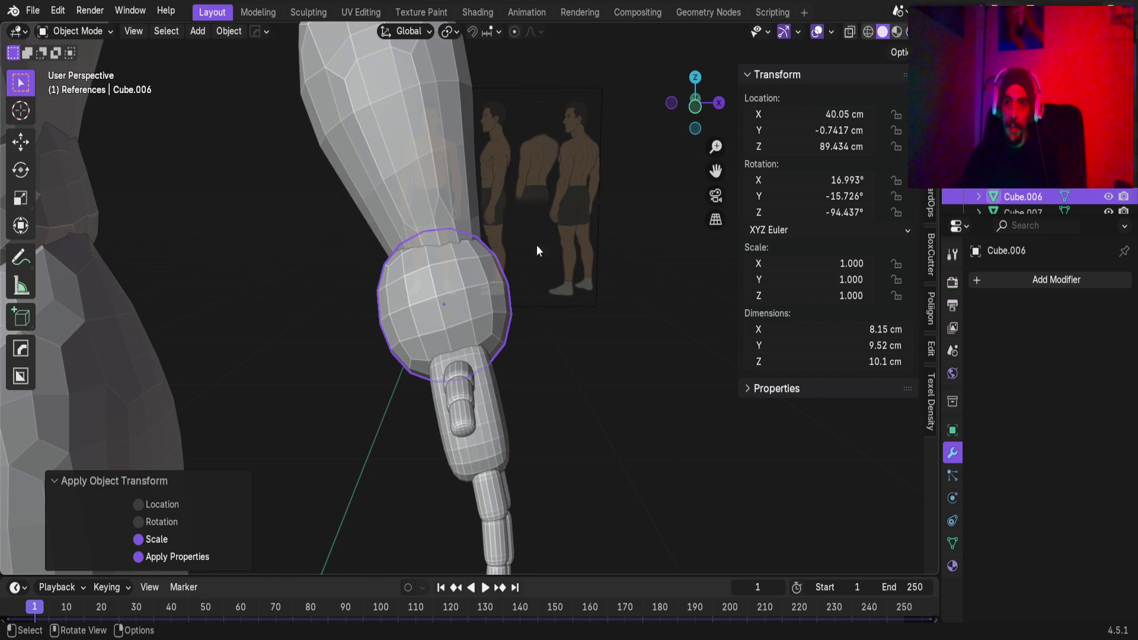
Return to the Sculpting workspace and begin setting the voxel size near 1.92 cm
{"action": "left_click", "coordinate": [308, 12]}
{"action": "mouse_move", "coordinate": [587, 378]}
{"action": "middle_mouse_down"}
{"action": "mouse_move", "coordinate": [599, 297]}
{"action": "mouse_move", "coordinate": [373, 219]}
{"action": "middle_mouse_up"}
{"action": "key", "text": "r"}
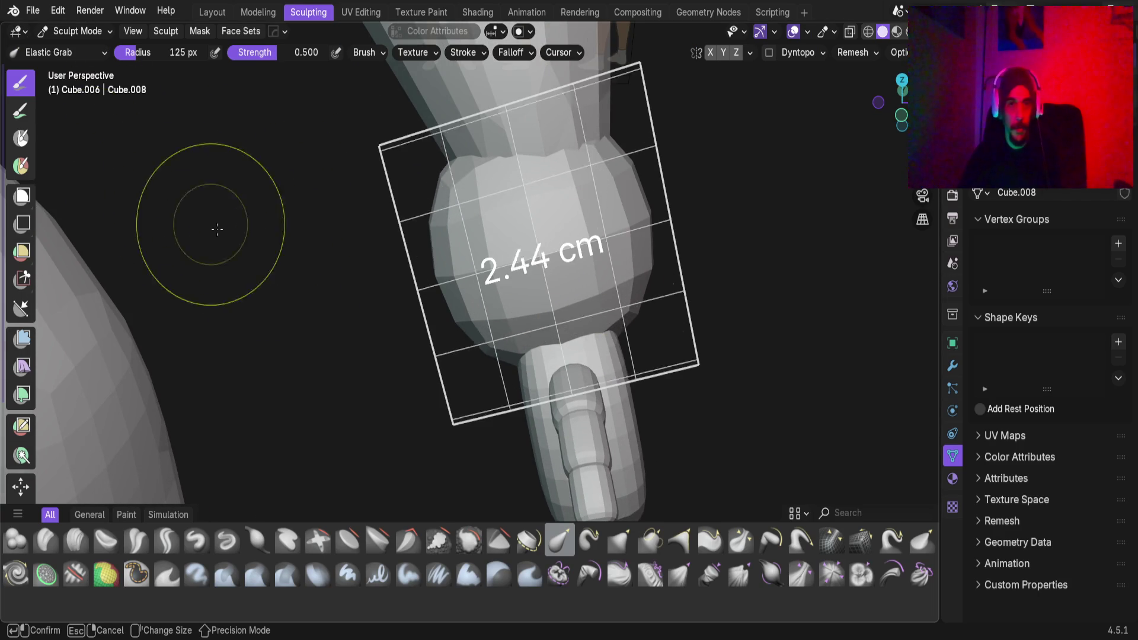
Cancel the voxel preview and Elastic Grab the wrist ball's sides to blend into the forearm
{"action": "left_click", "coordinate": [330, 299]}
{"action": "mouse_move", "coordinate": [519, 276]}
{"action": "middle_mouse_down"}
{"action": "mouse_move", "coordinate": [496, 318]}
{"action": "mouse_move", "coordinate": [533, 266]}
{"action": "mouse_move", "coordinate": [432, 343]}
{"action": "mouse_move", "coordinate": [444, 246]}
{"action": "middle_mouse_up"}
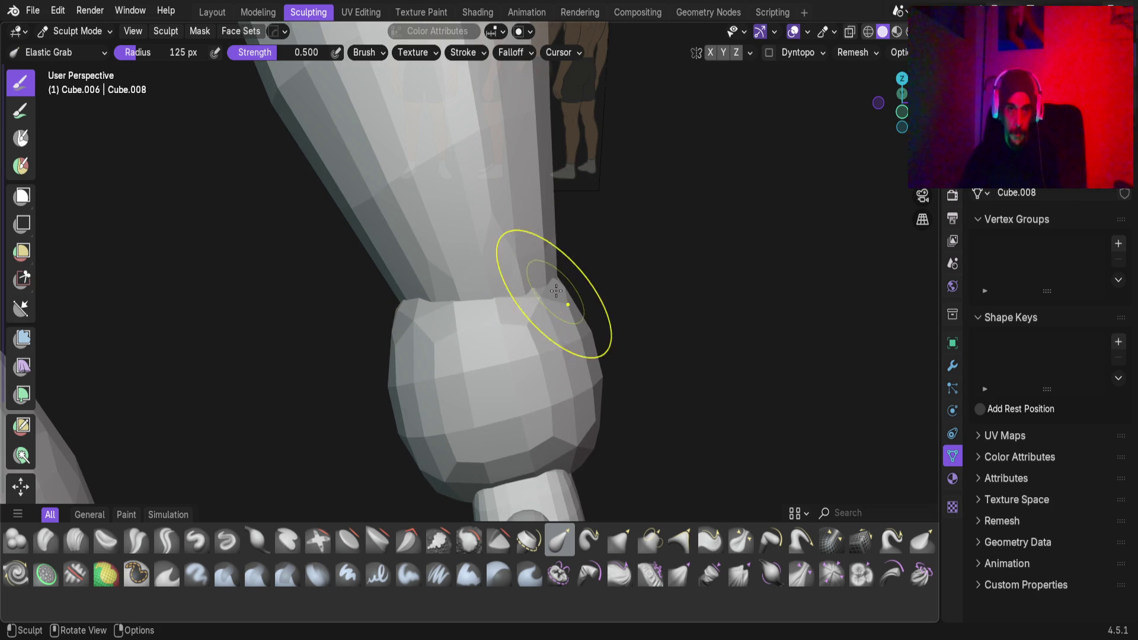
{"action": "left_click_drag", "start_coordinate": [559, 303], "coordinate": [593, 365]}
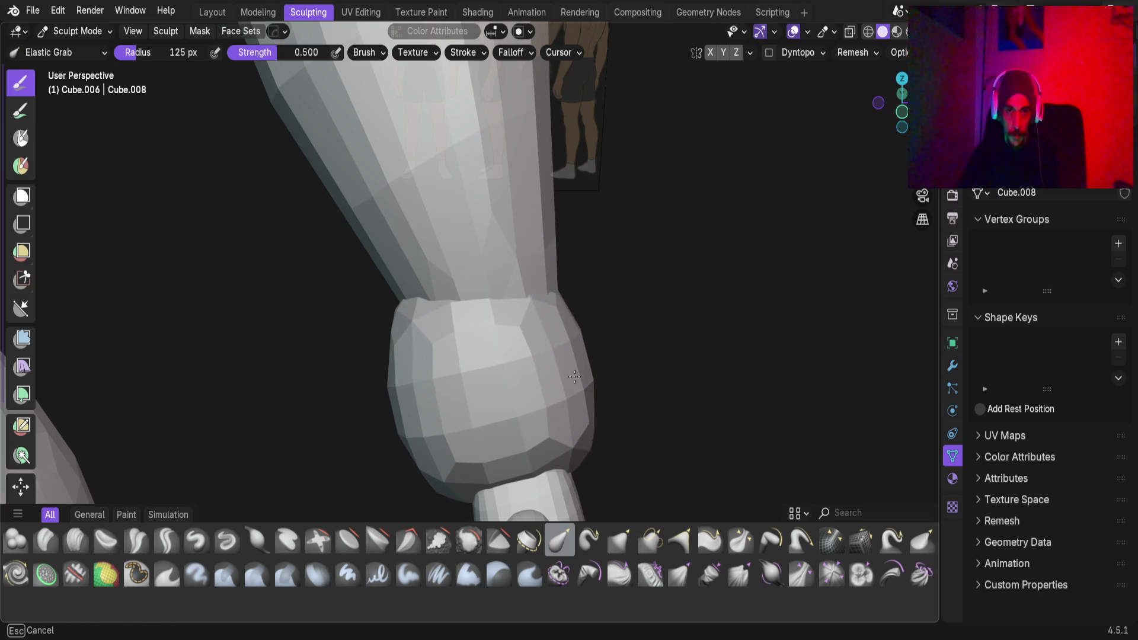
{"action": "left_click_drag", "start_coordinate": [588, 435], "coordinate": [587, 436]}
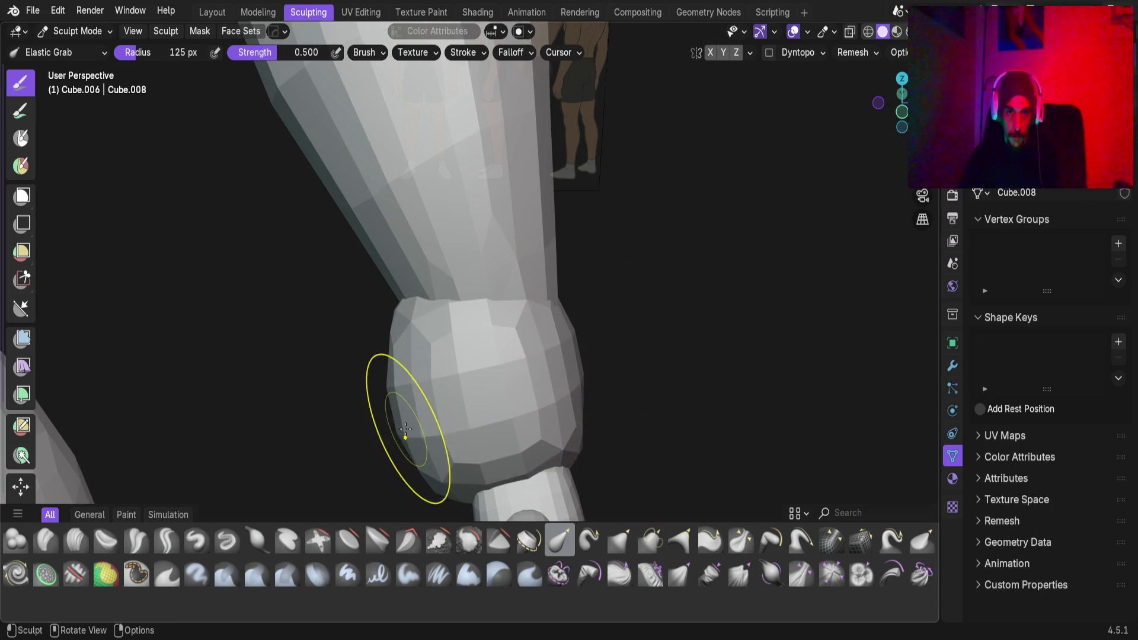
{"action": "mouse_move", "coordinate": [394, 432]}
{"action": "left_mouse_down"}
{"action": "mouse_move", "coordinate": [449, 450]}
{"action": "mouse_move", "coordinate": [445, 459]}
{"action": "mouse_move", "coordinate": [417, 371]}
{"action": "left_mouse_up"}
{"action": "left_click_drag", "start_coordinate": [564, 330], "coordinate": [586, 354]}
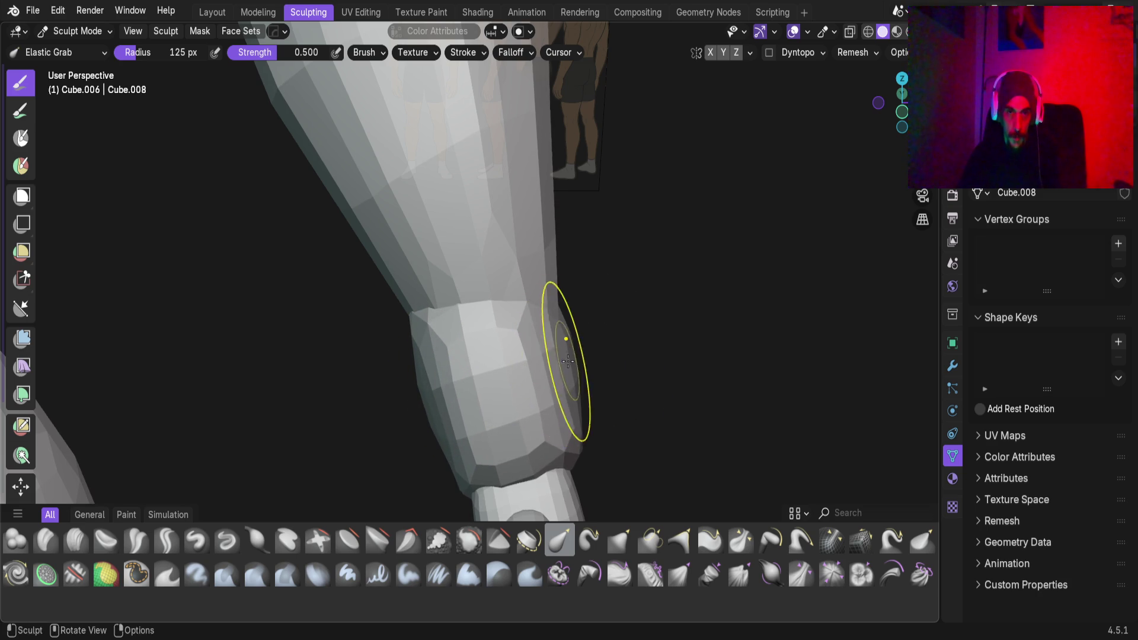
{"action": "left_click_drag", "start_coordinate": [562, 464], "coordinate": [556, 466]}
{"action": "left_click_drag", "start_coordinate": [423, 409], "coordinate": [454, 399]}
{"action": "mouse_move", "coordinate": [454, 398]}
{"action": "middle_mouse_down"}
{"action": "mouse_move", "coordinate": [414, 406]}
{"action": "mouse_move", "coordinate": [616, 415]}
{"action": "mouse_move", "coordinate": [640, 300]}
{"action": "mouse_move", "coordinate": [495, 264]}
{"action": "middle_mouse_up"}
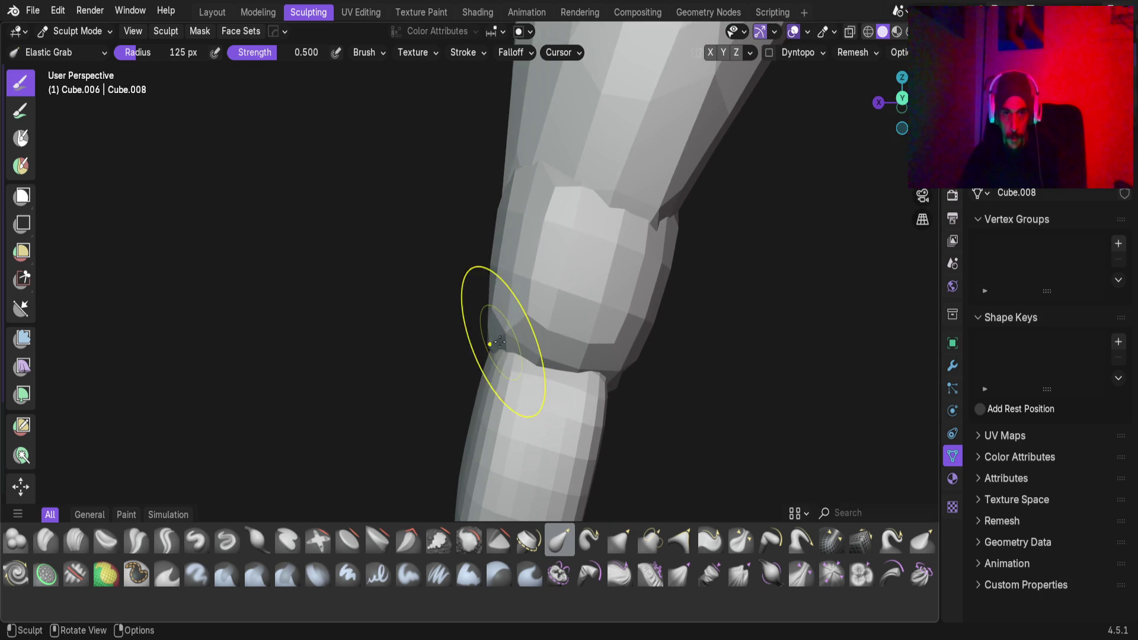
Shift the wrist crease and pull the elbow's outer edge into a smoother contour
{"action": "left_click_drag", "start_coordinate": [588, 391], "coordinate": [512, 375]}
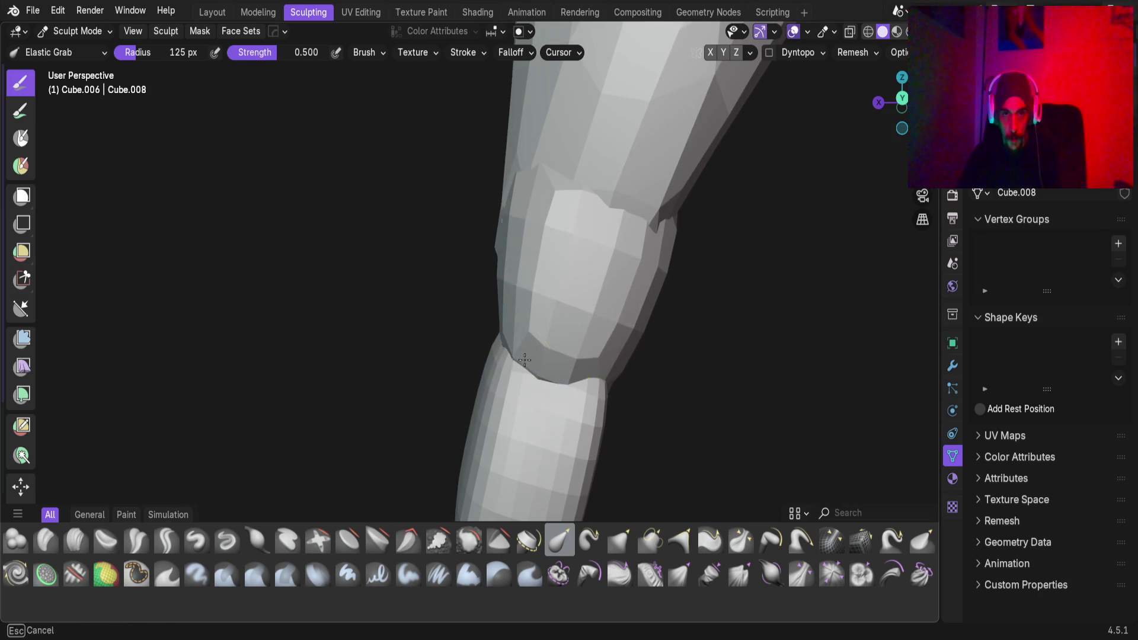
{"action": "mouse_move", "coordinate": [557, 216]}
{"action": "middle_mouse_down"}
{"action": "mouse_move", "coordinate": [545, 190]}
{"action": "mouse_move", "coordinate": [475, 229]}
{"action": "mouse_move", "coordinate": [628, 223]}
{"action": "mouse_move", "coordinate": [573, 287]}
{"action": "mouse_move", "coordinate": [500, 254]}
{"action": "middle_mouse_up"}
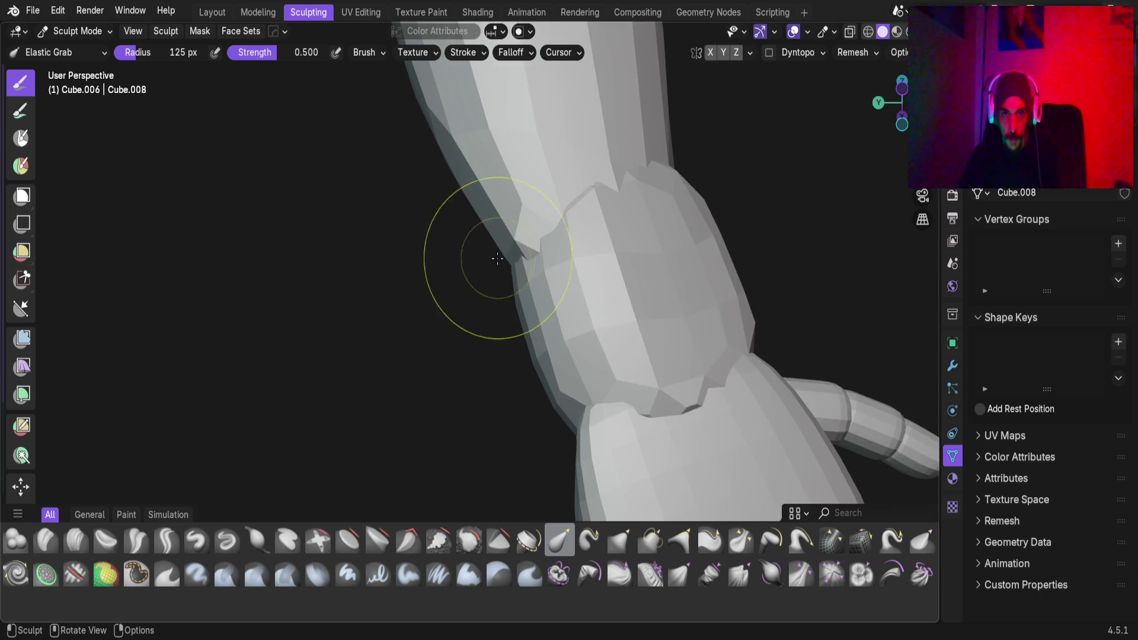
{"action": "mouse_move", "coordinate": [719, 368]}
{"action": "middle_mouse_down"}
{"action": "mouse_move", "coordinate": [721, 358]}
{"action": "mouse_move", "coordinate": [609, 298]}
{"action": "mouse_move", "coordinate": [685, 296]}
{"action": "mouse_move", "coordinate": [631, 306]}
{"action": "middle_mouse_up"}
{"action": "mouse_move", "coordinate": [538, 329]}
{"action": "middle_mouse_down"}
{"action": "mouse_move", "coordinate": [622, 315]}
{"action": "mouse_move", "coordinate": [808, 358]}
{"action": "mouse_move", "coordinate": [795, 394]}
{"action": "middle_mouse_up"}
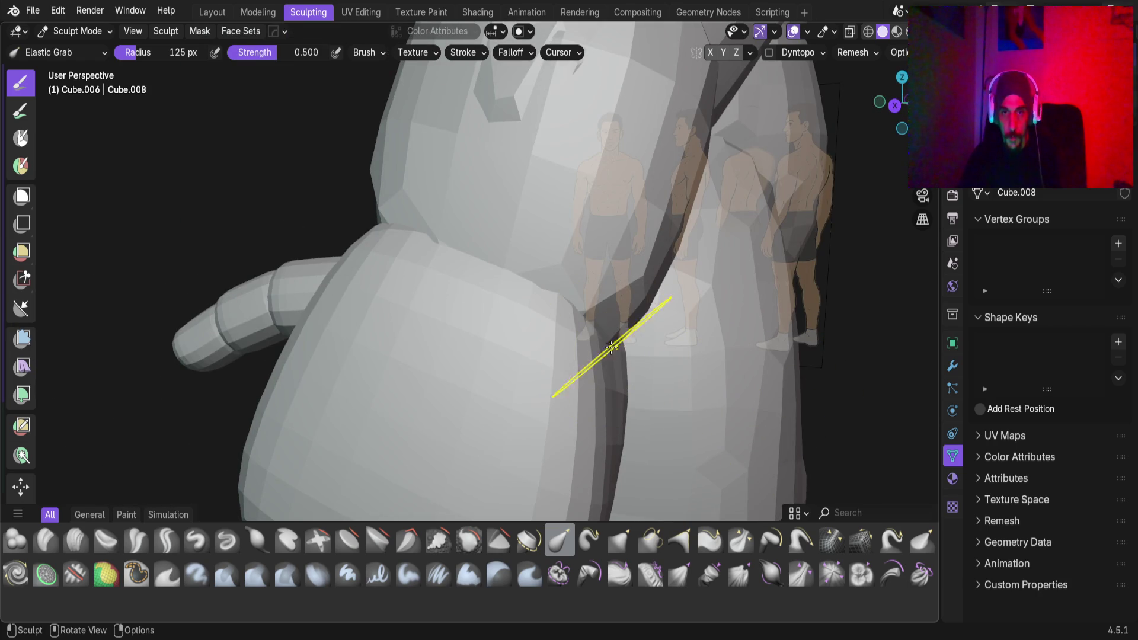
{"action": "mouse_move", "coordinate": [579, 344]}
{"action": "middle_mouse_down"}
{"action": "mouse_move", "coordinate": [553, 376]}
{"action": "mouse_move", "coordinate": [642, 432]}
{"action": "mouse_move", "coordinate": [546, 302]}
{"action": "mouse_move", "coordinate": [519, 321]}
{"action": "mouse_move", "coordinate": [599, 332]}
{"action": "mouse_move", "coordinate": [563, 317]}
{"action": "middle_mouse_up"}
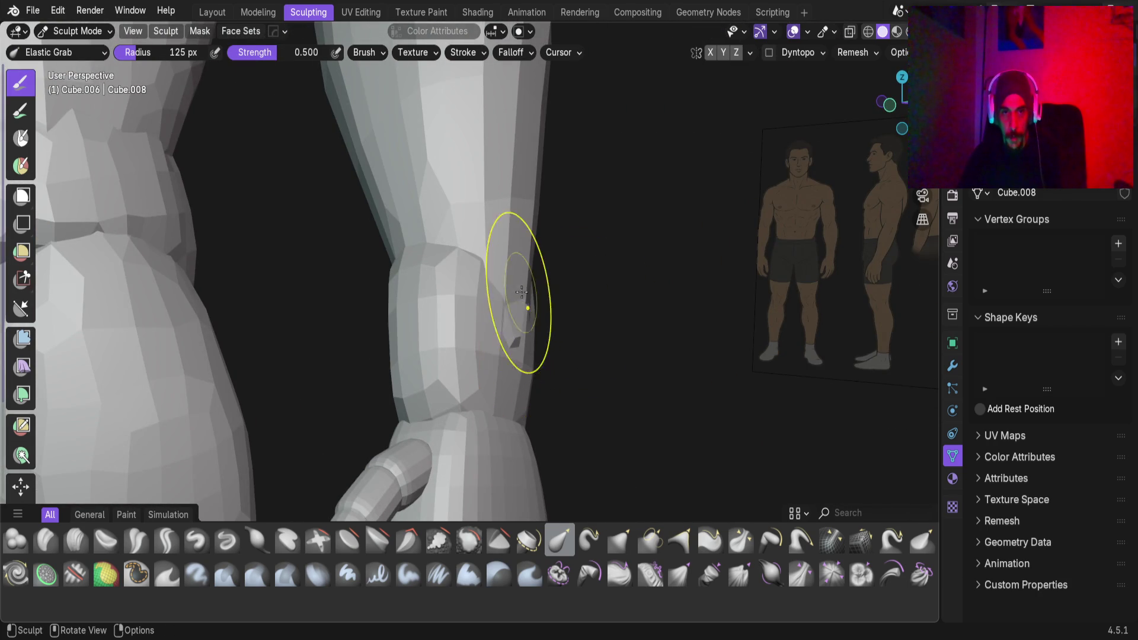
{"action": "mouse_move", "coordinate": [504, 249]}
{"action": "middle_mouse_down"}
{"action": "mouse_move", "coordinate": [508, 330]}
{"action": "mouse_move", "coordinate": [534, 330]}
{"action": "mouse_move", "coordinate": [507, 330]}
{"action": "mouse_move", "coordinate": [535, 349]}
{"action": "middle_mouse_up"}
{"action": "left_click_drag", "start_coordinate": [535, 350], "coordinate": [475, 355]}
{"action": "mouse_move", "coordinate": [475, 356]}
{"action": "middle_mouse_down"}
{"action": "mouse_move", "coordinate": [508, 292]}
{"action": "mouse_move", "coordinate": [470, 406]}
{"action": "mouse_move", "coordinate": [464, 381]}
{"action": "mouse_move", "coordinate": [508, 304]}
{"action": "mouse_move", "coordinate": [476, 281]}
{"action": "mouse_move", "coordinate": [496, 317]}
{"action": "middle_mouse_up"}
Pull the upper-arm outline outward, then make upper arm Cube.006 the sculpt target
{"action": "key", "text": "alt+q"}
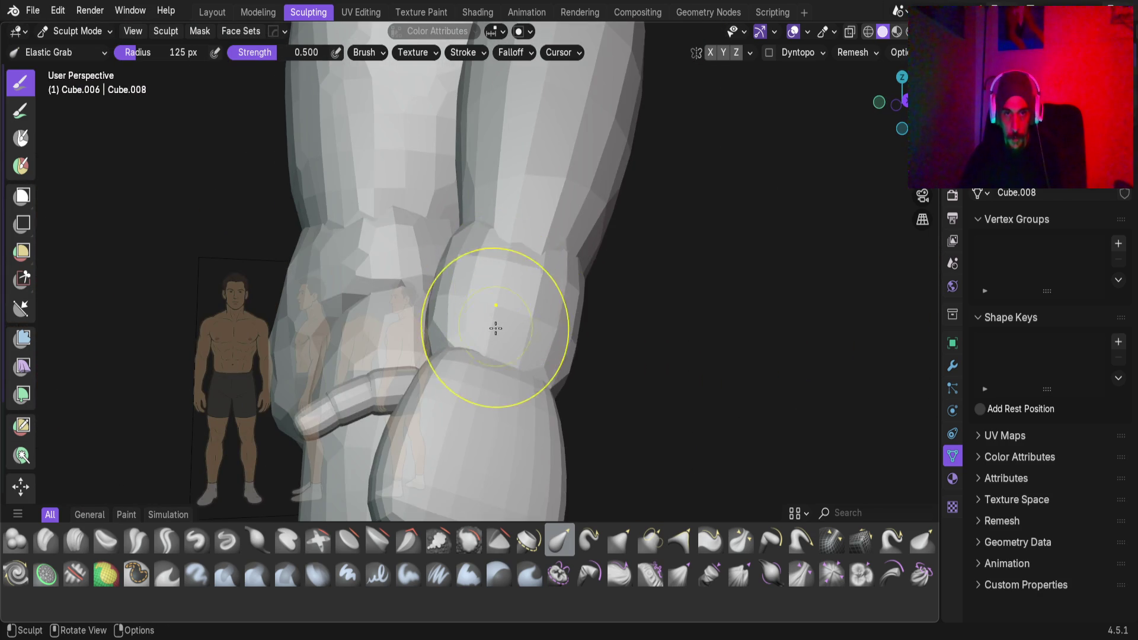
{"action": "scroll", "coordinate": [496, 318], "scroll_direction": "up", "scroll_amount": 2}
{"action": "left_click_drag", "start_coordinate": [406, 318], "coordinate": [416, 323]}
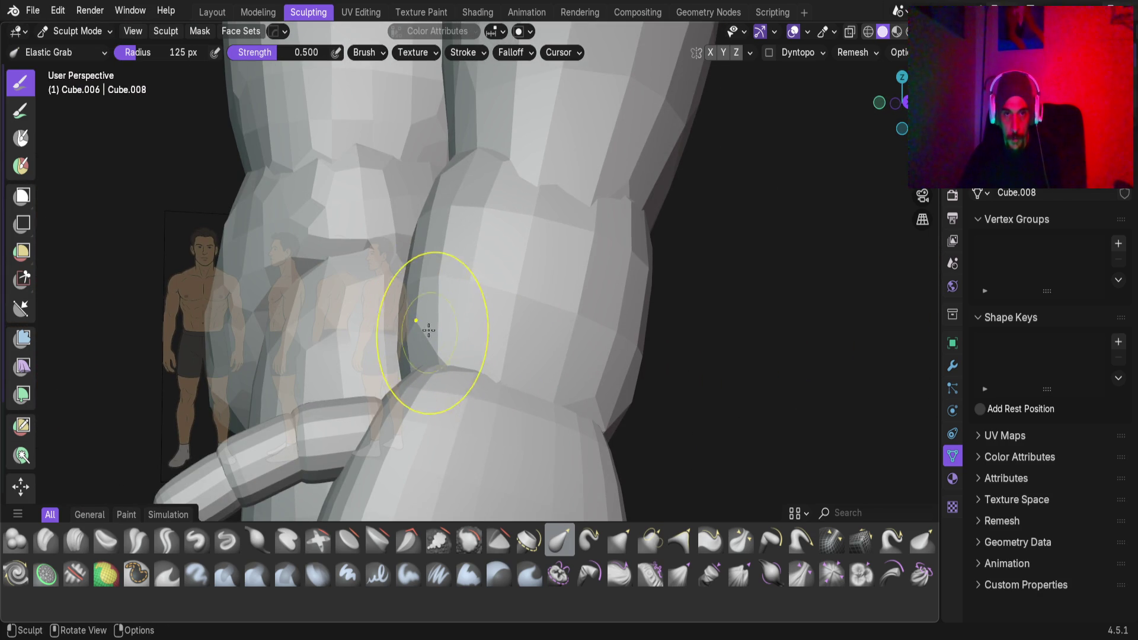
{"action": "mouse_move", "coordinate": [448, 212]}
{"action": "left_mouse_down"}
{"action": "mouse_move", "coordinate": [414, 186]}
{"action": "mouse_move", "coordinate": [660, 285]}
{"action": "mouse_move", "coordinate": [640, 284]}
{"action": "mouse_move", "coordinate": [623, 382]}
{"action": "mouse_move", "coordinate": [411, 358]}
{"action": "mouse_move", "coordinate": [427, 361]}
{"action": "left_mouse_up"}
{"action": "scroll", "coordinate": [617, 401], "scroll_direction": "down", "scroll_amount": 4}
{"action": "mouse_move", "coordinate": [617, 400]}
{"action": "middle_mouse_down"}
{"action": "mouse_move", "coordinate": [584, 406]}
{"action": "mouse_move", "coordinate": [563, 361]}
{"action": "mouse_move", "coordinate": [536, 349]}
{"action": "mouse_move", "coordinate": [554, 350]}
{"action": "mouse_move", "coordinate": [528, 277]}
{"action": "middle_mouse_up"}
{"action": "key", "text": "alt+q"}
{"action": "scroll", "coordinate": [594, 346], "scroll_direction": "up", "scroll_amount": 5}
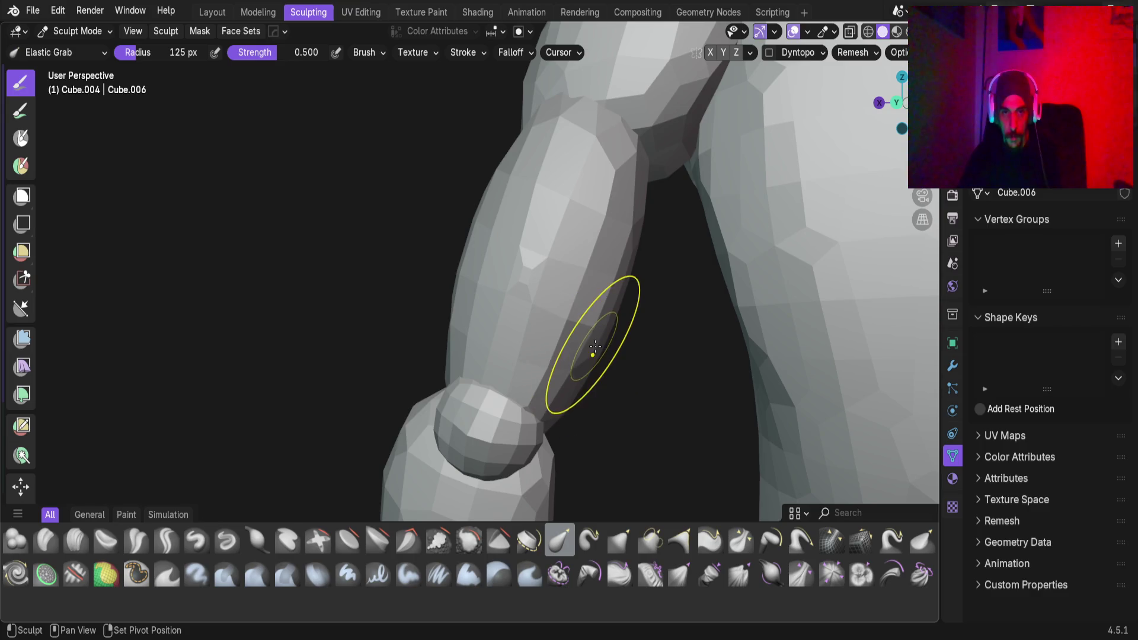
Review the torso and arm, then save the file as Base_Male_AV.blend
{"action": "mouse_move", "coordinate": [611, 336]}
{"action": "middle_mouse_down"}
{"action": "mouse_move", "coordinate": [604, 363]}
{"action": "mouse_move", "coordinate": [535, 371]}
{"action": "mouse_move", "coordinate": [497, 354]}
{"action": "mouse_move", "coordinate": [533, 364]}
{"action": "mouse_move", "coordinate": [542, 343]}
{"action": "mouse_move", "coordinate": [526, 325]}
{"action": "mouse_move", "coordinate": [676, 345]}
{"action": "mouse_move", "coordinate": [773, 339]}
{"action": "mouse_move", "coordinate": [472, 343]}
{"action": "mouse_move", "coordinate": [482, 354]}
{"action": "mouse_move", "coordinate": [610, 368]}
{"action": "middle_mouse_up"}
{"action": "scroll", "coordinate": [604, 363], "scroll_direction": "down", "scroll_amount": 5}
{"action": "scroll", "coordinate": [533, 364], "scroll_direction": "down", "scroll_amount": 3}
{"action": "scroll", "coordinate": [762, 335], "scroll_direction": "up", "scroll_amount": 2}
{"action": "scroll", "coordinate": [592, 349], "scroll_direction": "down", "scroll_amount": 3}
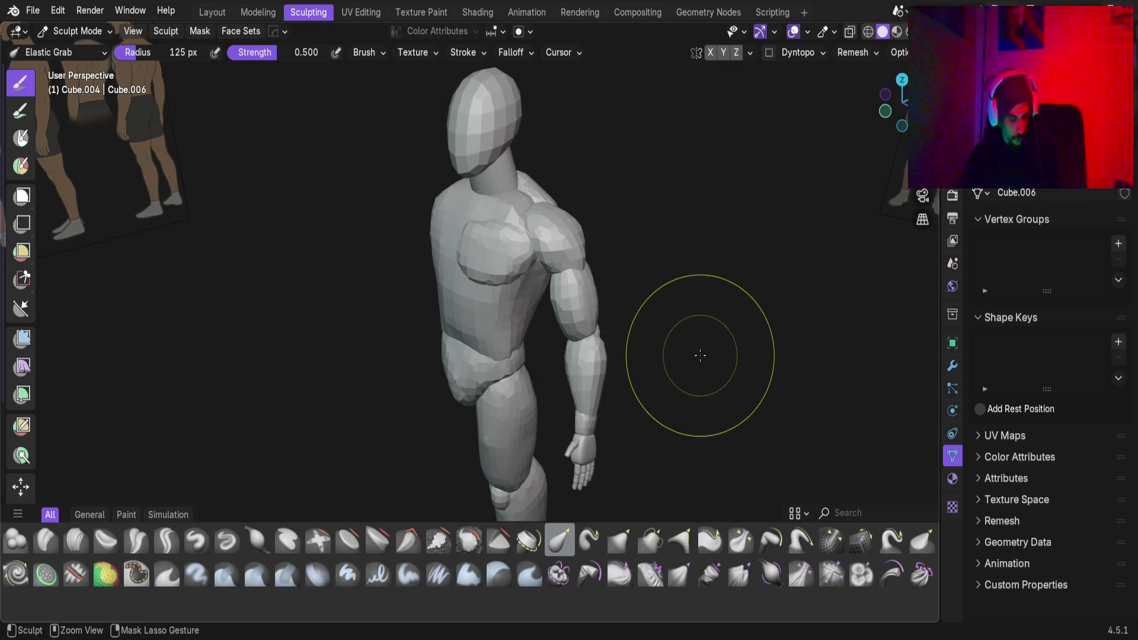
{"action": "key", "text": "ctrl+s"}
Review the whole figure from several sides and make lower leg Cube.001 the sculpt target
{"action": "scroll", "coordinate": [534, 299], "scroll_direction": "up", "scroll_amount": 2}
{"action": "mouse_move", "coordinate": [579, 299]}
{"action": "middle_mouse_down"}
{"action": "mouse_move", "coordinate": [441, 312]}
{"action": "mouse_move", "coordinate": [457, 300]}
{"action": "middle_mouse_up"}
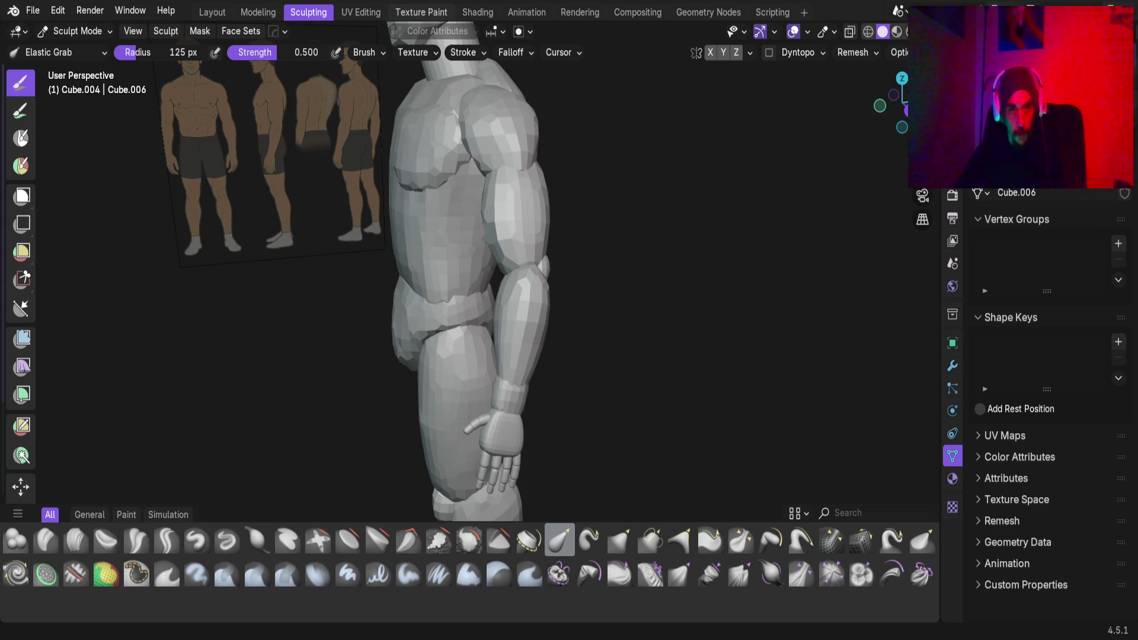
{"action": "scroll", "coordinate": [407, 293], "scroll_direction": "down", "scroll_amount": 3}
{"action": "mouse_move", "coordinate": [407, 294]}
{"action": "middle_mouse_down"}
{"action": "mouse_move", "coordinate": [547, 319]}
{"action": "mouse_move", "coordinate": [478, 287]}
{"action": "middle_mouse_up"}
{"action": "scroll", "coordinate": [496, 259], "scroll_direction": "up", "scroll_amount": 3}
{"action": "mouse_move", "coordinate": [556, 231]}
{"action": "middle_mouse_down"}
{"action": "mouse_move", "coordinate": [769, 234]}
{"action": "mouse_move", "coordinate": [569, 267]}
{"action": "mouse_move", "coordinate": [508, 292]}
{"action": "mouse_move", "coordinate": [500, 281]}
{"action": "mouse_move", "coordinate": [508, 379]}
{"action": "mouse_move", "coordinate": [454, 134]}
{"action": "mouse_move", "coordinate": [399, 188]}
{"action": "mouse_move", "coordinate": [650, 180]}
{"action": "mouse_move", "coordinate": [353, 178]}
{"action": "mouse_move", "coordinate": [208, 193]}
{"action": "mouse_move", "coordinate": [578, 195]}
{"action": "mouse_move", "coordinate": [660, 175]}
{"action": "mouse_move", "coordinate": [813, 178]}
{"action": "mouse_move", "coordinate": [622, 225]}
{"action": "mouse_move", "coordinate": [551, 266]}
{"action": "mouse_move", "coordinate": [736, 251]}
{"action": "mouse_move", "coordinate": [665, 259]}
{"action": "mouse_move", "coordinate": [612, 202]}
{"action": "middle_mouse_up"}
{"action": "scroll", "coordinate": [612, 203], "scroll_direction": "up", "scroll_amount": 3}
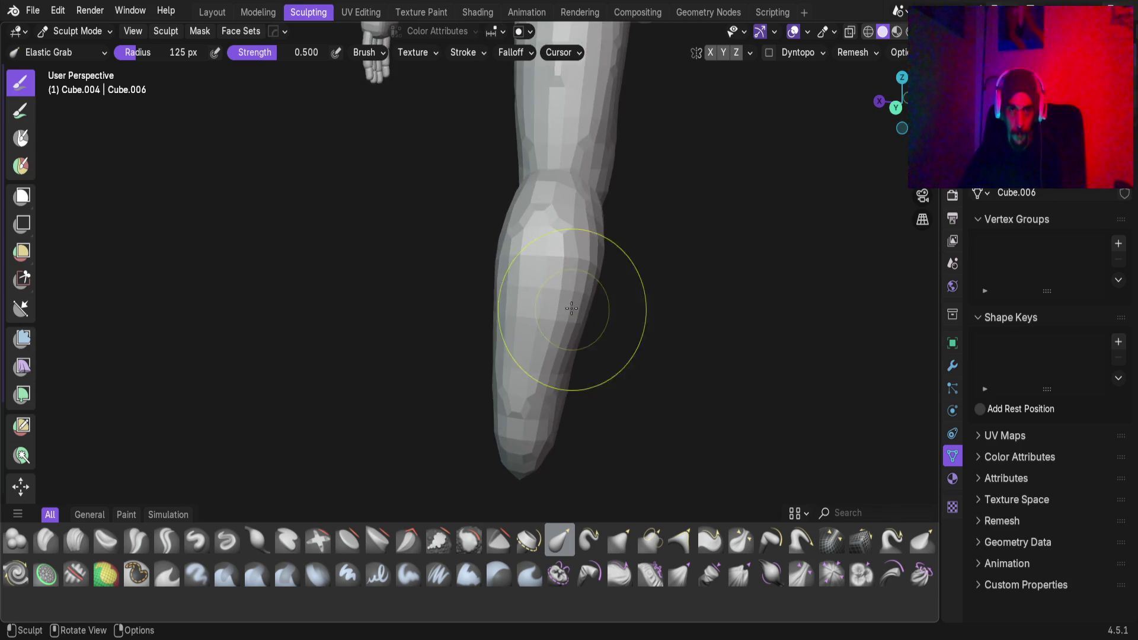
{"action": "key", "text": "alt+q"}
{"action": "middle_click_drag", "start_coordinate": [553, 272], "coordinate": [468, 248]}
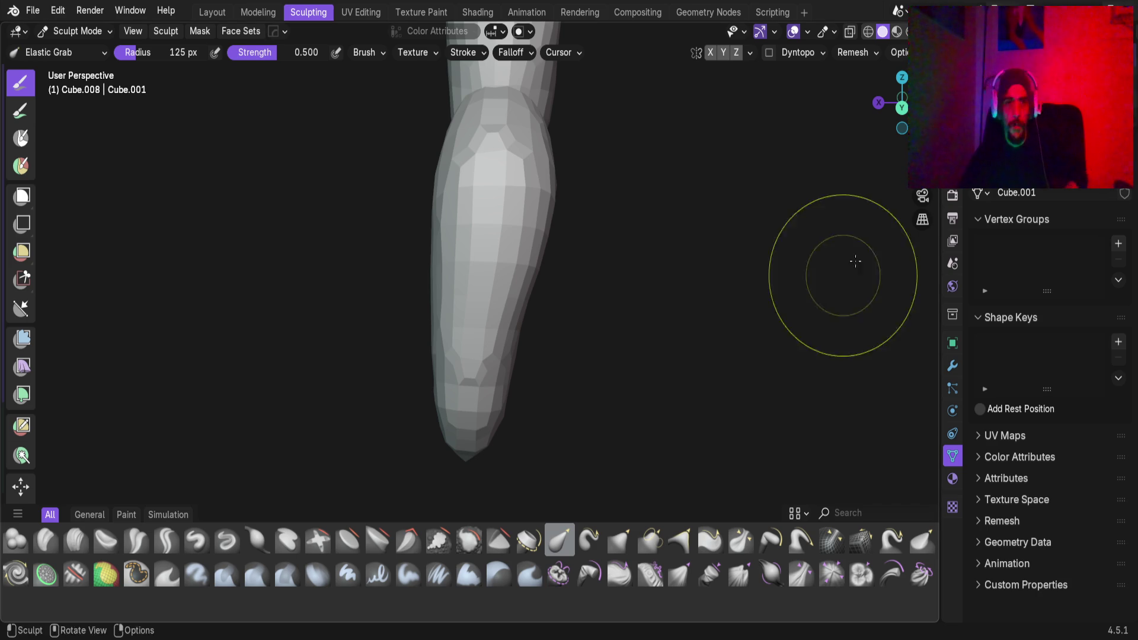
{"action": "scroll", "coordinate": [452, 279], "scroll_direction": "up", "scroll_amount": 3}
Elastic Grab the knee and calf edges, undoing one bad stroke, and compare with the reference
{"action": "scroll", "coordinate": [471, 355], "scroll_direction": "up", "scroll_amount": 4, "text": "shift"}
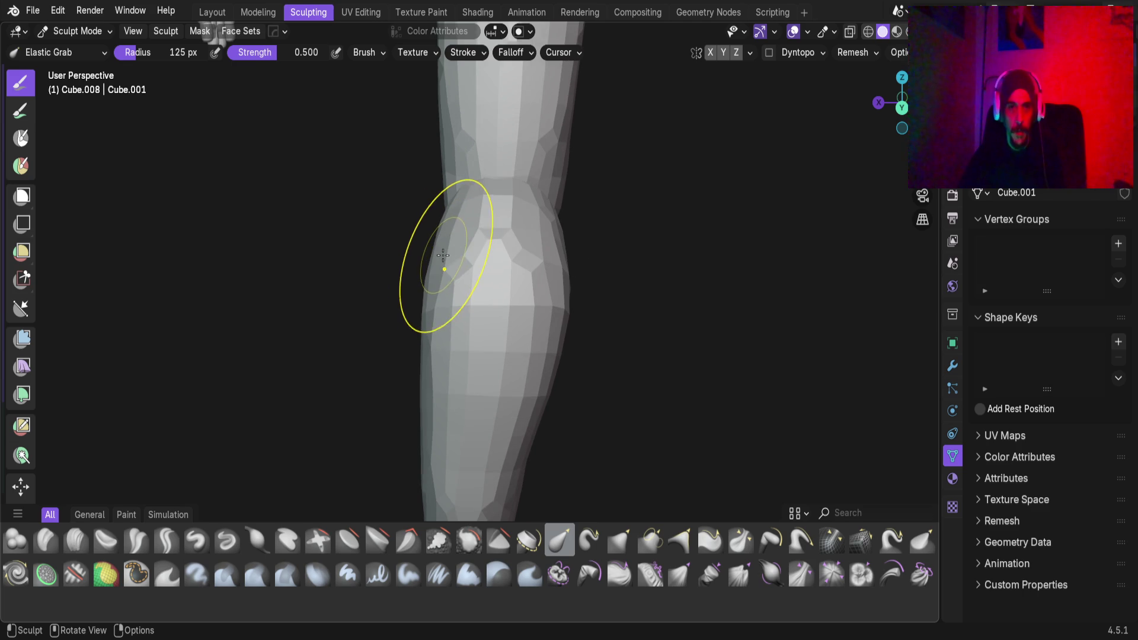
{"action": "mouse_move", "coordinate": [440, 252]}
{"action": "left_mouse_down"}
{"action": "mouse_move", "coordinate": [419, 223]}
{"action": "mouse_move", "coordinate": [389, 213]}
{"action": "mouse_move", "coordinate": [396, 202]}
{"action": "left_mouse_up"}
{"action": "left_click_drag", "start_coordinate": [551, 371], "coordinate": [568, 379]}
{"action": "mouse_move", "coordinate": [562, 307]}
{"action": "left_mouse_down"}
{"action": "mouse_move", "coordinate": [536, 394]}
{"action": "mouse_move", "coordinate": [549, 396]}
{"action": "left_mouse_up"}
{"action": "mouse_move", "coordinate": [419, 403]}
{"action": "left_mouse_down"}
{"action": "mouse_move", "coordinate": [399, 436]}
{"action": "mouse_move", "coordinate": [419, 300]}
{"action": "left_mouse_up"}
{"action": "key", "text": "ctrl+z"}
{"action": "left_click_drag", "start_coordinate": [451, 355], "coordinate": [458, 348]}
{"action": "mouse_move", "coordinate": [457, 349]}
{"action": "middle_mouse_down"}
{"action": "mouse_move", "coordinate": [406, 368]}
{"action": "mouse_move", "coordinate": [533, 292]}
{"action": "mouse_move", "coordinate": [545, 309]}
{"action": "mouse_move", "coordinate": [481, 335]}
{"action": "mouse_move", "coordinate": [400, 326]}
{"action": "mouse_move", "coordinate": [376, 355]}
{"action": "mouse_move", "coordinate": [404, 384]}
{"action": "mouse_move", "coordinate": [434, 347]}
{"action": "mouse_move", "coordinate": [407, 386]}
{"action": "mouse_move", "coordinate": [449, 330]}
{"action": "mouse_move", "coordinate": [558, 350]}
{"action": "mouse_move", "coordinate": [528, 330]}
{"action": "mouse_move", "coordinate": [450, 341]}
{"action": "mouse_move", "coordinate": [415, 332]}
{"action": "mouse_move", "coordinate": [409, 300]}
{"action": "mouse_move", "coordinate": [448, 350]}
{"action": "mouse_move", "coordinate": [448, 341]}
{"action": "middle_mouse_up"}
{"action": "scroll", "coordinate": [495, 323], "scroll_direction": "down", "scroll_amount": 2}
{"action": "scroll", "coordinate": [491, 326], "scroll_direction": "up", "scroll_amount": 3}
{"action": "scroll", "coordinate": [415, 332], "scroll_direction": "down", "scroll_amount": 3}
{"action": "scroll", "coordinate": [448, 330], "scroll_direction": "up", "scroll_amount": 3}
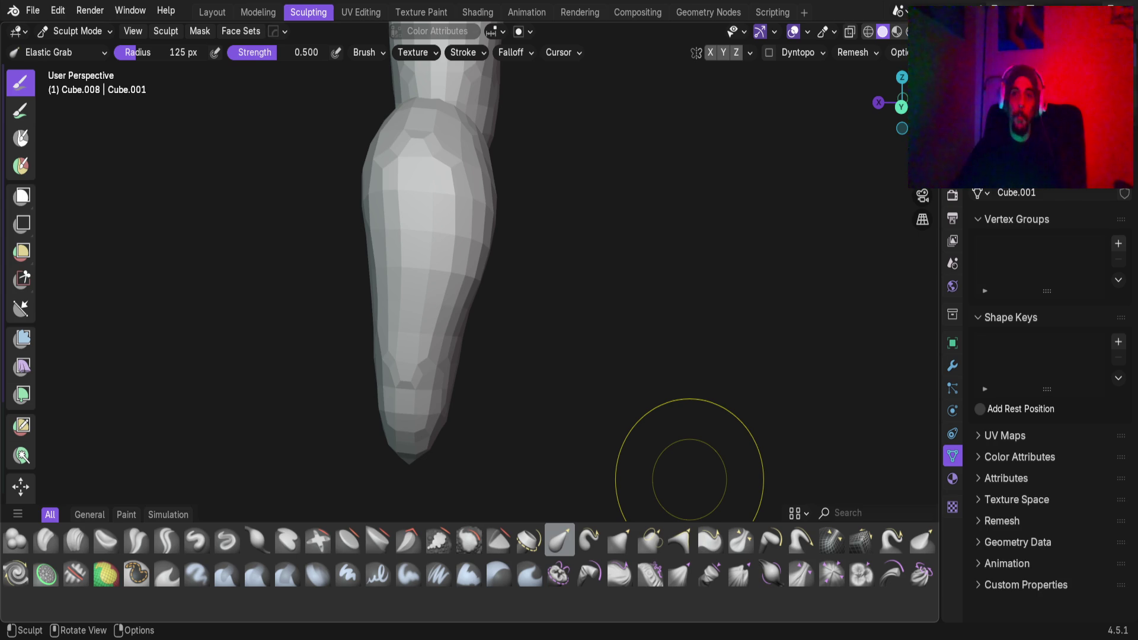
Zoom in on the tapered calf of Cube.001
{"action": "scroll", "coordinate": [503, 315], "scroll_direction": "up", "scroll_amount": 4}
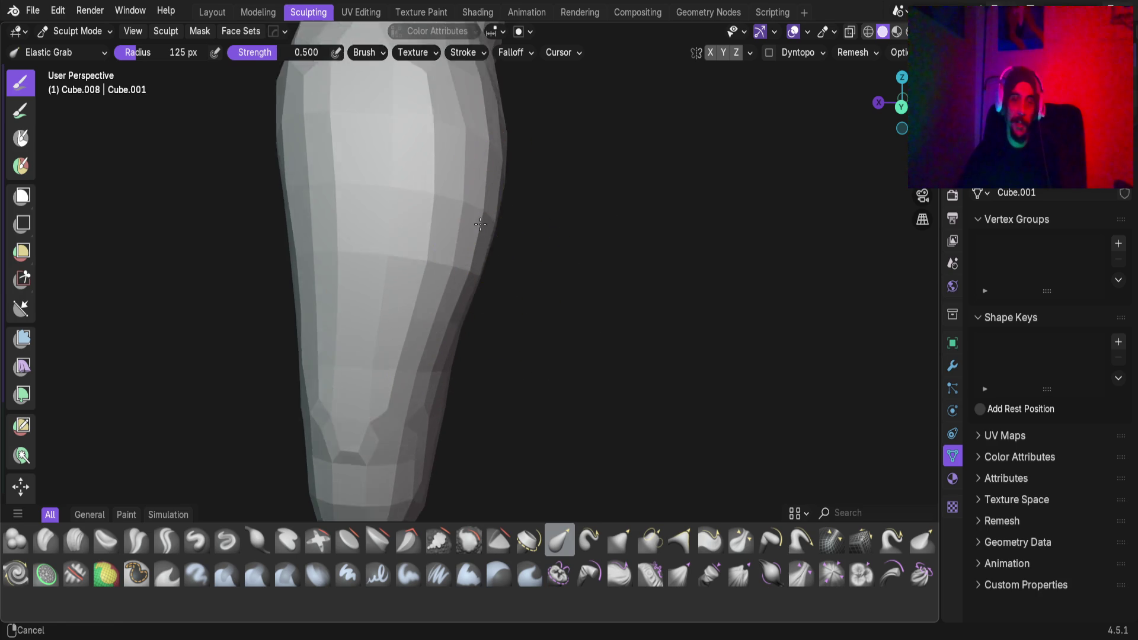
Show the leg in Front Orthographic over the reference and switch sculpting to thigh Cube.009
{"action": "mouse_move", "coordinate": [530, 327]}
{"action": "middle_mouse_down"}
{"action": "mouse_move", "coordinate": [447, 340]}
{"action": "mouse_move", "coordinate": [483, 292]}
{"action": "mouse_move", "coordinate": [364, 198]}
{"action": "mouse_move", "coordinate": [459, 243]}
{"action": "mouse_move", "coordinate": [432, 272]}
{"action": "mouse_move", "coordinate": [533, 256]}
{"action": "mouse_move", "coordinate": [472, 358]}
{"action": "mouse_move", "coordinate": [472, 270]}
{"action": "mouse_move", "coordinate": [454, 365]}
{"action": "mouse_move", "coordinate": [432, 332]}
{"action": "mouse_move", "coordinate": [485, 396]}
{"action": "mouse_move", "coordinate": [450, 465]}
{"action": "mouse_move", "coordinate": [470, 393]}
{"action": "mouse_move", "coordinate": [452, 386]}
{"action": "mouse_move", "coordinate": [493, 358]}
{"action": "middle_mouse_up"}
{"action": "scroll", "coordinate": [474, 308], "scroll_direction": "up", "scroll_amount": 4}
{"action": "mouse_move", "coordinate": [465, 237]}
{"action": "middle_mouse_down"}
{"action": "mouse_move", "coordinate": [470, 338]}
{"action": "mouse_move", "coordinate": [439, 342]}
{"action": "middle_mouse_up"}
{"action": "key", "text": "KP_1"}
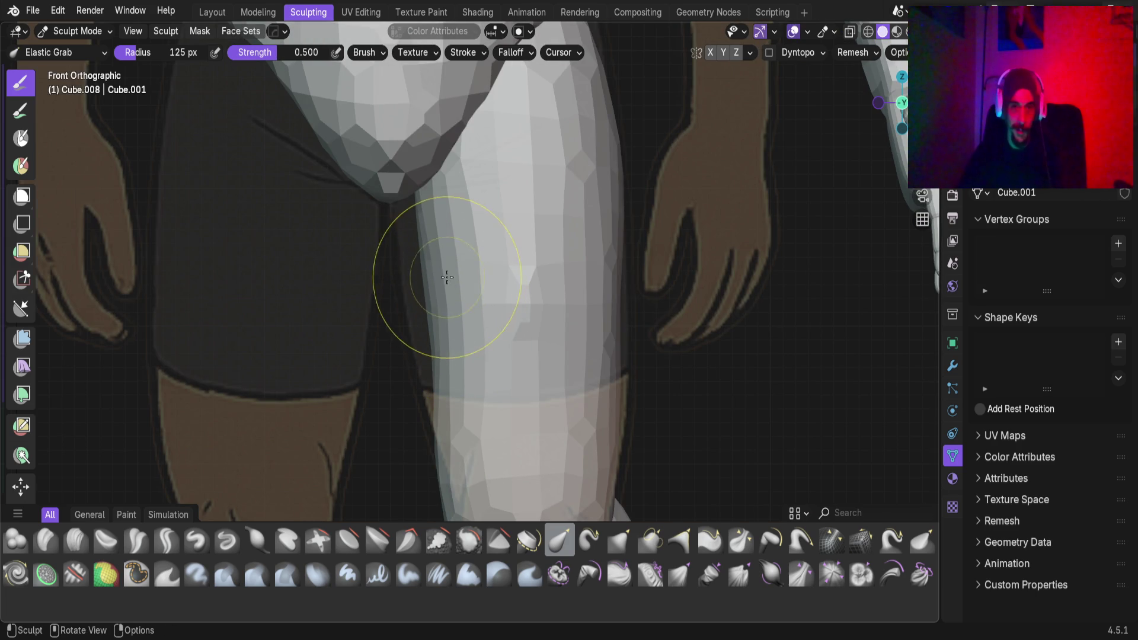
{"action": "key", "text": "alt+q"}
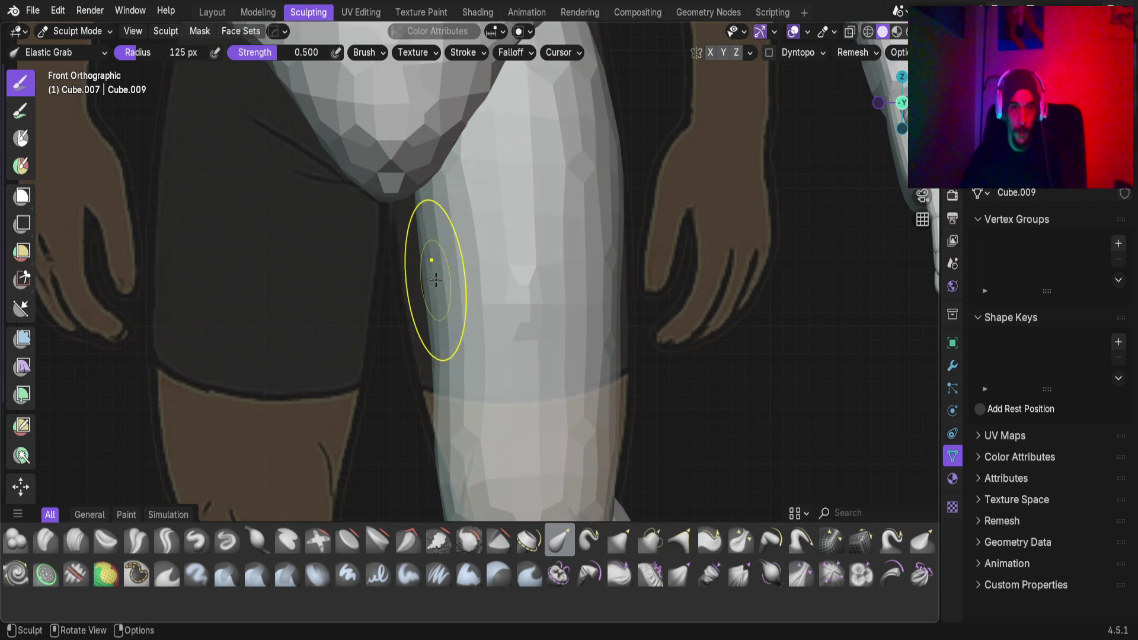
Elastic Grab the inner thigh edge leftward and reshape its left side, orbiting to compare with the references
{"action": "mouse_move", "coordinate": [434, 279]}
{"action": "left_mouse_down"}
{"action": "mouse_move", "coordinate": [394, 274]}
{"action": "mouse_move", "coordinate": [368, 254]}
{"action": "mouse_move", "coordinate": [416, 208]}
{"action": "mouse_move", "coordinate": [392, 190]}
{"action": "left_mouse_up"}
{"action": "left_click_drag", "start_coordinate": [435, 370], "coordinate": [351, 381]}
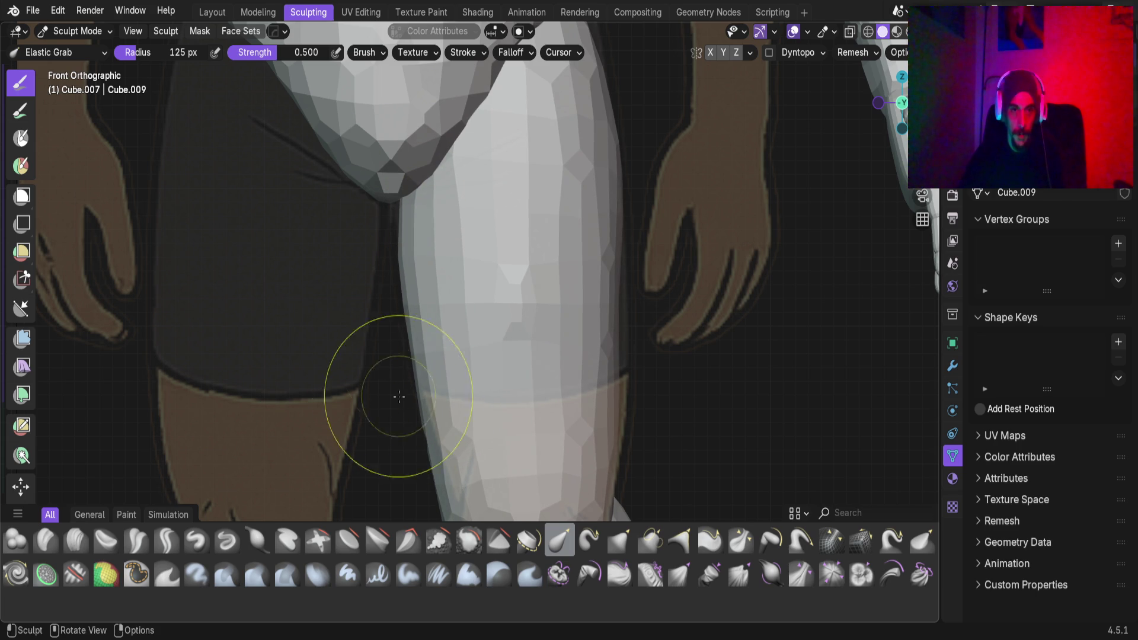
{"action": "scroll", "coordinate": [444, 204], "scroll_direction": "up", "scroll_amount": 5}
{"action": "middle_click_drag", "start_coordinate": [445, 292], "coordinate": [432, 317]}
{"action": "left_click_drag", "start_coordinate": [434, 308], "coordinate": [414, 230]}
{"action": "left_click_drag", "start_coordinate": [438, 325], "coordinate": [441, 327]}
{"action": "mouse_move", "coordinate": [441, 327]}
{"action": "middle_mouse_down"}
{"action": "mouse_move", "coordinate": [445, 297]}
{"action": "mouse_move", "coordinate": [532, 302]}
{"action": "mouse_move", "coordinate": [504, 323]}
{"action": "mouse_move", "coordinate": [531, 279]}
{"action": "mouse_move", "coordinate": [515, 318]}
{"action": "mouse_move", "coordinate": [561, 272]}
{"action": "mouse_move", "coordinate": [523, 270]}
{"action": "middle_mouse_up"}
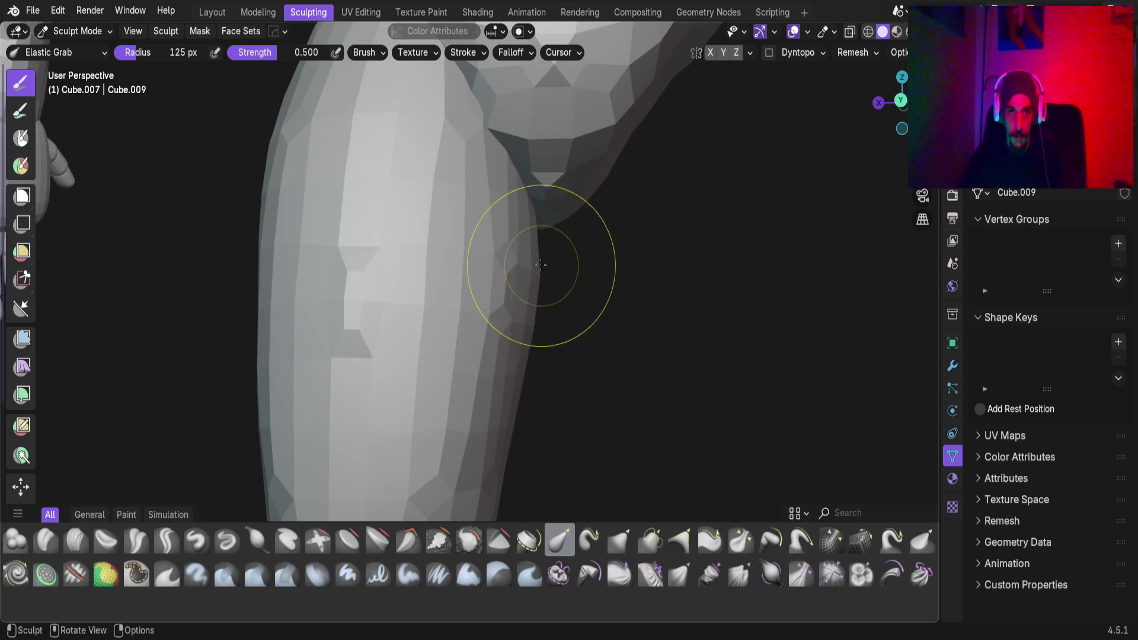
{"action": "mouse_move", "coordinate": [541, 260]}
{"action": "middle_mouse_down"}
{"action": "mouse_move", "coordinate": [521, 297]}
{"action": "mouse_move", "coordinate": [394, 336]}
{"action": "mouse_move", "coordinate": [486, 311]}
{"action": "mouse_move", "coordinate": [541, 272]}
{"action": "mouse_move", "coordinate": [519, 311]}
{"action": "middle_mouse_up"}
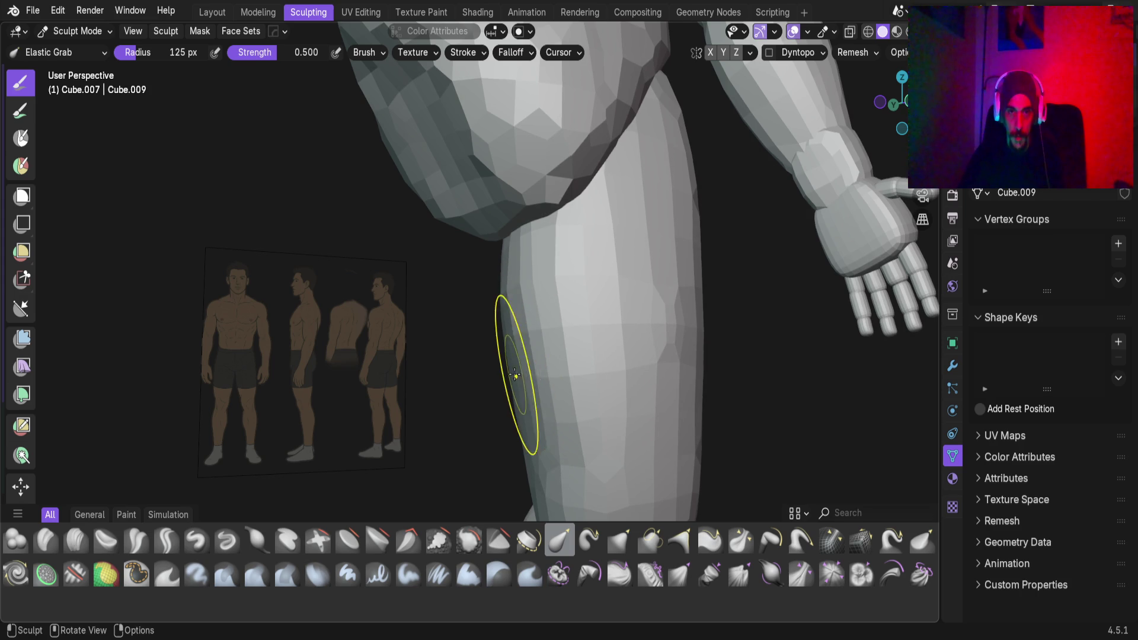
{"action": "mouse_move", "coordinate": [521, 378]}
{"action": "middle_mouse_down"}
{"action": "mouse_move", "coordinate": [508, 376]}
{"action": "mouse_move", "coordinate": [518, 356]}
{"action": "mouse_move", "coordinate": [512, 364]}
{"action": "mouse_move", "coordinate": [503, 259]}
{"action": "middle_mouse_up"}
{"action": "mouse_move", "coordinate": [563, 292]}
{"action": "middle_mouse_down"}
{"action": "mouse_move", "coordinate": [580, 315]}
{"action": "mouse_move", "coordinate": [445, 259]}
{"action": "middle_mouse_up"}
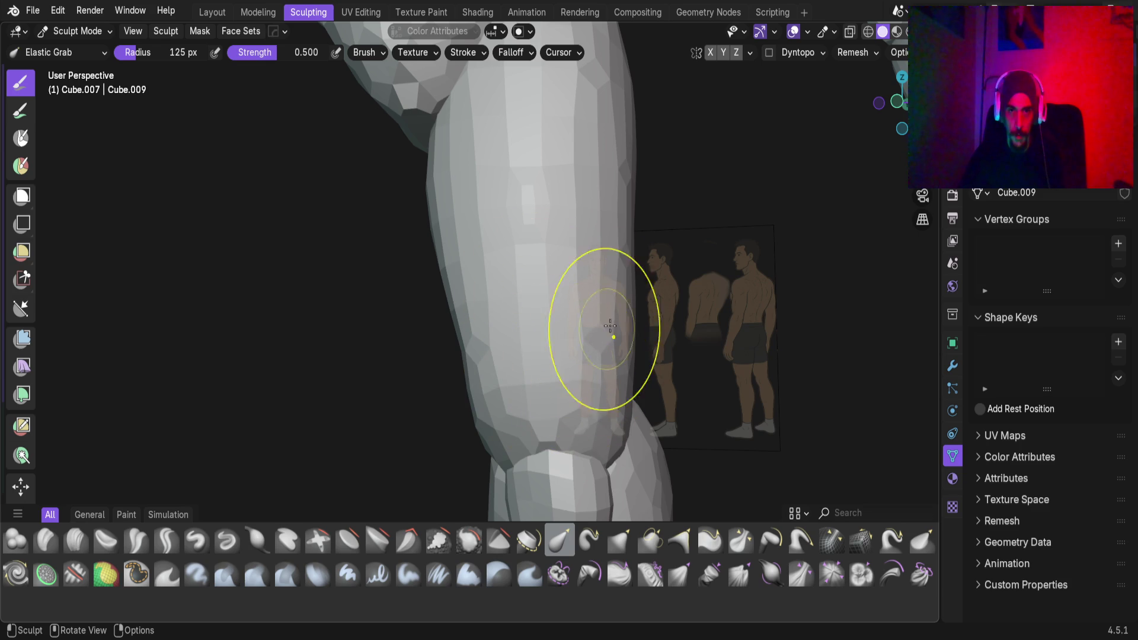
{"action": "mouse_move", "coordinate": [620, 94]}
{"action": "middle_mouse_down"}
{"action": "mouse_move", "coordinate": [609, 196]}
{"action": "mouse_move", "coordinate": [648, 229]}
{"action": "middle_mouse_up"}
In Front Orthographic, bulge the thigh's outer outline outward and pull it in above the knee
{"action": "key", "text": "KP_1"}
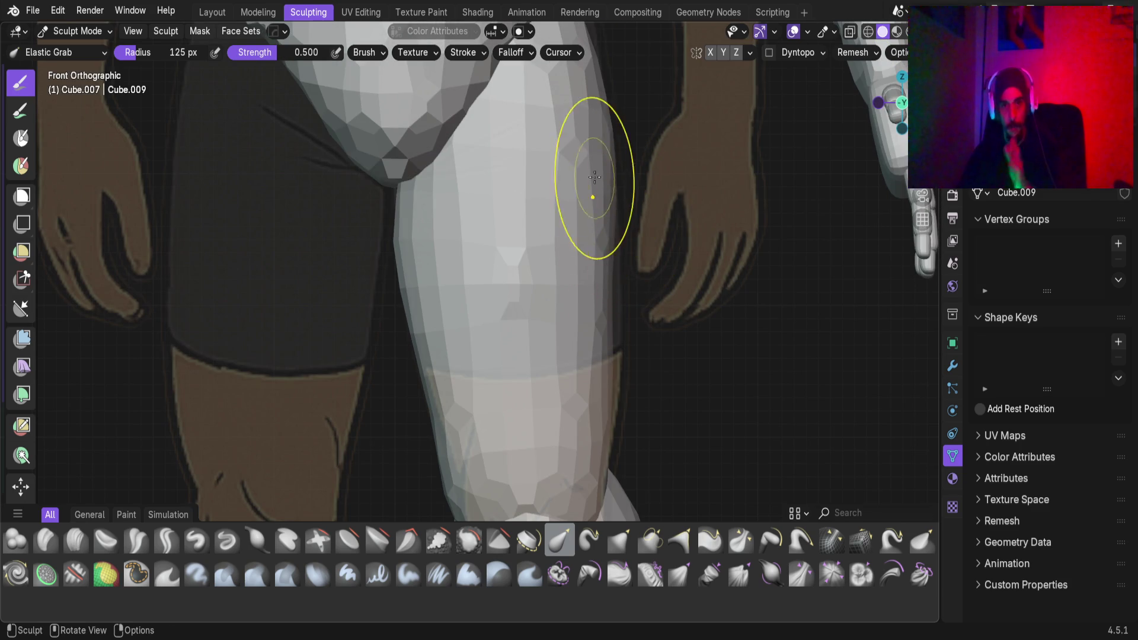
{"action": "scroll", "coordinate": [602, 140], "scroll_direction": "down", "scroll_amount": 2}
{"action": "scroll", "coordinate": [609, 190], "scroll_direction": "up", "scroll_amount": 1}
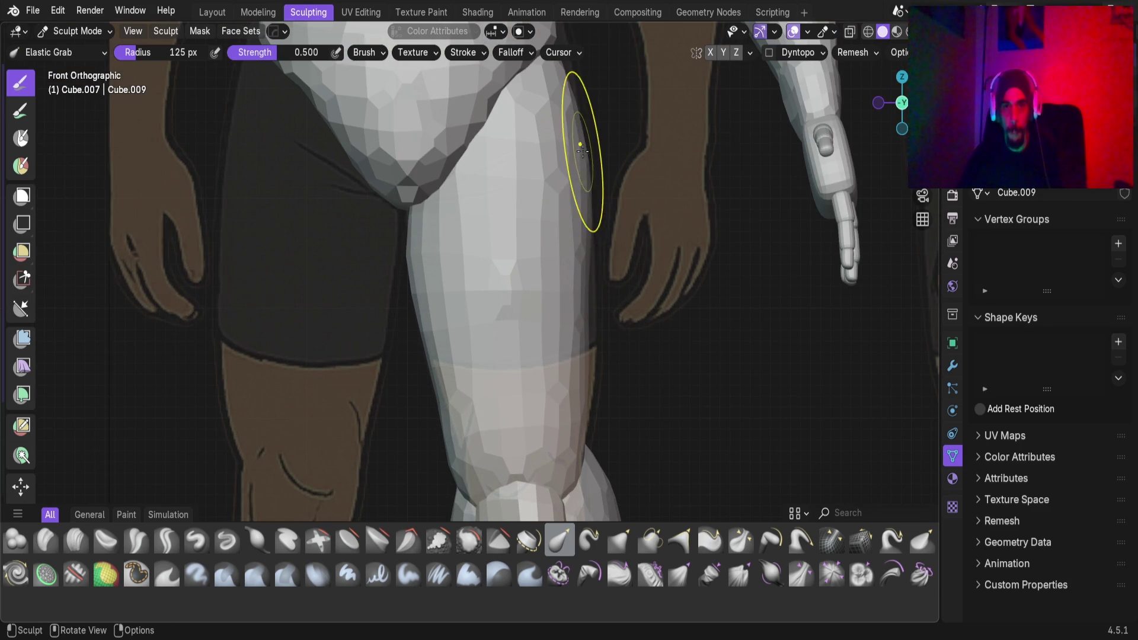
{"action": "left_click_drag", "start_coordinate": [586, 183], "coordinate": [597, 202]}
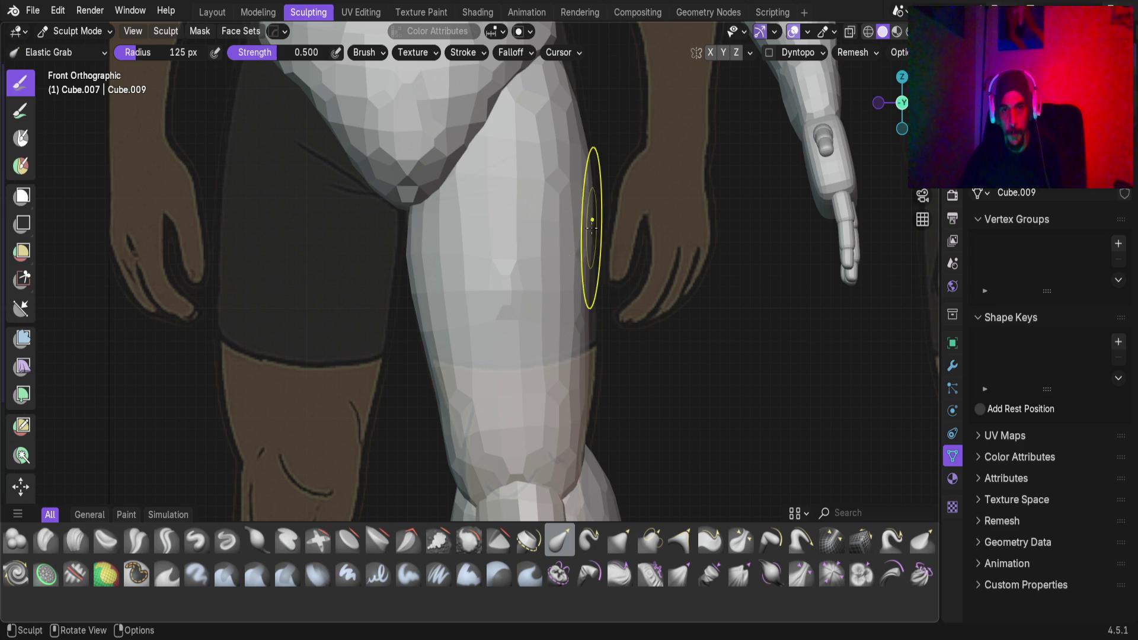
{"action": "scroll", "coordinate": [601, 272], "scroll_direction": "down", "scroll_amount": 2}
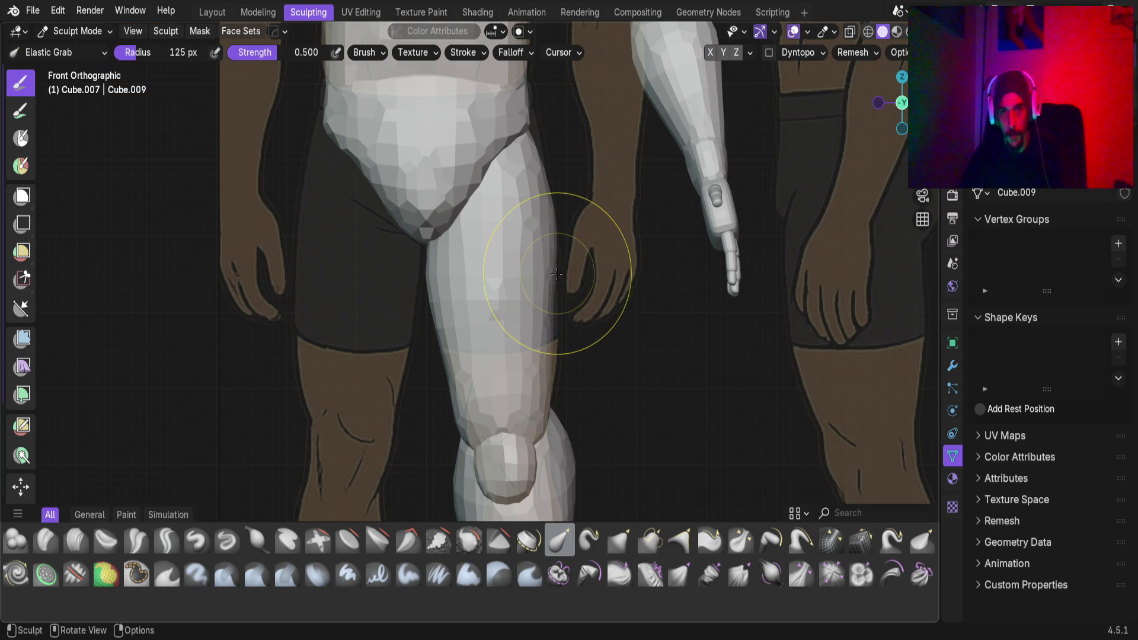
{"action": "left_click_drag", "start_coordinate": [553, 274], "coordinate": [563, 345]}
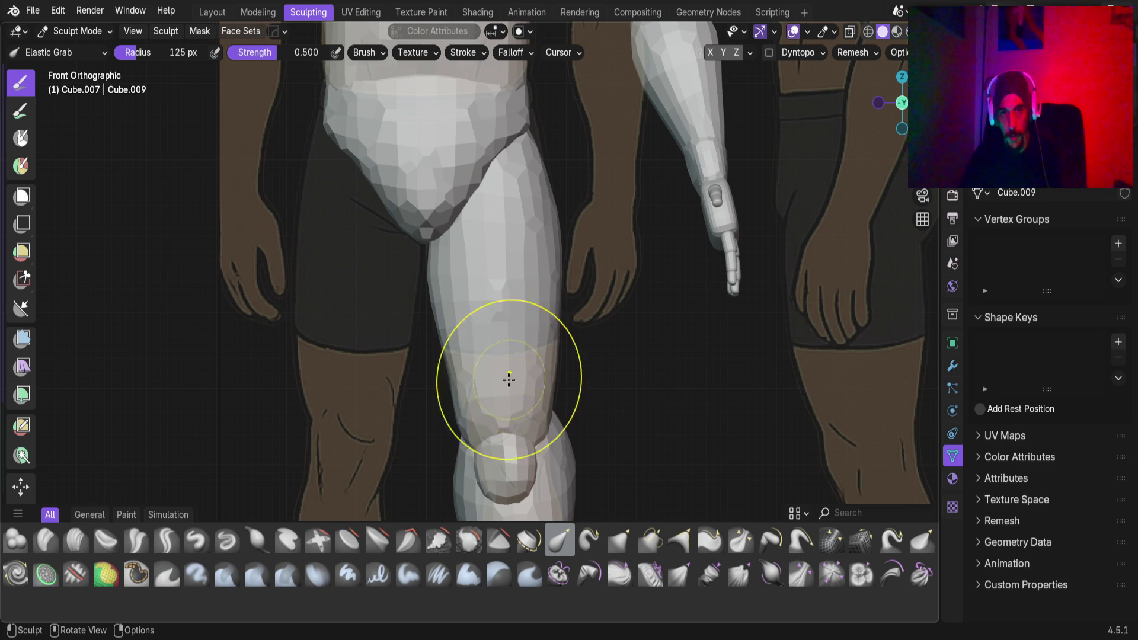
{"action": "mouse_move", "coordinate": [437, 381]}
{"action": "left_mouse_down"}
{"action": "mouse_move", "coordinate": [452, 376]}
{"action": "mouse_move", "coordinate": [453, 415]}
{"action": "mouse_move", "coordinate": [457, 387]}
{"action": "left_mouse_up"}
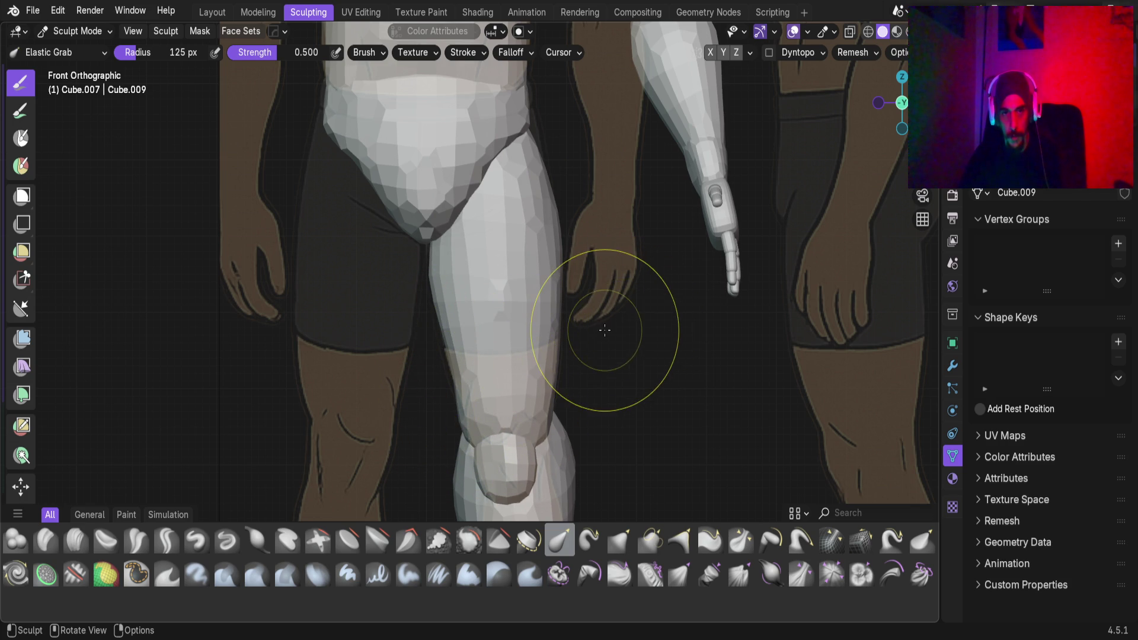
{"action": "scroll", "coordinate": [534, 291], "scroll_direction": "down", "scroll_amount": 2}
{"action": "mouse_move", "coordinate": [534, 291]}
{"action": "middle_mouse_down"}
{"action": "mouse_move", "coordinate": [517, 312]}
{"action": "mouse_move", "coordinate": [407, 355]}
{"action": "mouse_move", "coordinate": [393, 291]}
{"action": "mouse_move", "coordinate": [566, 321]}
{"action": "mouse_move", "coordinate": [501, 359]}
{"action": "mouse_move", "coordinate": [564, 305]}
{"action": "mouse_move", "coordinate": [544, 243]}
{"action": "mouse_move", "coordinate": [553, 266]}
{"action": "mouse_move", "coordinate": [506, 337]}
{"action": "mouse_move", "coordinate": [498, 279]}
{"action": "mouse_move", "coordinate": [474, 335]}
{"action": "mouse_move", "coordinate": [474, 264]}
{"action": "middle_mouse_up"}
Compare the reshaped thigh Cube.009 with the reference images, then save Base_Male_AV.blend
{"action": "scroll", "coordinate": [468, 320], "scroll_direction": "up", "scroll_amount": 3}
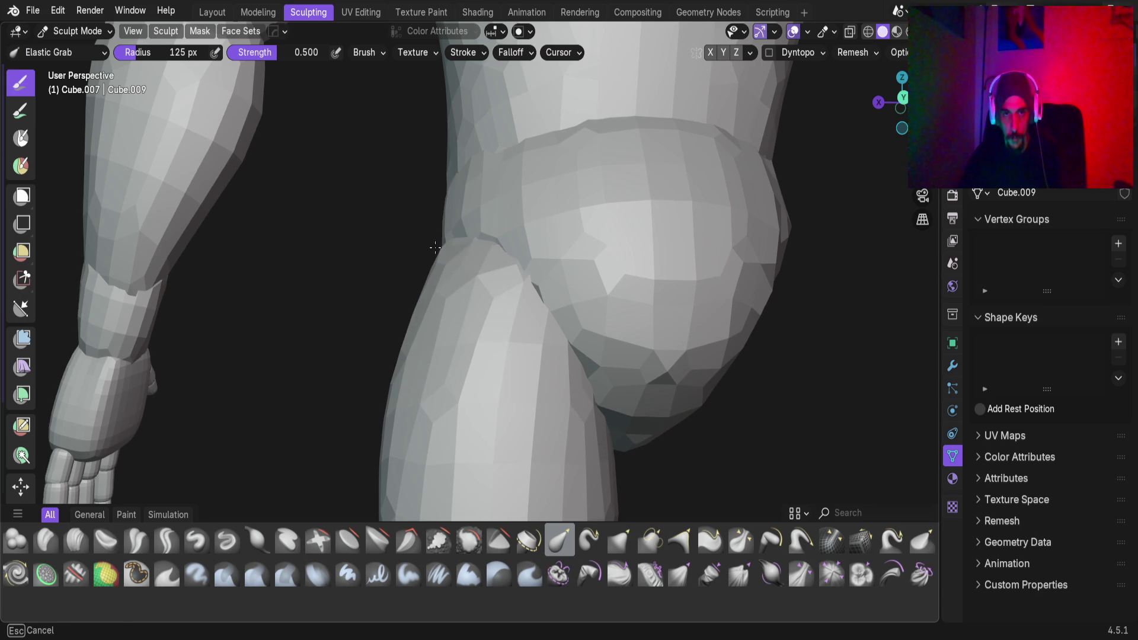
{"action": "scroll", "coordinate": [452, 266], "scroll_direction": "down", "scroll_amount": 3}
{"action": "mouse_move", "coordinate": [488, 419]}
{"action": "middle_mouse_down", "text": "shift"}
{"action": "mouse_move", "coordinate": [475, 242]}
{"action": "mouse_move", "coordinate": [538, 223]}
{"action": "mouse_move", "coordinate": [545, 320]}
{"action": "mouse_move", "coordinate": [510, 249]}
{"action": "middle_mouse_up", "text": "shift"}
{"action": "scroll", "coordinate": [497, 188], "scroll_direction": "up", "scroll_amount": 5}
{"action": "mouse_move", "coordinate": [497, 188]}
{"action": "middle_mouse_down"}
{"action": "mouse_move", "coordinate": [454, 308]}
{"action": "mouse_move", "coordinate": [501, 267]}
{"action": "mouse_move", "coordinate": [487, 326]}
{"action": "middle_mouse_up"}
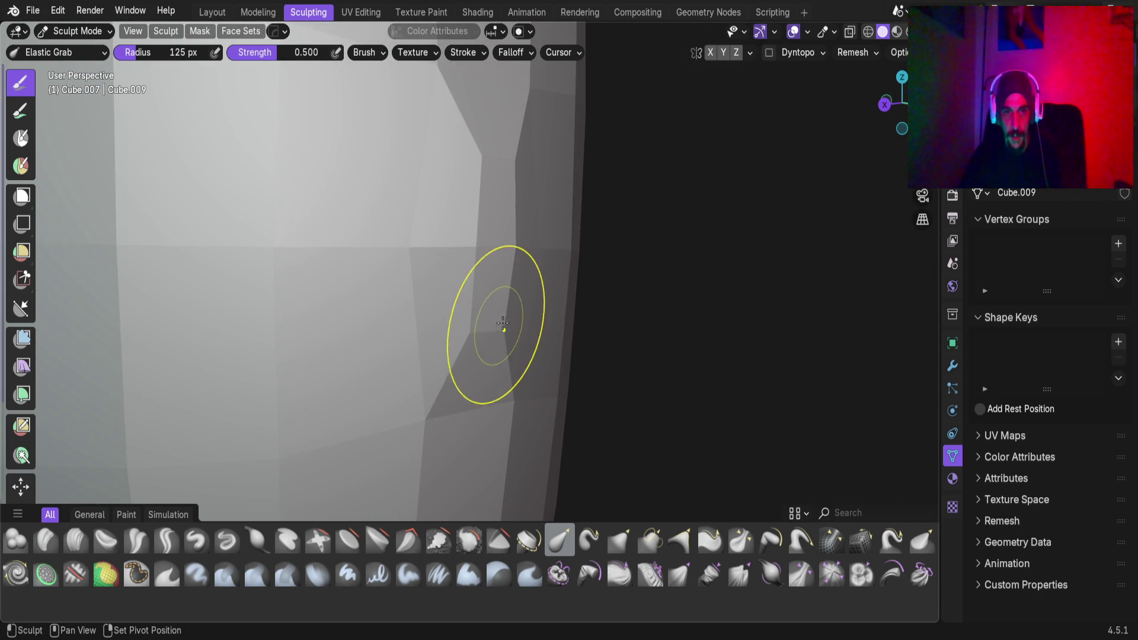
{"action": "scroll", "coordinate": [491, 343], "scroll_direction": "down", "scroll_amount": 4}
{"action": "mouse_move", "coordinate": [452, 381]}
{"action": "middle_mouse_down"}
{"action": "mouse_move", "coordinate": [495, 358]}
{"action": "mouse_move", "coordinate": [464, 356]}
{"action": "mouse_move", "coordinate": [421, 376]}
{"action": "mouse_move", "coordinate": [406, 325]}
{"action": "mouse_move", "coordinate": [535, 346]}
{"action": "mouse_move", "coordinate": [446, 322]}
{"action": "mouse_move", "coordinate": [495, 305]}
{"action": "mouse_move", "coordinate": [509, 330]}
{"action": "mouse_move", "coordinate": [543, 336]}
{"action": "mouse_move", "coordinate": [470, 330]}
{"action": "mouse_move", "coordinate": [421, 310]}
{"action": "mouse_move", "coordinate": [412, 320]}
{"action": "middle_mouse_up"}
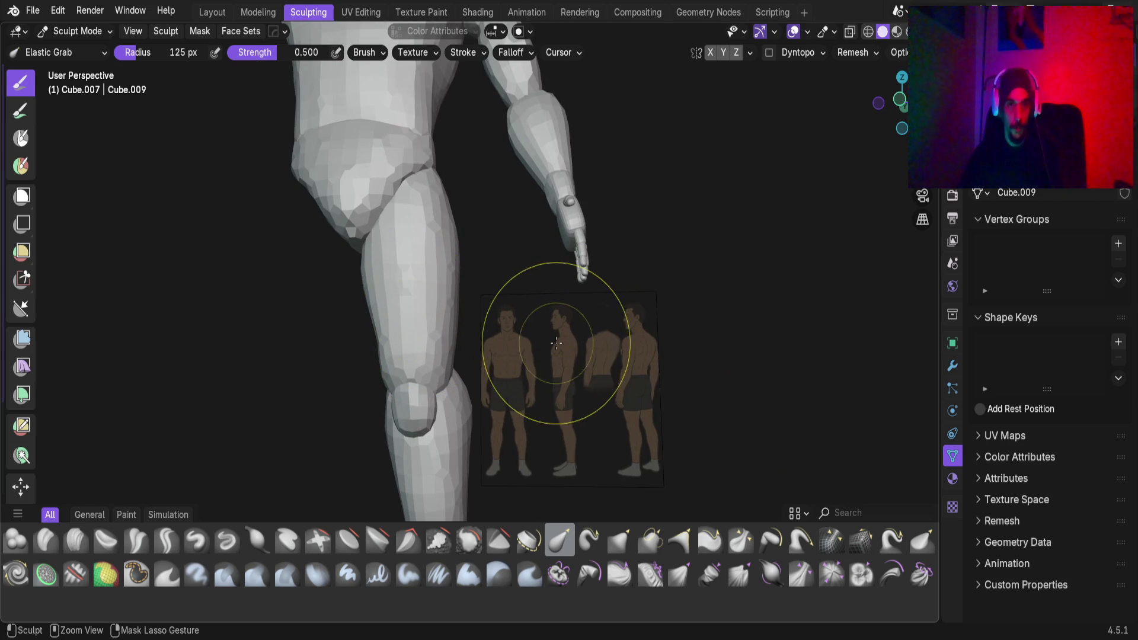
{"action": "key", "text": "ctrl+s"}
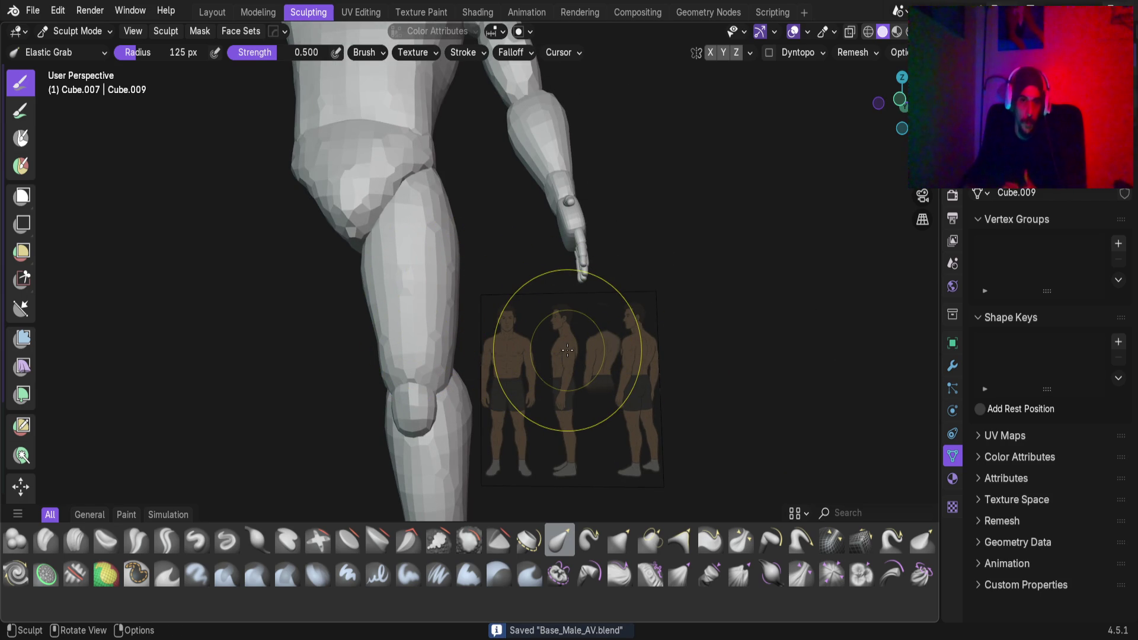
{"action": "scroll", "coordinate": [565, 351], "scroll_direction": "down", "scroll_amount": 3}
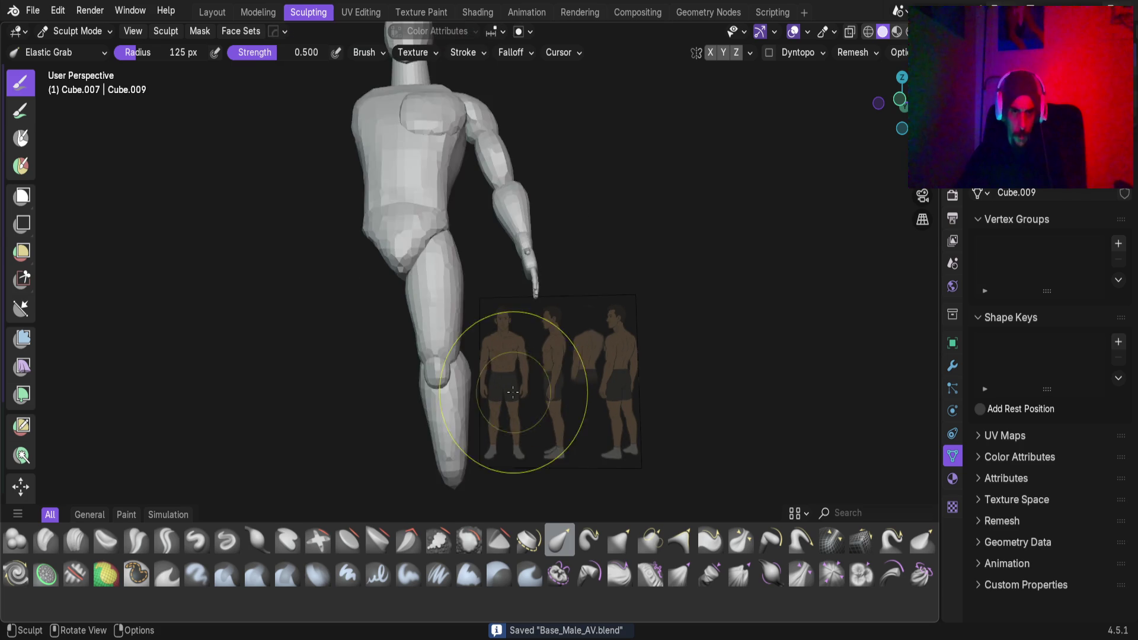
View the leg from the right side (numpad 3), framing the knee and thigh
{"action": "scroll", "coordinate": [525, 368], "scroll_direction": "up", "scroll_amount": 6}
{"action": "mouse_move", "coordinate": [545, 317]}
{"action": "middle_mouse_down"}
{"action": "mouse_move", "coordinate": [526, 333]}
{"action": "mouse_move", "coordinate": [436, 313]}
{"action": "mouse_move", "coordinate": [293, 348]}
{"action": "mouse_move", "coordinate": [336, 337]}
{"action": "mouse_move", "coordinate": [313, 356]}
{"action": "middle_mouse_up"}
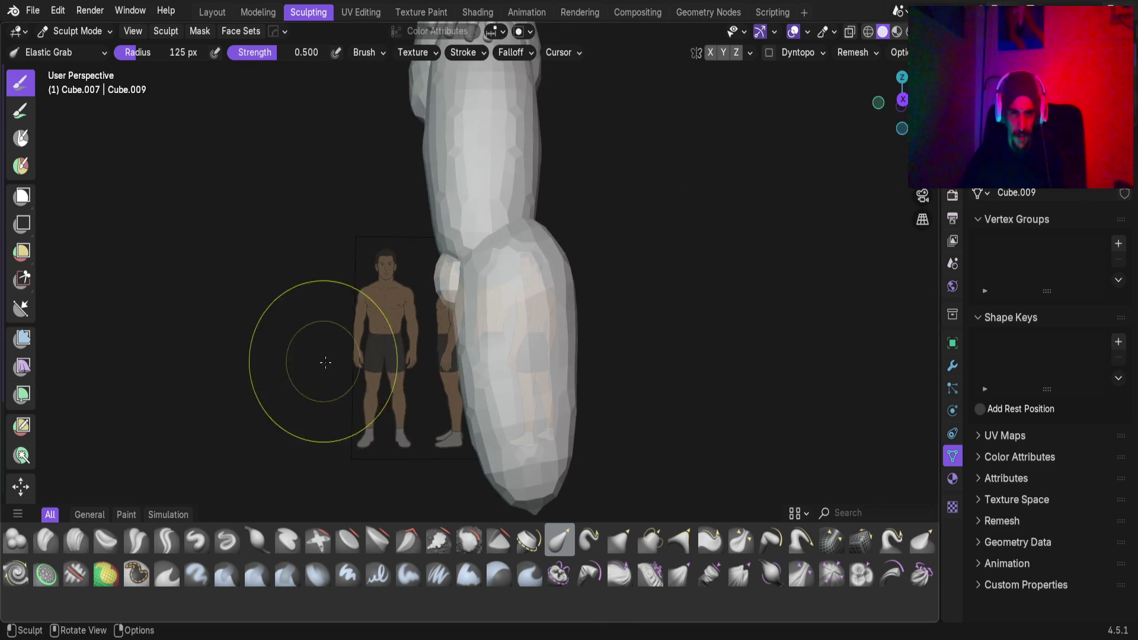
{"action": "mouse_move", "coordinate": [406, 330]}
{"action": "middle_mouse_down"}
{"action": "mouse_move", "coordinate": [495, 310]}
{"action": "mouse_move", "coordinate": [469, 380]}
{"action": "mouse_move", "coordinate": [444, 363]}
{"action": "mouse_move", "coordinate": [467, 338]}
{"action": "mouse_move", "coordinate": [469, 284]}
{"action": "mouse_move", "coordinate": [478, 310]}
{"action": "middle_mouse_up"}
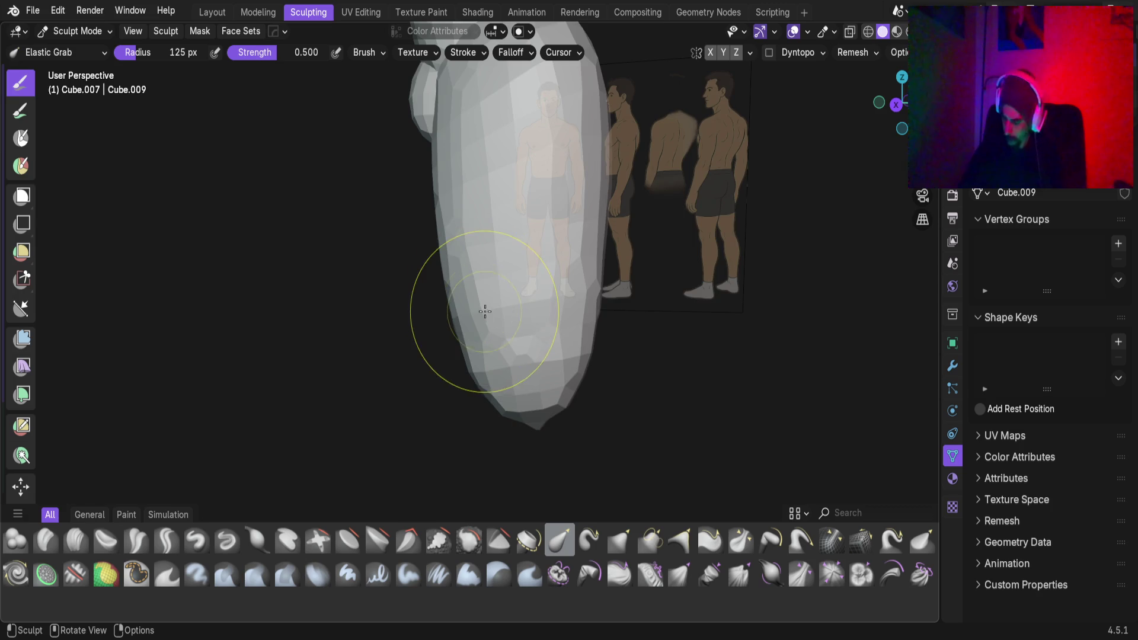
{"action": "key", "text": "KP_3"}
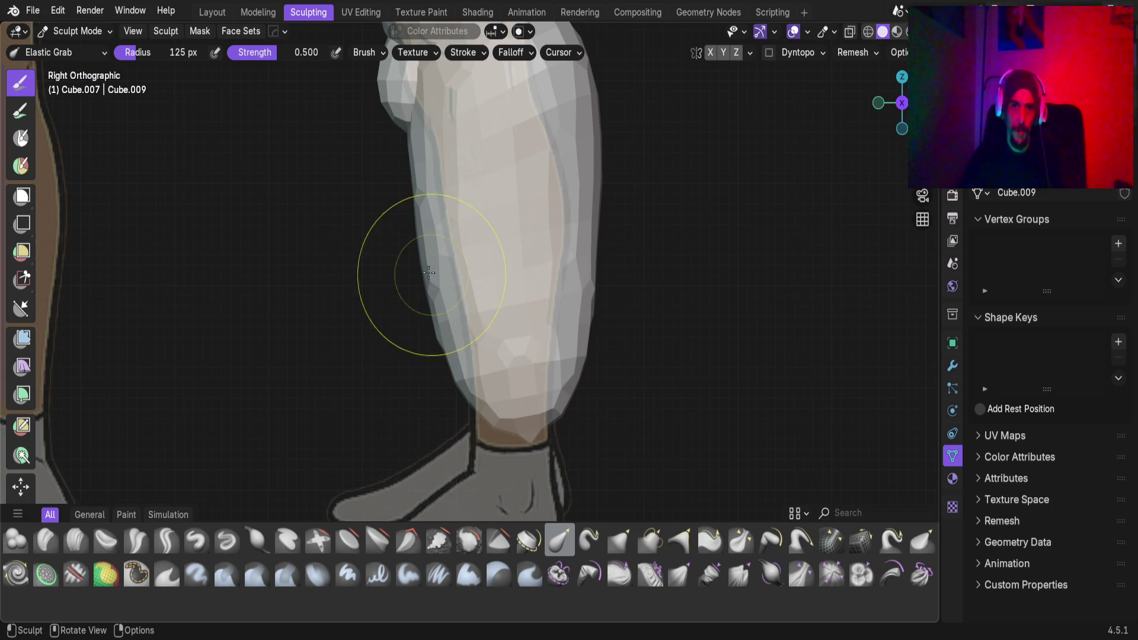
{"action": "mouse_move", "coordinate": [540, 245]}
{"action": "middle_mouse_down", "text": "shift"}
{"action": "mouse_move", "coordinate": [563, 320]}
{"action": "mouse_move", "coordinate": [564, 475]}
{"action": "middle_mouse_up", "text": "shift"}
{"action": "scroll", "coordinate": [547, 342], "scroll_direction": "down", "scroll_amount": 4}
{"action": "scroll", "coordinate": [547, 342], "scroll_direction": "up", "scroll_amount": 2}
{"action": "middle_click_drag", "start_coordinate": [547, 342], "coordinate": [536, 414], "text": "shift"}
Switch the sculpt target from the thigh to the shin piece Cube.001
{"action": "scroll", "coordinate": [531, 280], "scroll_direction": "down", "scroll_amount": 3}
{"action": "scroll", "coordinate": [530, 280], "scroll_direction": "up", "scroll_amount": 3}
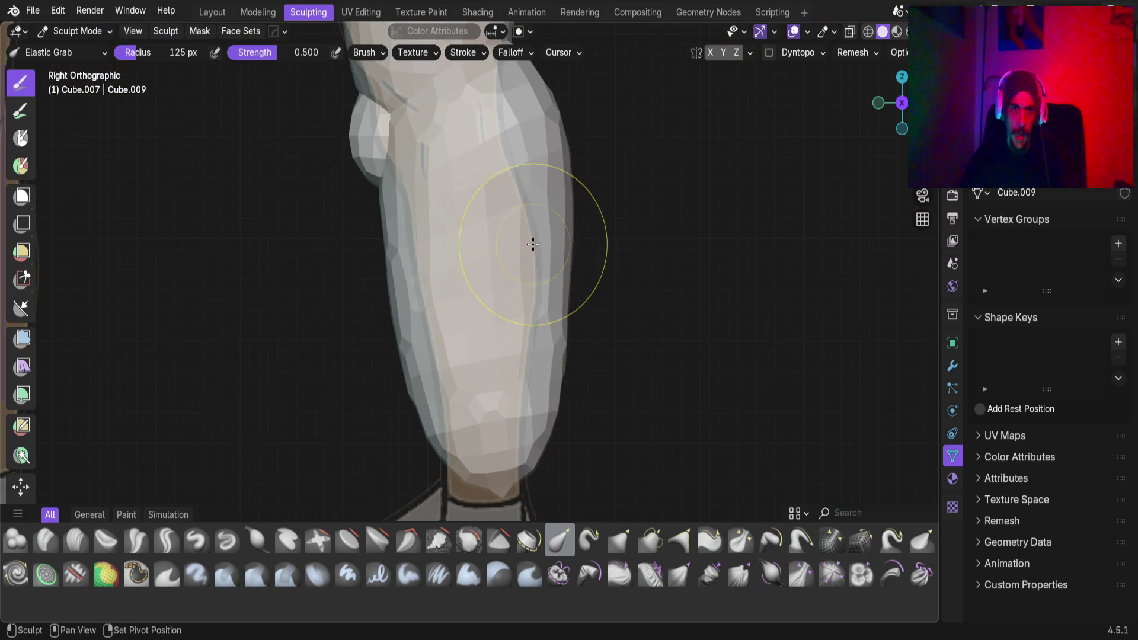
{"action": "middle_click_drag", "start_coordinate": [533, 254], "coordinate": [549, 306], "text": "shift"}
{"action": "scroll", "coordinate": [539, 319], "scroll_direction": "down", "scroll_amount": 3}
{"action": "scroll", "coordinate": [534, 317], "scroll_direction": "up", "scroll_amount": 3}
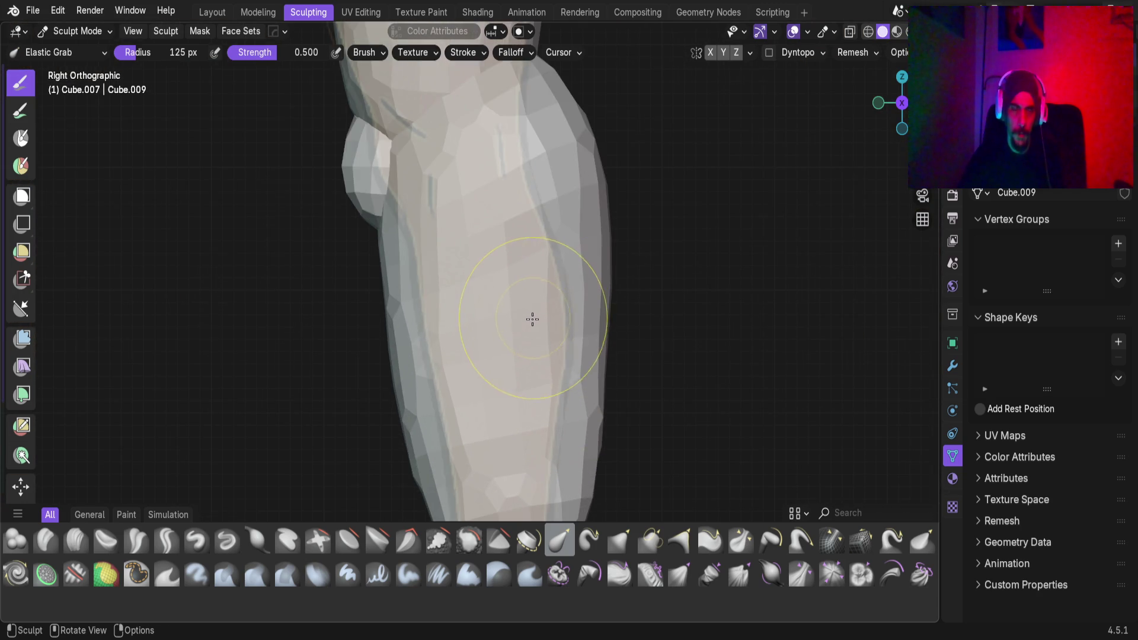
{"action": "scroll", "coordinate": [533, 317], "scroll_direction": "down", "scroll_amount": 3}
{"action": "scroll", "coordinate": [527, 323], "scroll_direction": "up", "scroll_amount": 3}
{"action": "key", "text": "alt+q"}
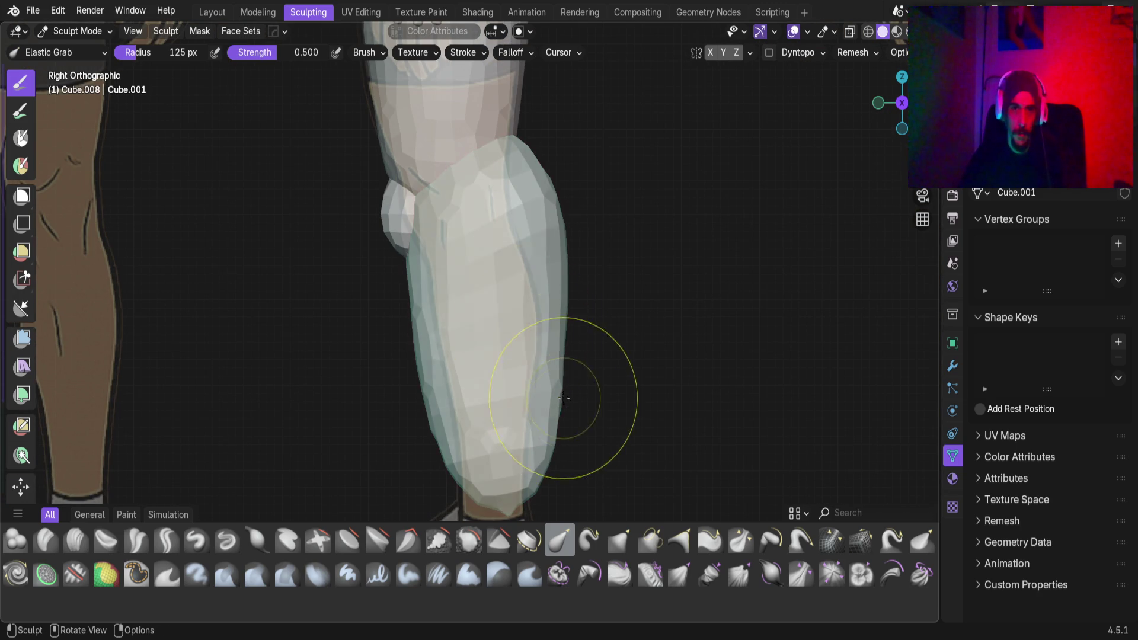
Elastic Grab the shin's back contour and front edge toward the reference calf shape
{"action": "left_click_drag", "start_coordinate": [436, 381], "coordinate": [419, 470]}
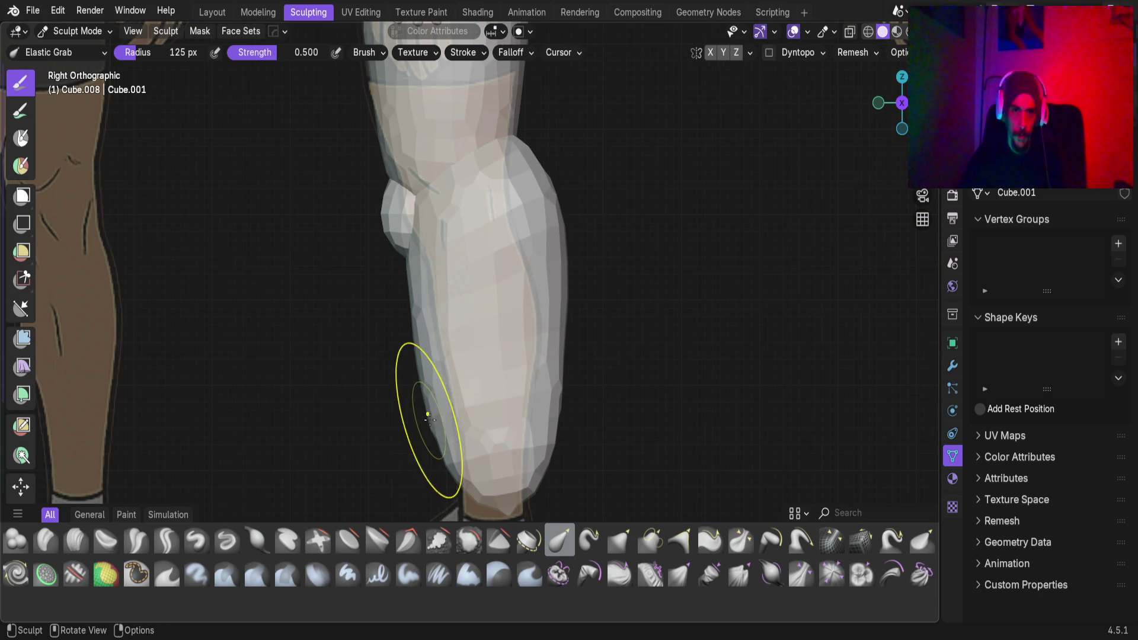
{"action": "mouse_move", "coordinate": [447, 368]}
{"action": "left_mouse_down"}
{"action": "mouse_move", "coordinate": [464, 362]}
{"action": "mouse_move", "coordinate": [421, 332]}
{"action": "mouse_move", "coordinate": [426, 282]}
{"action": "mouse_move", "coordinate": [407, 478]}
{"action": "mouse_move", "coordinate": [561, 456]}
{"action": "mouse_move", "coordinate": [495, 463]}
{"action": "mouse_move", "coordinate": [482, 482]}
{"action": "left_mouse_up"}
{"action": "mouse_move", "coordinate": [575, 373]}
{"action": "left_mouse_down"}
{"action": "mouse_move", "coordinate": [536, 390]}
{"action": "mouse_move", "coordinate": [562, 216]}
{"action": "left_mouse_up"}
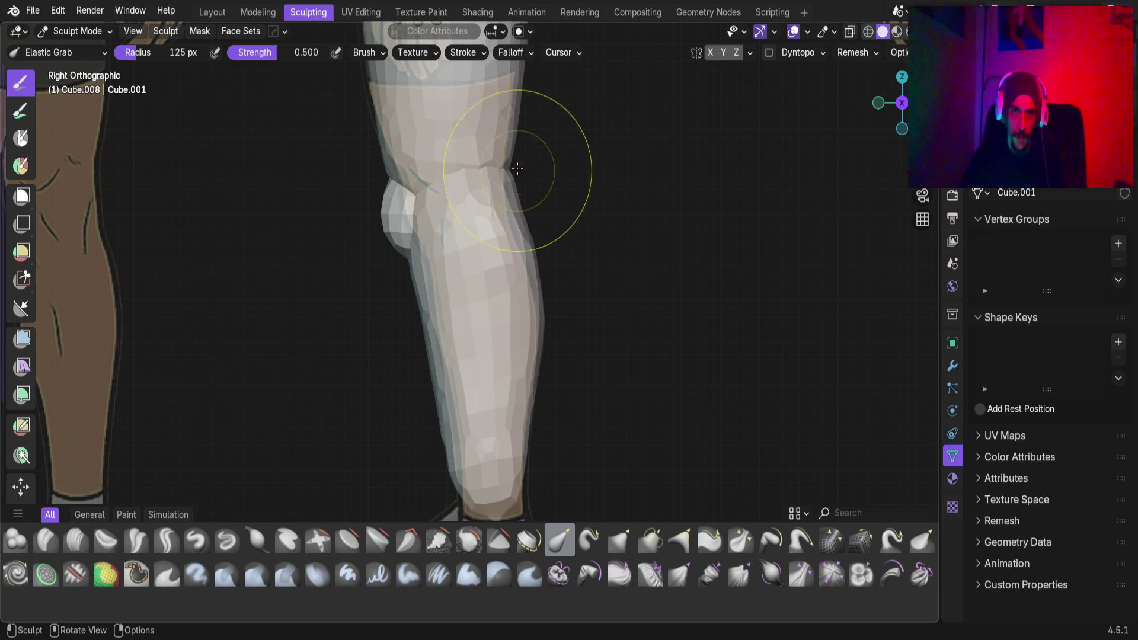
Orbit around the leg and hip to check the reshaped calf against the reference images
{"action": "mouse_move", "coordinate": [455, 298]}
{"action": "middle_mouse_down"}
{"action": "mouse_move", "coordinate": [592, 267]}
{"action": "mouse_move", "coordinate": [460, 292]}
{"action": "mouse_move", "coordinate": [521, 271]}
{"action": "mouse_move", "coordinate": [668, 275]}
{"action": "mouse_move", "coordinate": [610, 338]}
{"action": "mouse_move", "coordinate": [551, 310]}
{"action": "mouse_move", "coordinate": [333, 292]}
{"action": "mouse_move", "coordinate": [499, 305]}
{"action": "middle_mouse_up"}
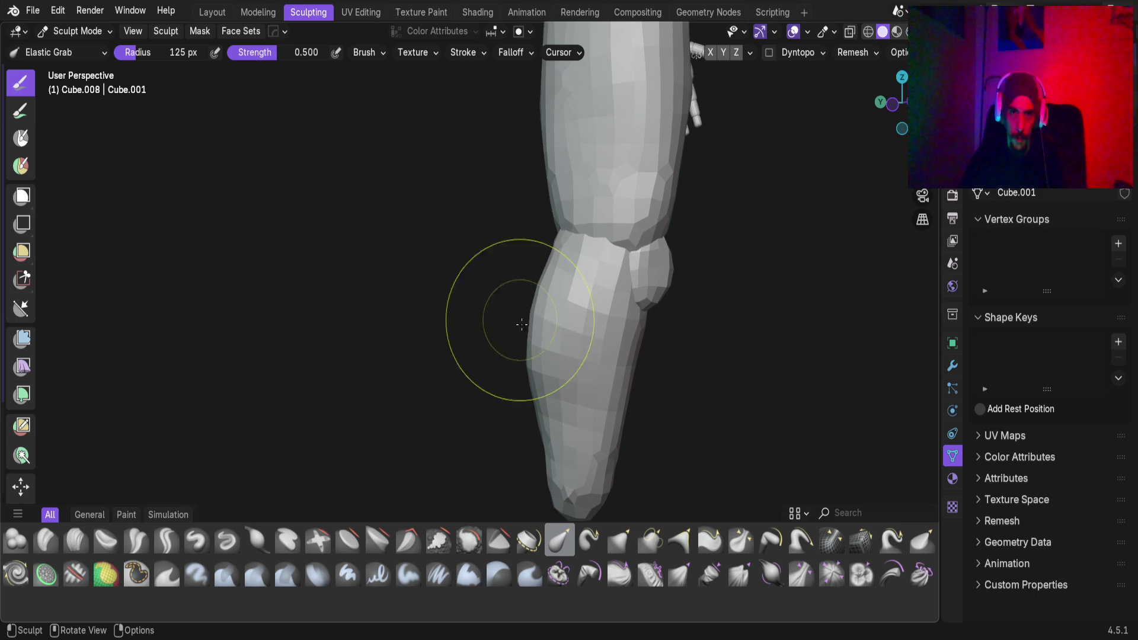
{"action": "mouse_move", "coordinate": [524, 399]}
{"action": "middle_mouse_down"}
{"action": "mouse_move", "coordinate": [498, 408]}
{"action": "mouse_move", "coordinate": [711, 442]}
{"action": "mouse_move", "coordinate": [635, 375]}
{"action": "mouse_move", "coordinate": [563, 348]}
{"action": "mouse_move", "coordinate": [513, 306]}
{"action": "middle_mouse_up"}
{"action": "scroll", "coordinate": [546, 368], "scroll_direction": "up", "scroll_amount": 5}
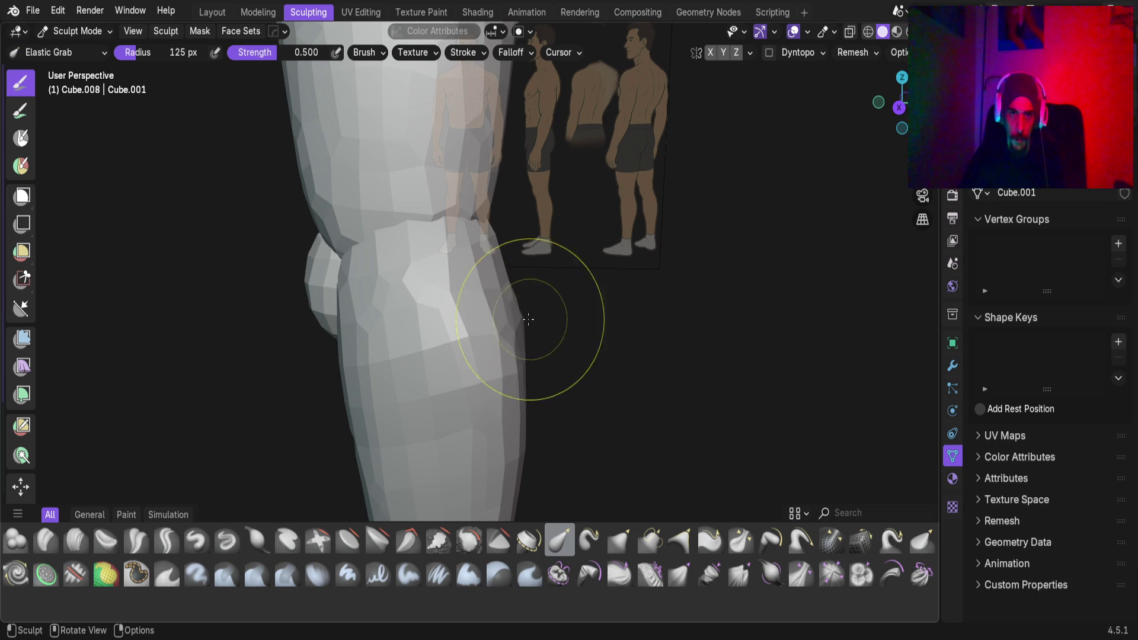
{"action": "scroll", "coordinate": [537, 365], "scroll_direction": "down", "scroll_amount": 4}
{"action": "mouse_move", "coordinate": [490, 419]}
{"action": "middle_mouse_down"}
{"action": "mouse_move", "coordinate": [520, 394]}
{"action": "mouse_move", "coordinate": [538, 318]}
{"action": "mouse_move", "coordinate": [361, 371]}
{"action": "mouse_move", "coordinate": [254, 355]}
{"action": "mouse_move", "coordinate": [69, 356]}
{"action": "mouse_move", "coordinate": [391, 371]}
{"action": "mouse_move", "coordinate": [480, 292]}
{"action": "mouse_move", "coordinate": [643, 279]}
{"action": "mouse_move", "coordinate": [515, 338]}
{"action": "mouse_move", "coordinate": [290, 325]}
{"action": "mouse_move", "coordinate": [465, 330]}
{"action": "mouse_move", "coordinate": [325, 353]}
{"action": "mouse_move", "coordinate": [146, 332]}
{"action": "mouse_move", "coordinate": [798, 348]}
{"action": "mouse_move", "coordinate": [536, 333]}
{"action": "mouse_move", "coordinate": [393, 348]}
{"action": "mouse_move", "coordinate": [604, 360]}
{"action": "middle_mouse_up"}
{"action": "mouse_move", "coordinate": [530, 341]}
{"action": "middle_mouse_down"}
{"action": "mouse_move", "coordinate": [521, 274]}
{"action": "mouse_move", "coordinate": [515, 296]}
{"action": "mouse_move", "coordinate": [465, 343]}
{"action": "mouse_move", "coordinate": [493, 283]}
{"action": "mouse_move", "coordinate": [452, 318]}
{"action": "mouse_move", "coordinate": [406, 264]}
{"action": "mouse_move", "coordinate": [661, 293]}
{"action": "mouse_move", "coordinate": [444, 266]}
{"action": "middle_mouse_up"}
{"action": "scroll", "coordinate": [515, 296], "scroll_direction": "down", "scroll_amount": 5}
{"action": "scroll", "coordinate": [465, 343], "scroll_direction": "down", "scroll_amount": 2}
{"action": "scroll", "coordinate": [567, 356], "scroll_direction": "up", "scroll_amount": 5}
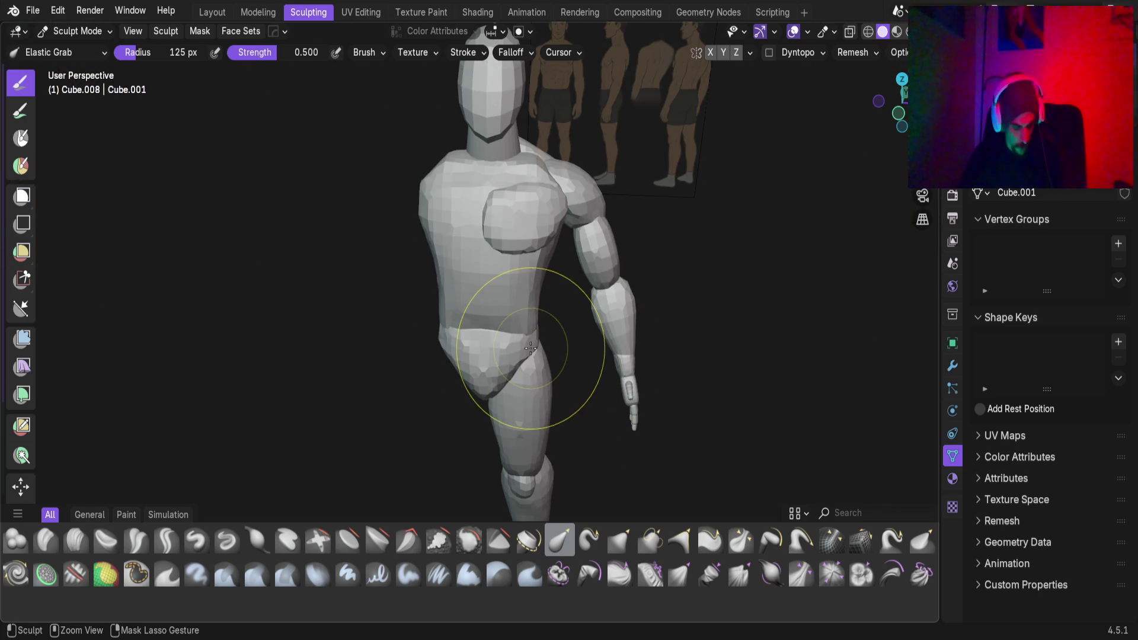
Save the file and turn the figure to compare it with the references
{"action": "key", "text": "ctrl+s"}
{"action": "scroll", "coordinate": [530, 344], "scroll_direction": "down", "scroll_amount": 3}
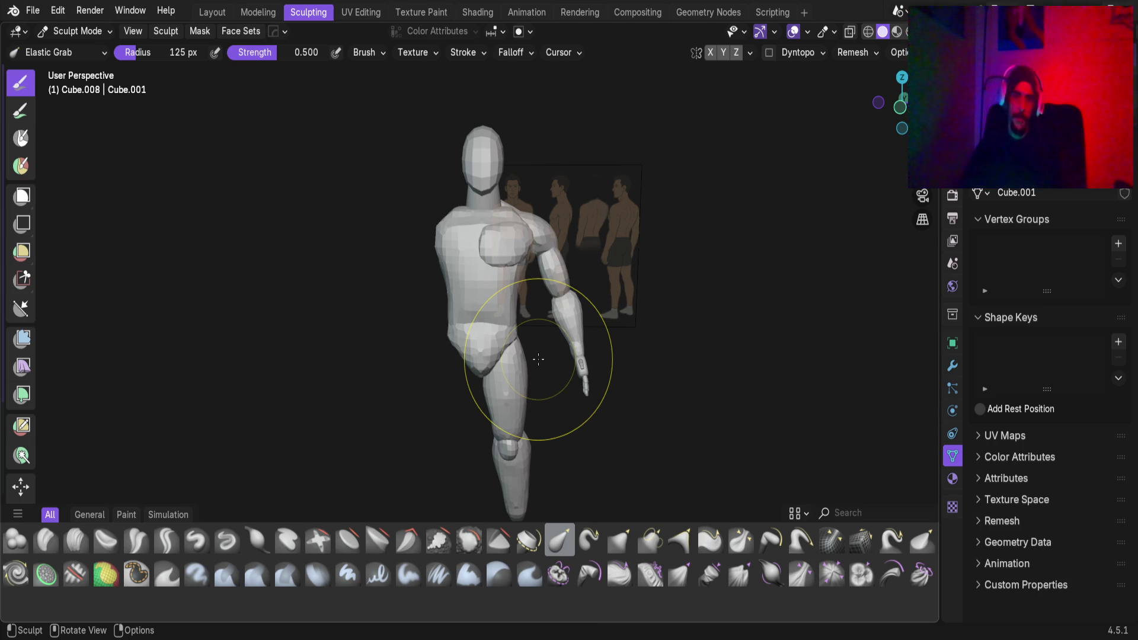
{"action": "scroll", "coordinate": [568, 391], "scroll_direction": "up", "scroll_amount": 3}
{"action": "mouse_move", "coordinate": [569, 391]}
{"action": "middle_mouse_down"}
{"action": "mouse_move", "coordinate": [411, 301]}
{"action": "mouse_move", "coordinate": [438, 314]}
{"action": "mouse_move", "coordinate": [399, 310]}
{"action": "mouse_move", "coordinate": [489, 324]}
{"action": "mouse_move", "coordinate": [579, 381]}
{"action": "middle_mouse_up"}
Sculpt the torso Cube.002 in Front Orthographic, pulling in its upper flanks and waist symmetrically
{"action": "key", "text": "alt+q"}
{"action": "scroll", "coordinate": [515, 337], "scroll_direction": "up", "scroll_amount": 3}
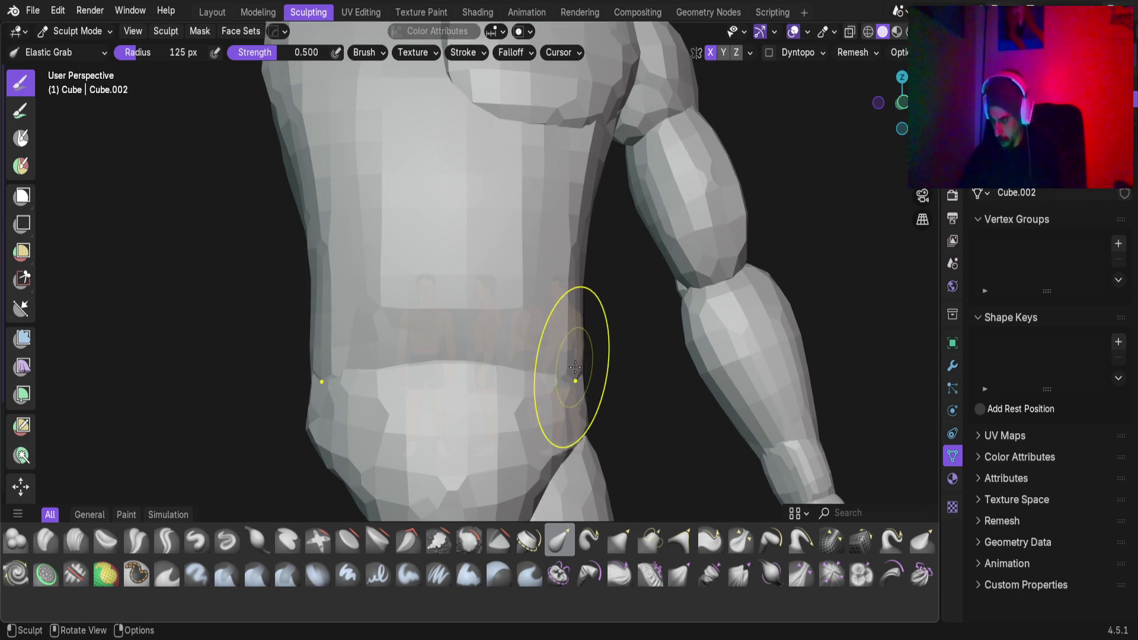
{"action": "key", "text": "KP_1"}
{"action": "scroll", "coordinate": [593, 349], "scroll_direction": "up", "scroll_amount": 2}
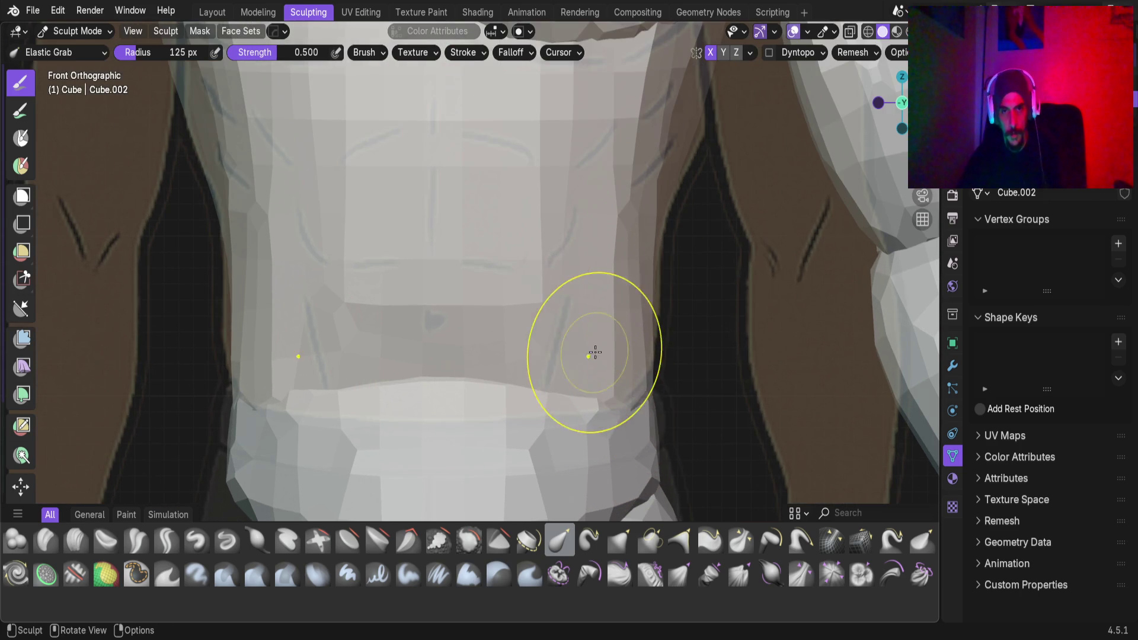
{"action": "left_click_drag", "start_coordinate": [651, 376], "coordinate": [610, 394]}
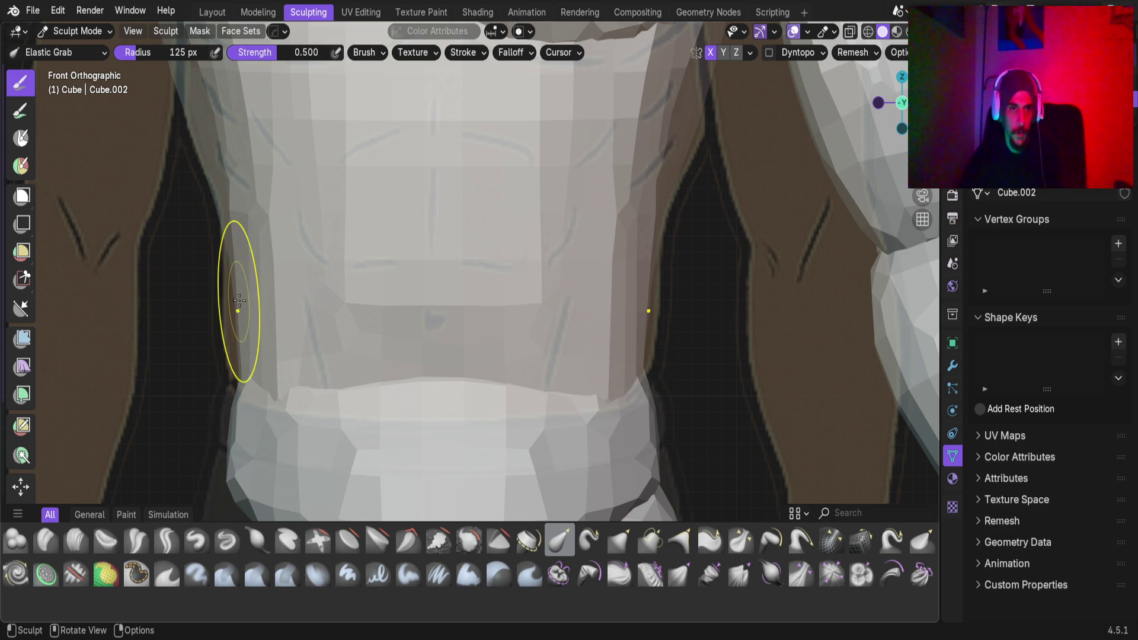
{"action": "mouse_move", "coordinate": [238, 279]}
{"action": "left_mouse_down"}
{"action": "mouse_move", "coordinate": [183, 279]}
{"action": "mouse_move", "coordinate": [213, 207]}
{"action": "left_mouse_up"}
{"action": "mouse_move", "coordinate": [198, 356]}
{"action": "left_mouse_down"}
{"action": "mouse_move", "coordinate": [242, 385]}
{"action": "mouse_move", "coordinate": [330, 355]}
{"action": "left_mouse_up"}
Orbit around the whole figure to check the torso's new waist shape
{"action": "scroll", "coordinate": [330, 355], "scroll_direction": "down", "scroll_amount": 3}
{"action": "mouse_move", "coordinate": [452, 330]}
{"action": "middle_mouse_down"}
{"action": "mouse_move", "coordinate": [389, 336]}
{"action": "mouse_move", "coordinate": [300, 370]}
{"action": "mouse_move", "coordinate": [468, 344]}
{"action": "mouse_move", "coordinate": [461, 368]}
{"action": "middle_mouse_up"}
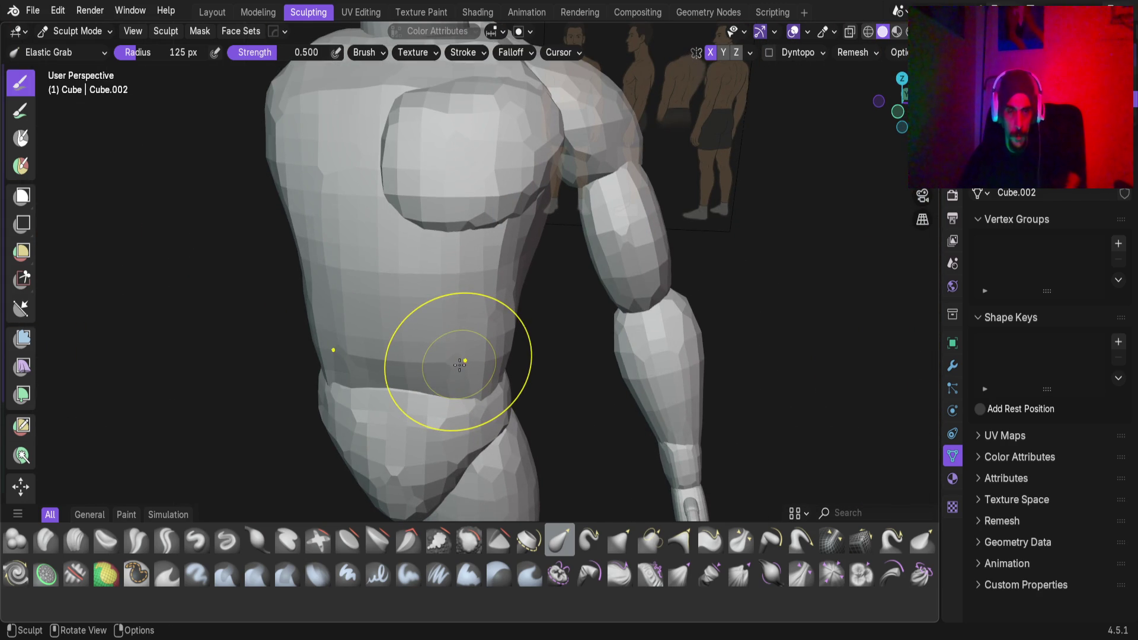
{"action": "mouse_move", "coordinate": [477, 354]}
{"action": "middle_mouse_down"}
{"action": "mouse_move", "coordinate": [462, 355]}
{"action": "mouse_move", "coordinate": [464, 391]}
{"action": "middle_mouse_up"}
{"action": "scroll", "coordinate": [381, 394], "scroll_direction": "down", "scroll_amount": 5}
{"action": "mouse_move", "coordinate": [381, 394]}
{"action": "middle_mouse_down"}
{"action": "mouse_move", "coordinate": [415, 382]}
{"action": "mouse_move", "coordinate": [372, 382]}
{"action": "mouse_move", "coordinate": [450, 355]}
{"action": "mouse_move", "coordinate": [533, 364]}
{"action": "middle_mouse_up"}
{"action": "scroll", "coordinate": [489, 334], "scroll_direction": "up", "scroll_amount": 4}
{"action": "scroll", "coordinate": [506, 345], "scroll_direction": "up", "scroll_amount": 2}
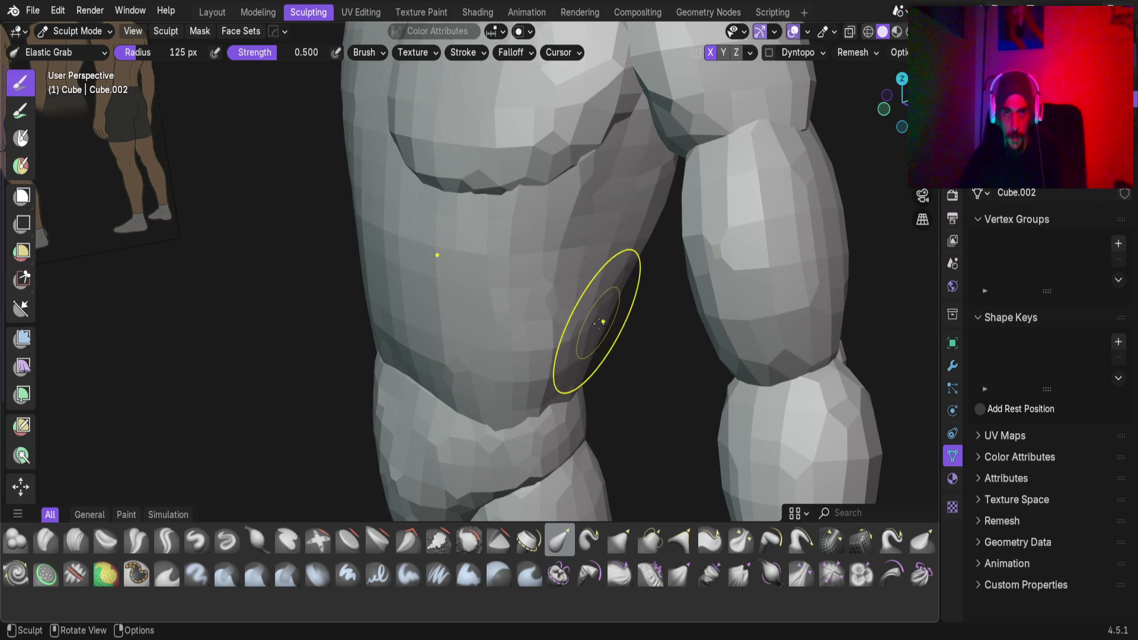
Inspect the reshaped torso Cube.002 from the front and back, then save Base_Male_AV.blend
{"action": "scroll", "coordinate": [599, 321], "scroll_direction": "up", "scroll_amount": 2}
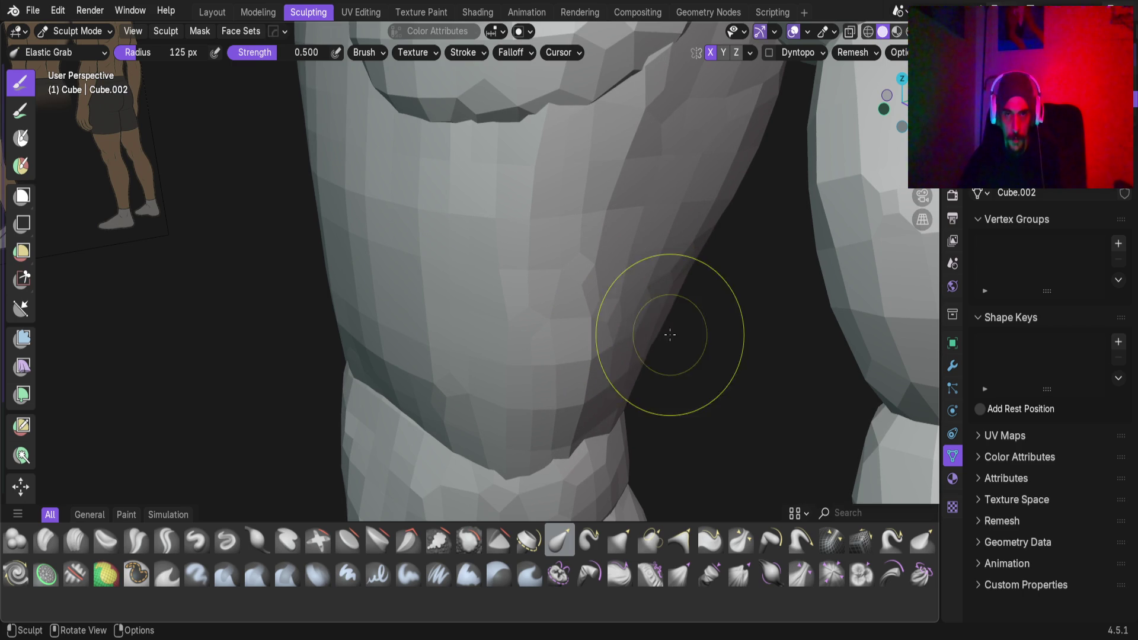
{"action": "scroll", "coordinate": [629, 318], "scroll_direction": "up", "scroll_amount": 2}
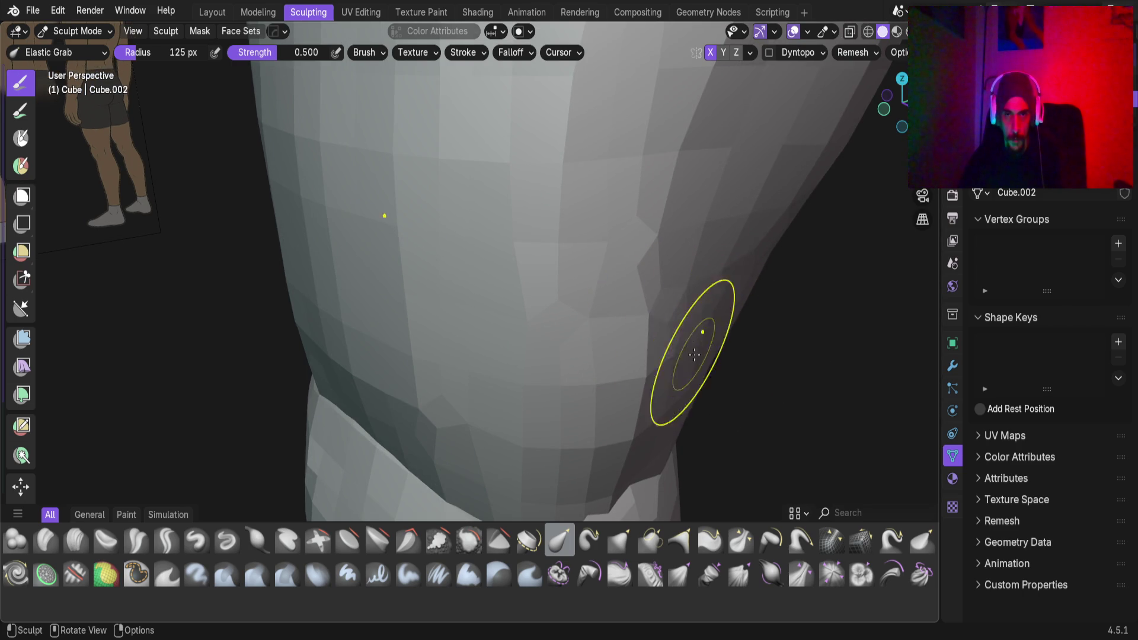
{"action": "scroll", "coordinate": [682, 355], "scroll_direction": "down", "scroll_amount": 5}
{"action": "mouse_move", "coordinate": [665, 374]}
{"action": "middle_mouse_down"}
{"action": "mouse_move", "coordinate": [491, 265]}
{"action": "mouse_move", "coordinate": [330, 299]}
{"action": "middle_mouse_up"}
{"action": "mouse_move", "coordinate": [533, 272]}
{"action": "middle_mouse_down", "text": "shift"}
{"action": "mouse_move", "coordinate": [351, 324]}
{"action": "mouse_move", "coordinate": [457, 304]}
{"action": "mouse_move", "coordinate": [444, 330]}
{"action": "mouse_move", "coordinate": [385, 278]}
{"action": "mouse_move", "coordinate": [394, 234]}
{"action": "mouse_move", "coordinate": [307, 298]}
{"action": "mouse_move", "coordinate": [416, 315]}
{"action": "middle_mouse_up", "text": "shift"}
{"action": "scroll", "coordinate": [684, 325], "scroll_direction": "up", "scroll_amount": 3}
{"action": "scroll", "coordinate": [684, 325], "scroll_direction": "down", "scroll_amount": 3}
{"action": "key", "text": "ctrl+s"}
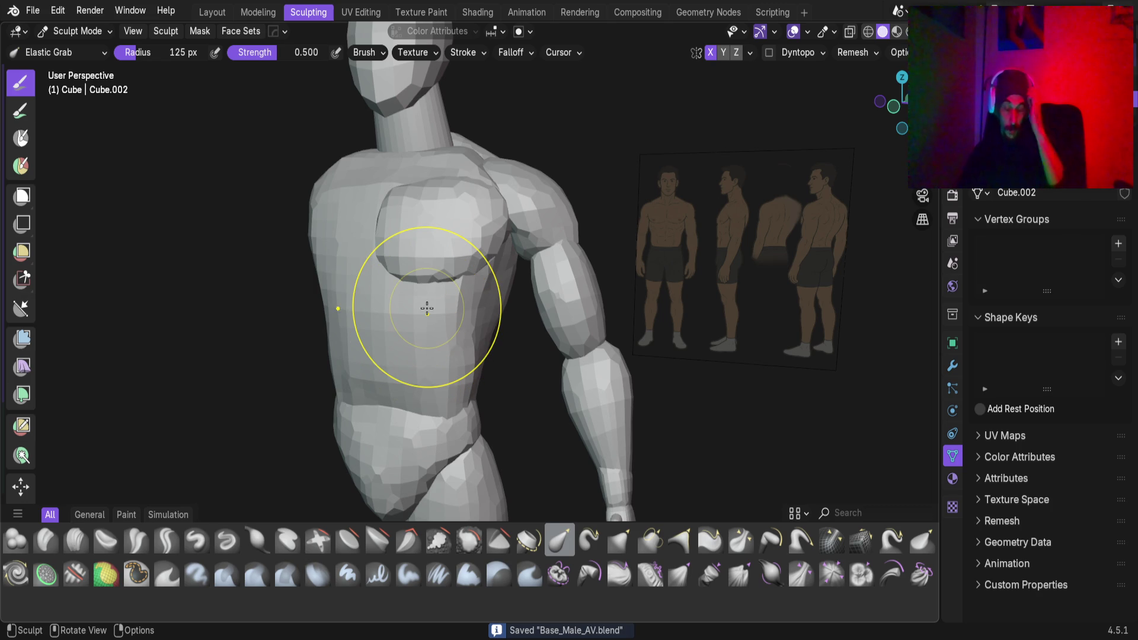
{"action": "scroll", "coordinate": [426, 307], "scroll_direction": "down", "scroll_amount": 2}
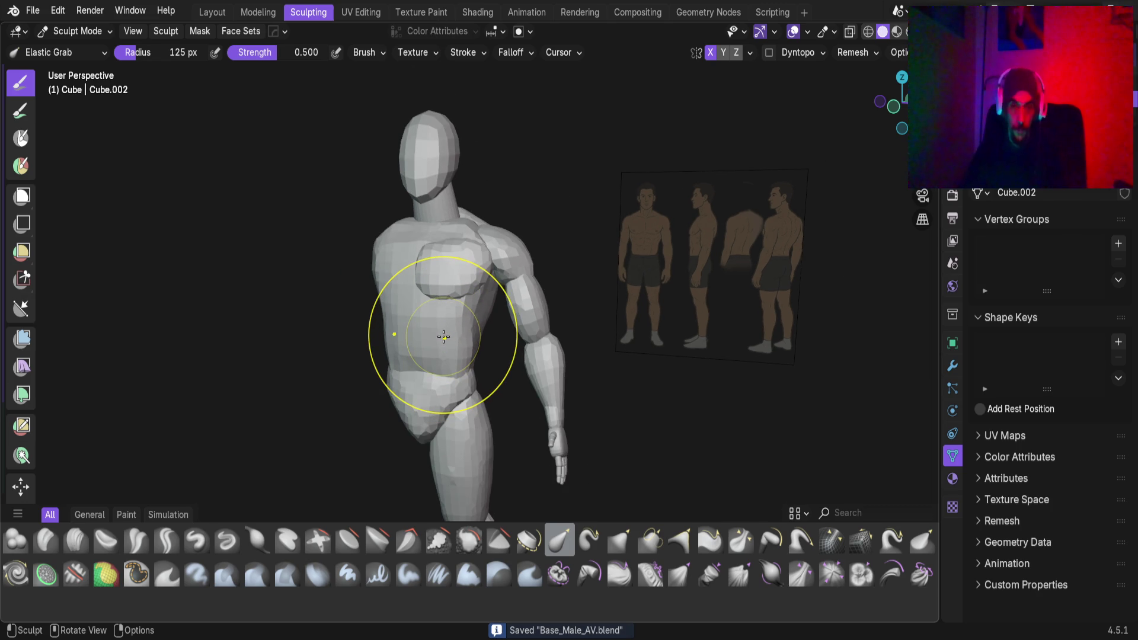
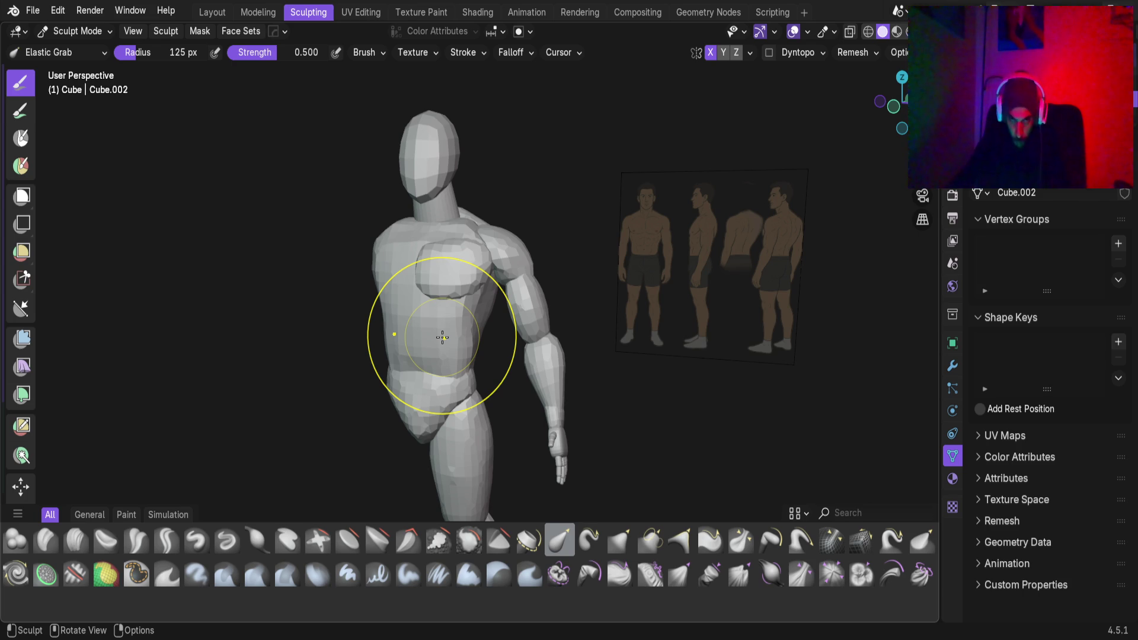
Zoom in on the ball-shaped joint piece and pull one side slightly inward with Elastic Grab
{"action": "mouse_move", "coordinate": [440, 337]}
{"action": "middle_mouse_down"}
{"action": "mouse_move", "coordinate": [508, 444]}
{"action": "mouse_move", "coordinate": [539, 330]}
{"action": "mouse_move", "coordinate": [536, 262]}
{"action": "mouse_move", "coordinate": [457, 300]}
{"action": "mouse_move", "coordinate": [338, 308]}
{"action": "mouse_move", "coordinate": [521, 407]}
{"action": "middle_mouse_up"}
{"action": "scroll", "coordinate": [480, 347], "scroll_direction": "up", "scroll_amount": 2}
{"action": "scroll", "coordinate": [495, 292], "scroll_direction": "up", "scroll_amount": 4}
{"action": "middle_click_drag", "start_coordinate": [495, 292], "coordinate": [317, 275]}
{"action": "mouse_move", "coordinate": [529, 237]}
{"action": "middle_mouse_down"}
{"action": "mouse_move", "coordinate": [506, 308]}
{"action": "mouse_move", "coordinate": [544, 285]}
{"action": "mouse_move", "coordinate": [533, 297]}
{"action": "mouse_move", "coordinate": [437, 238]}
{"action": "mouse_move", "coordinate": [417, 330]}
{"action": "mouse_move", "coordinate": [383, 315]}
{"action": "mouse_move", "coordinate": [363, 264]}
{"action": "middle_mouse_up"}
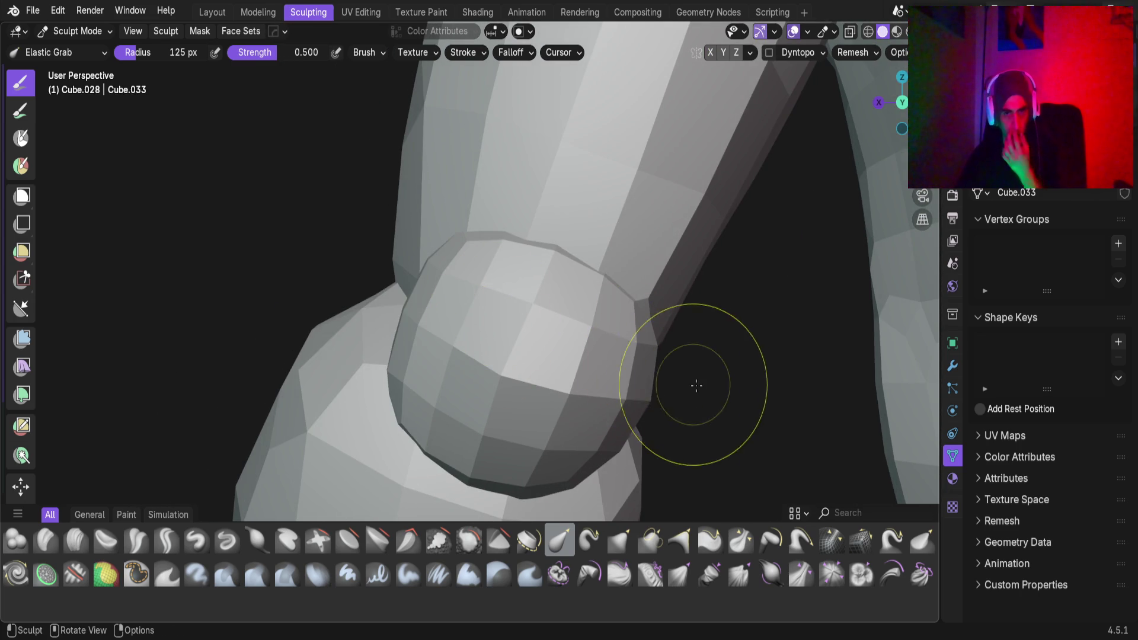
{"action": "mouse_move", "coordinate": [650, 408]}
{"action": "middle_mouse_down"}
{"action": "mouse_move", "coordinate": [592, 389]}
{"action": "mouse_move", "coordinate": [635, 397]}
{"action": "middle_mouse_up"}
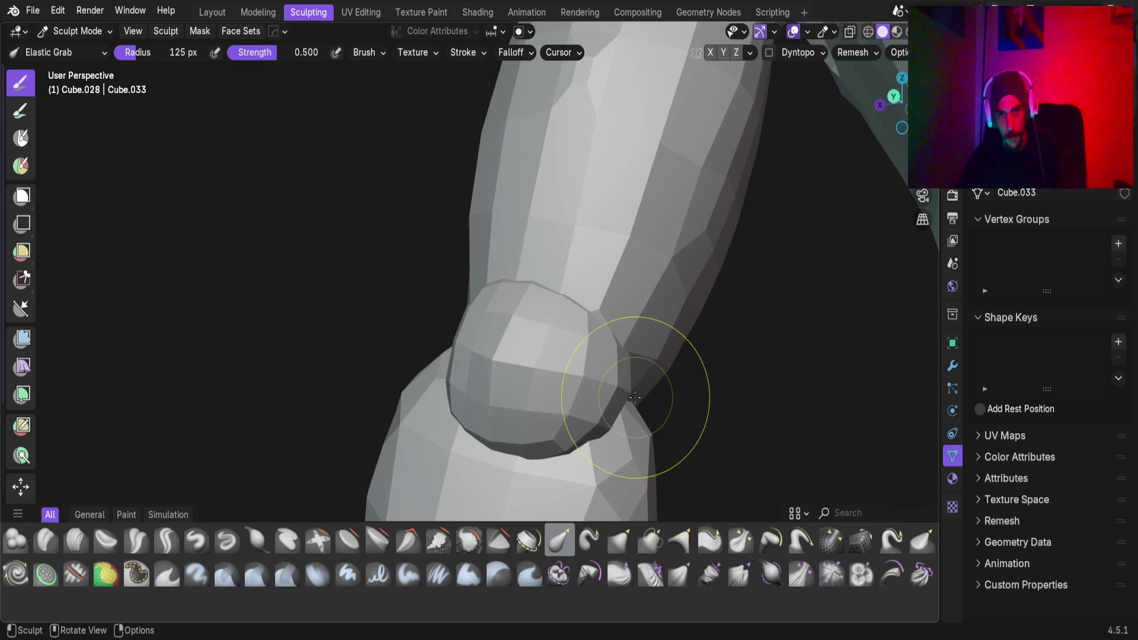
{"action": "mouse_move", "coordinate": [514, 380]}
{"action": "middle_mouse_down"}
{"action": "mouse_move", "coordinate": [521, 391]}
{"action": "mouse_move", "coordinate": [497, 366]}
{"action": "mouse_move", "coordinate": [437, 363]}
{"action": "mouse_move", "coordinate": [549, 363]}
{"action": "mouse_move", "coordinate": [445, 279]}
{"action": "mouse_move", "coordinate": [450, 331]}
{"action": "middle_mouse_up"}
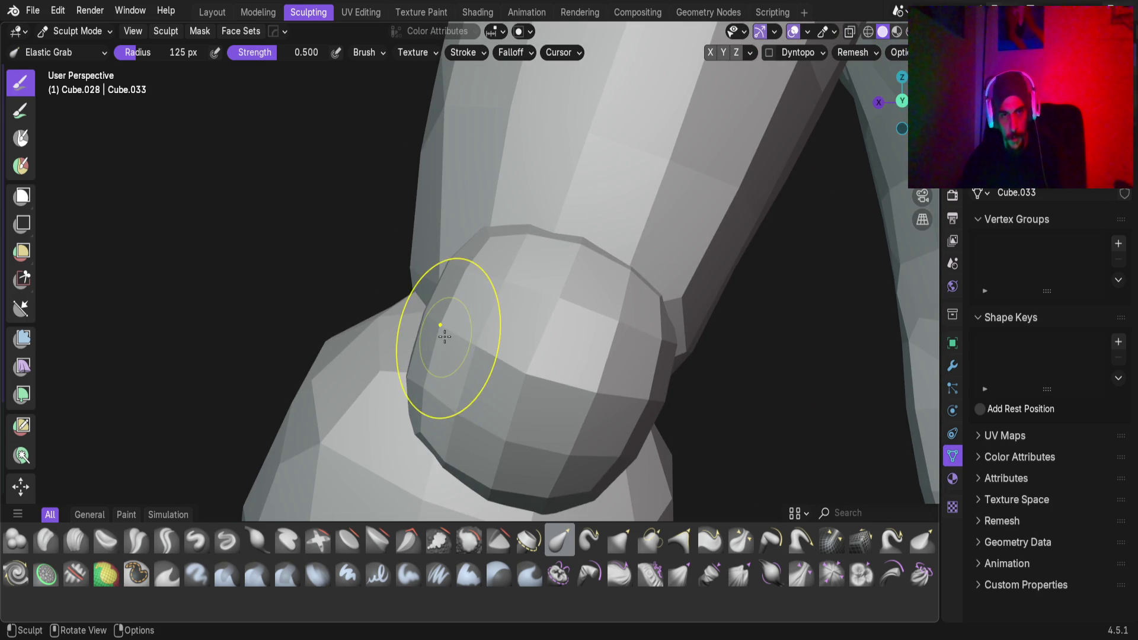
{"action": "scroll", "coordinate": [456, 338], "scroll_direction": "up", "scroll_amount": 2}
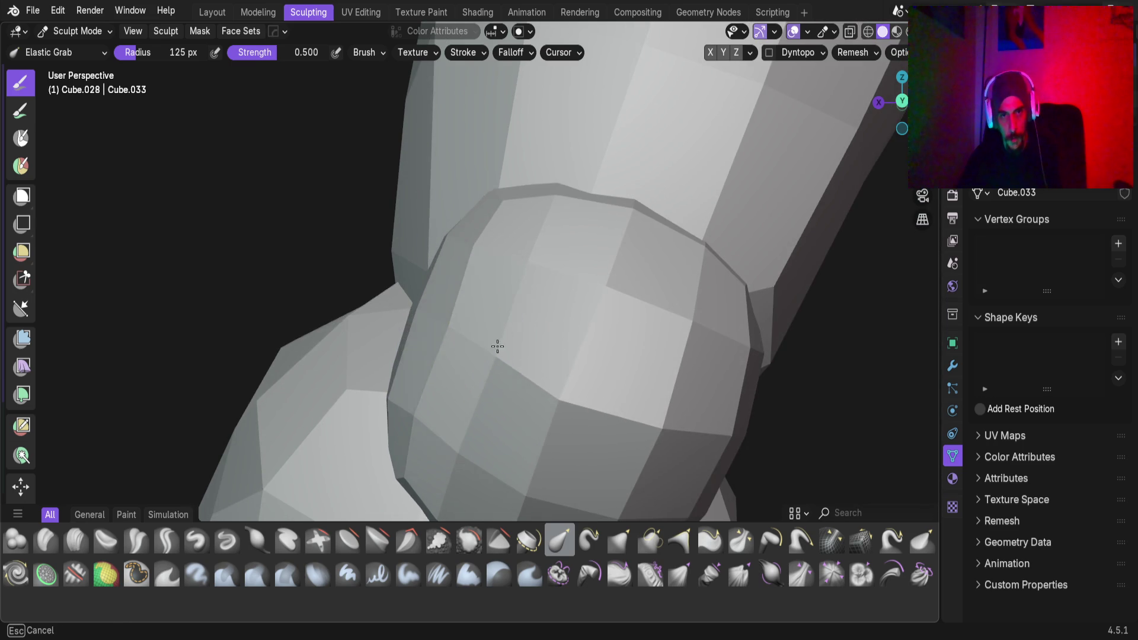
{"action": "left_click_drag", "start_coordinate": [694, 429], "coordinate": [632, 408]}
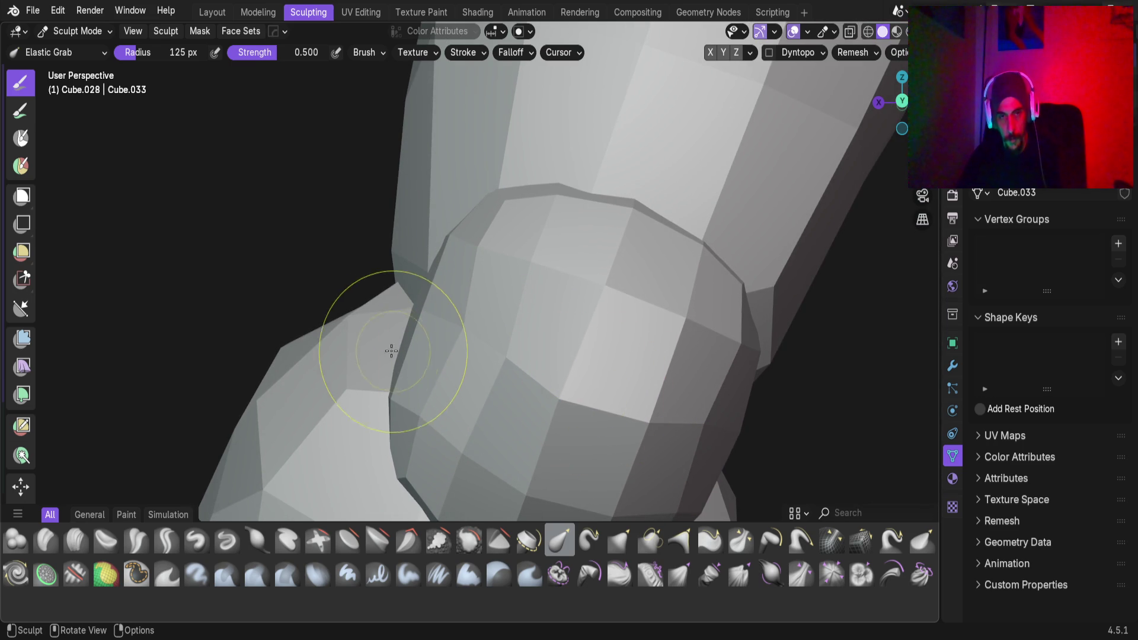
Orbit around the ball piece and the mesh to view the head from the front
{"action": "mouse_move", "coordinate": [425, 346]}
{"action": "middle_mouse_down"}
{"action": "mouse_move", "coordinate": [426, 366]}
{"action": "mouse_move", "coordinate": [461, 326]}
{"action": "mouse_move", "coordinate": [477, 252]}
{"action": "mouse_move", "coordinate": [511, 322]}
{"action": "mouse_move", "coordinate": [478, 368]}
{"action": "mouse_move", "coordinate": [546, 376]}
{"action": "middle_mouse_up"}
{"action": "scroll", "coordinate": [571, 381], "scroll_direction": "up", "scroll_amount": 3}
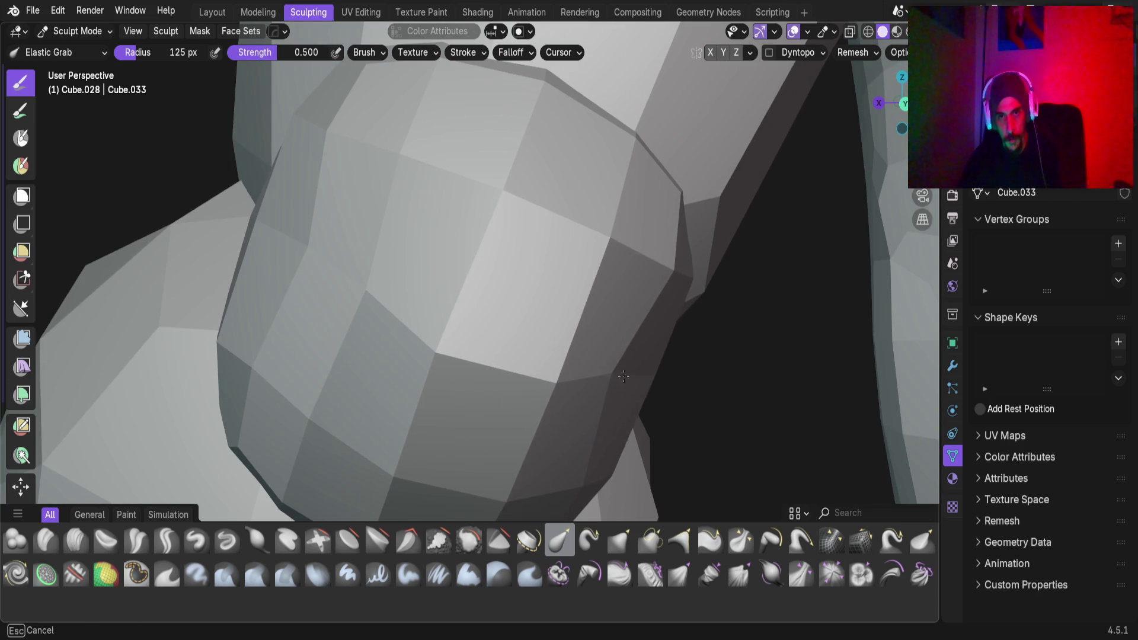
{"action": "middle_click_drag", "start_coordinate": [302, 275], "coordinate": [478, 324]}
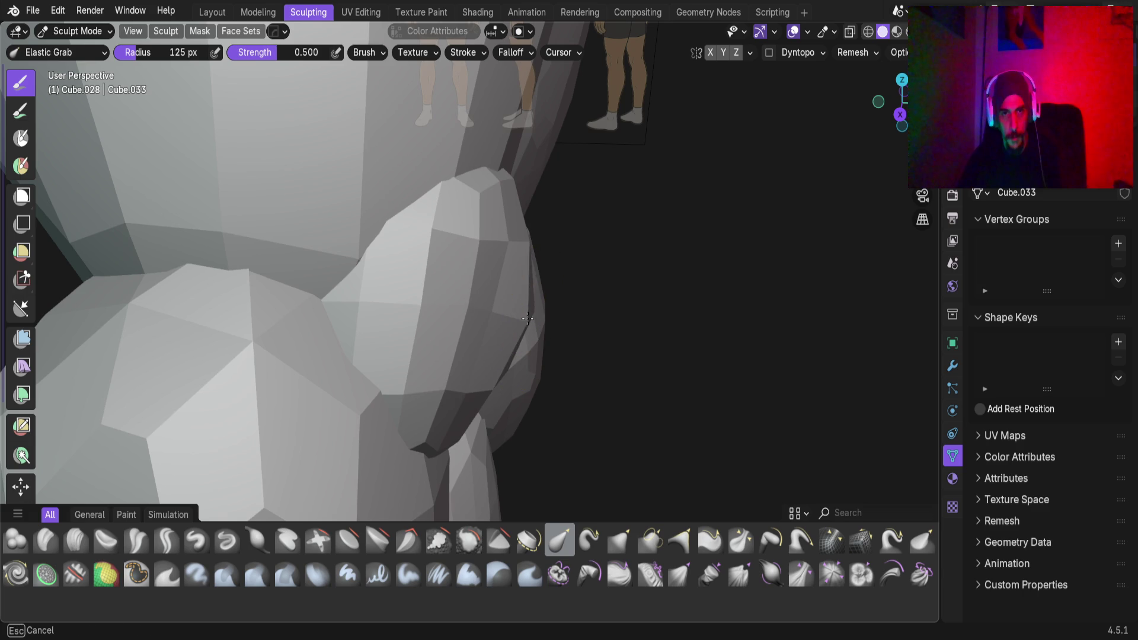
{"action": "mouse_move", "coordinate": [518, 314]}
{"action": "middle_mouse_down"}
{"action": "mouse_move", "coordinate": [475, 317]}
{"action": "mouse_move", "coordinate": [467, 343]}
{"action": "mouse_move", "coordinate": [399, 307]}
{"action": "middle_mouse_up"}
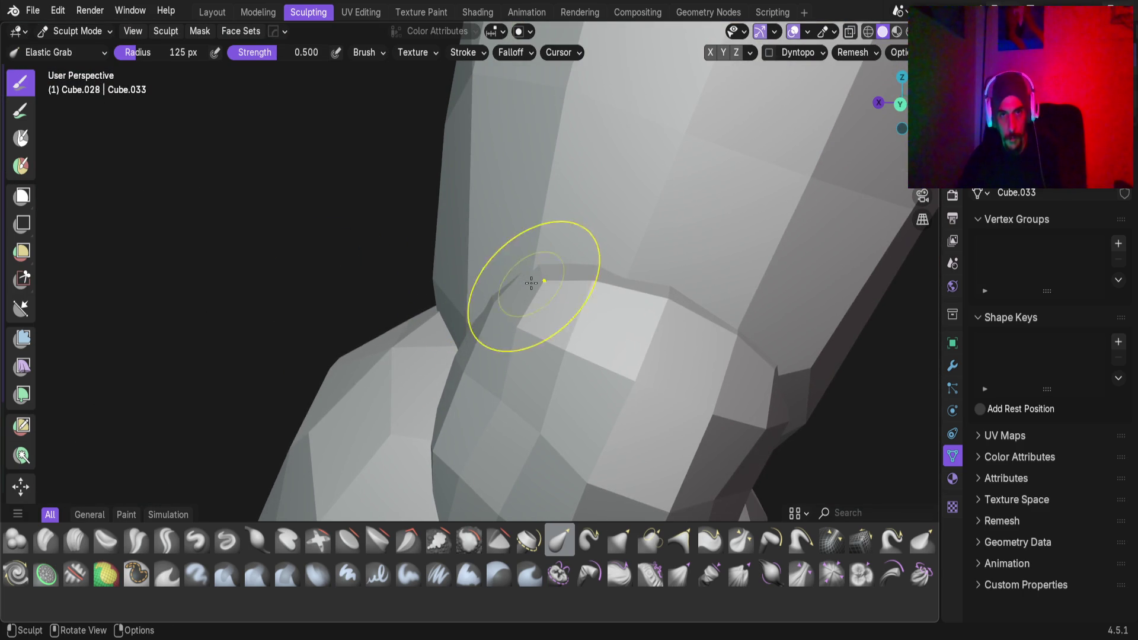
{"action": "mouse_move", "coordinate": [576, 293]}
{"action": "middle_mouse_down"}
{"action": "mouse_move", "coordinate": [442, 308]}
{"action": "mouse_move", "coordinate": [602, 364]}
{"action": "mouse_move", "coordinate": [574, 317]}
{"action": "mouse_move", "coordinate": [617, 343]}
{"action": "middle_mouse_up"}
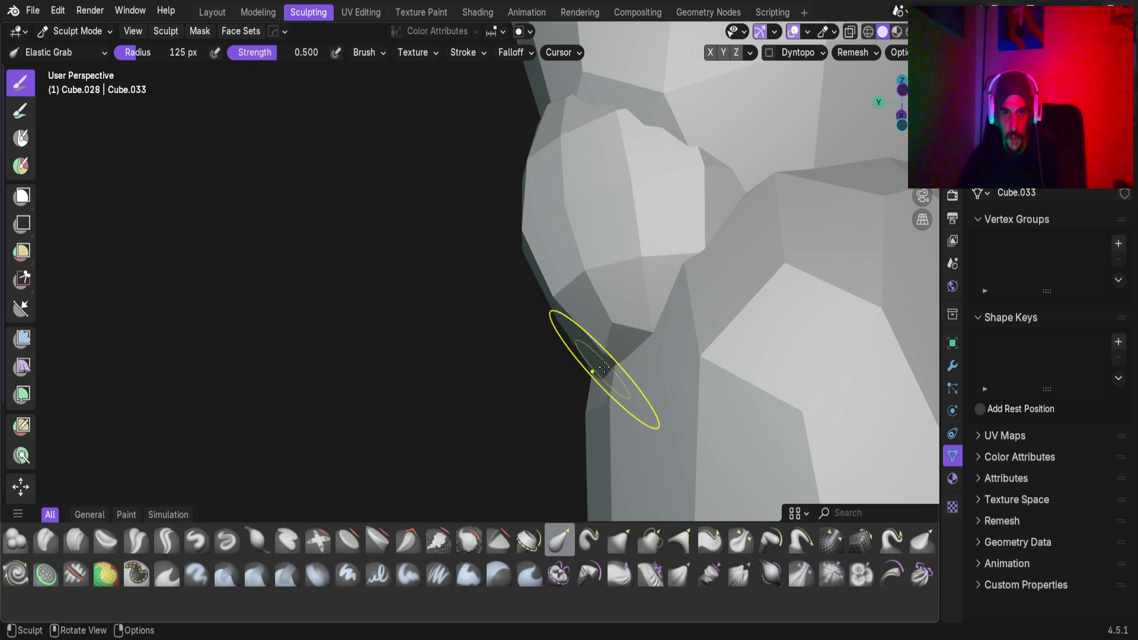
{"action": "middle_click_drag", "start_coordinate": [605, 347], "coordinate": [640, 318]}
{"action": "mouse_move", "coordinate": [729, 419]}
{"action": "middle_mouse_down"}
{"action": "mouse_move", "coordinate": [632, 386]}
{"action": "mouse_move", "coordinate": [605, 298]}
{"action": "mouse_move", "coordinate": [509, 494]}
{"action": "mouse_move", "coordinate": [525, 397]}
{"action": "mouse_move", "coordinate": [610, 368]}
{"action": "mouse_move", "coordinate": [703, 393]}
{"action": "mouse_move", "coordinate": [650, 386]}
{"action": "mouse_move", "coordinate": [636, 427]}
{"action": "mouse_move", "coordinate": [650, 399]}
{"action": "mouse_move", "coordinate": [592, 340]}
{"action": "mouse_move", "coordinate": [581, 408]}
{"action": "mouse_move", "coordinate": [597, 424]}
{"action": "mouse_move", "coordinate": [482, 474]}
{"action": "mouse_move", "coordinate": [490, 343]}
{"action": "mouse_move", "coordinate": [508, 380]}
{"action": "mouse_move", "coordinate": [529, 242]}
{"action": "mouse_move", "coordinate": [482, 215]}
{"action": "mouse_move", "coordinate": [262, 347]}
{"action": "mouse_move", "coordinate": [197, 356]}
{"action": "mouse_move", "coordinate": [347, 266]}
{"action": "mouse_move", "coordinate": [356, 279]}
{"action": "mouse_move", "coordinate": [532, 241]}
{"action": "mouse_move", "coordinate": [635, 332]}
{"action": "mouse_move", "coordinate": [610, 310]}
{"action": "mouse_move", "coordinate": [574, 356]}
{"action": "mouse_move", "coordinate": [767, 432]}
{"action": "mouse_move", "coordinate": [591, 414]}
{"action": "mouse_move", "coordinate": [624, 274]}
{"action": "middle_mouse_up"}
Check the mesh in wireframe shading, then return to solid shading
{"action": "key", "text": "z"}
{"action": "left_click", "coordinate": [489, 342]}
{"action": "key", "text": "z"}
{"action": "left_click", "coordinate": [535, 354]}
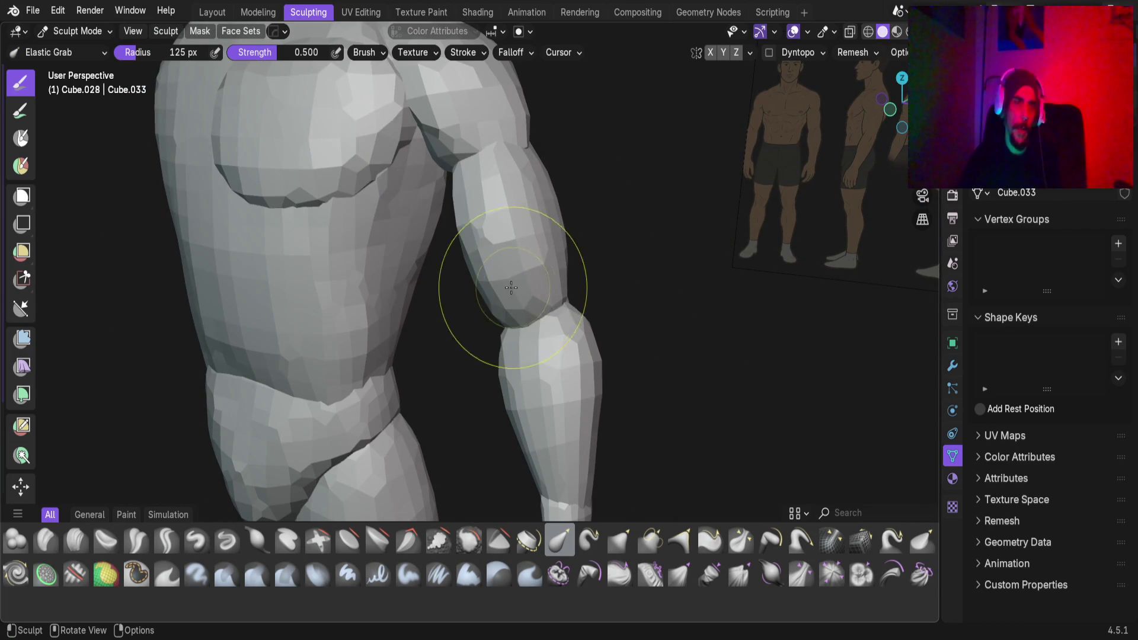
In Object Mode, select the shoulder and upper arm pieces
{"action": "key", "text": "ctrl+Tab"}
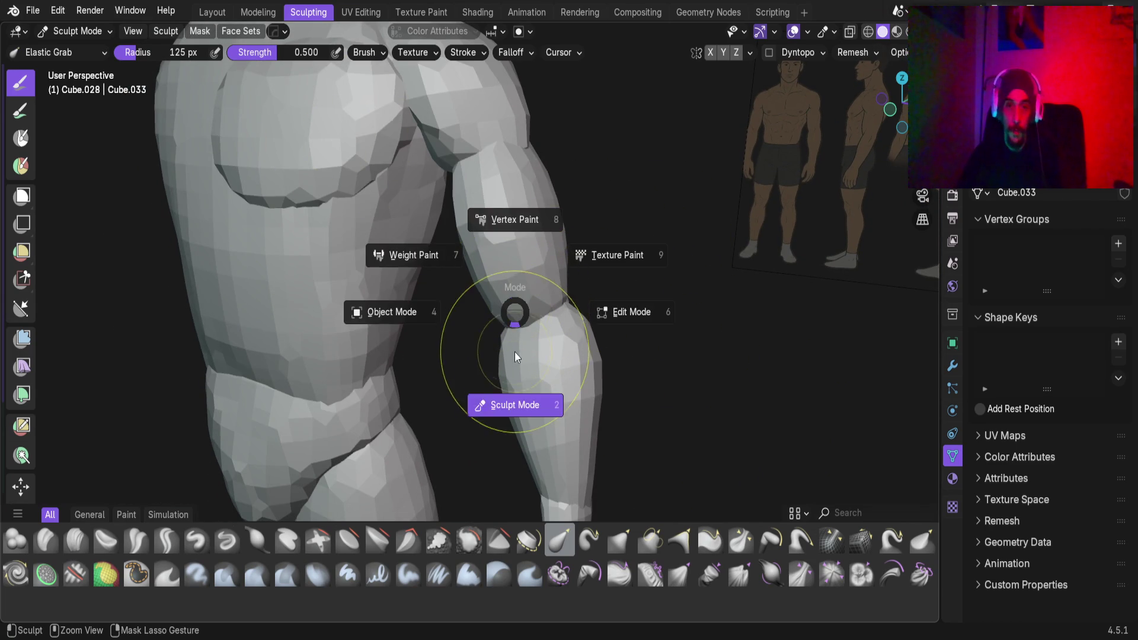
{"action": "left_click", "coordinate": [427, 320]}
{"action": "middle_click_drag", "start_coordinate": [427, 320], "coordinate": [585, 265]}
{"action": "left_click", "coordinate": [501, 248]}
{"action": "left_click", "coordinate": [489, 218], "text": "shift"}
{"action": "middle_click_drag", "start_coordinate": [509, 273], "coordinate": [467, 354]}
{"action": "scroll", "coordinate": [521, 346], "scroll_direction": "up", "scroll_amount": 2}
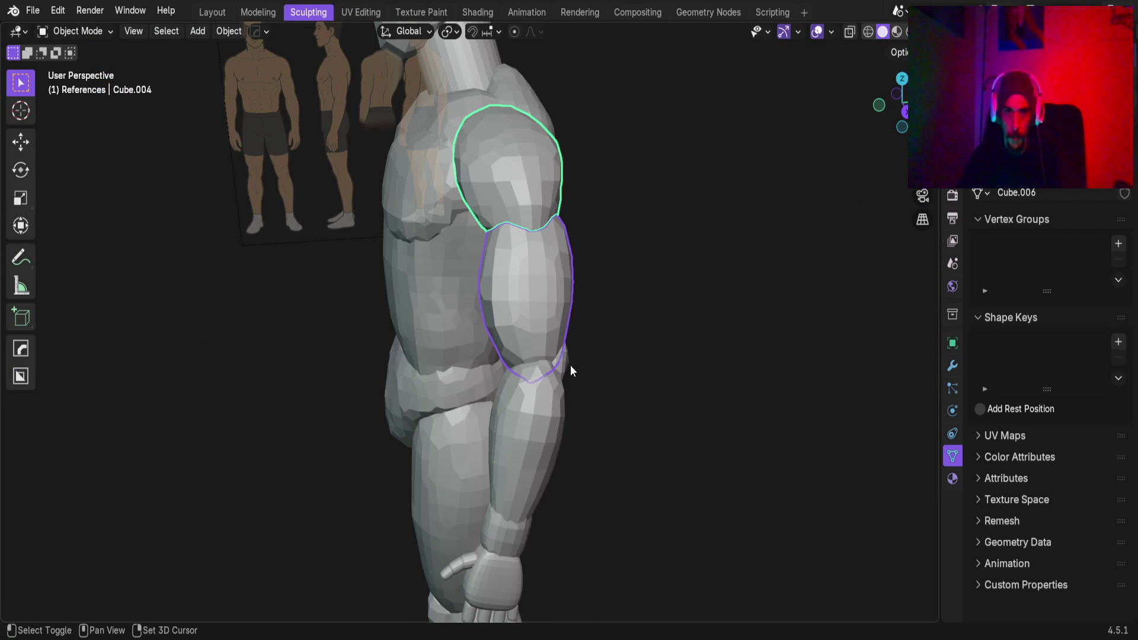
{"action": "left_click", "coordinate": [566, 363], "text": "shift"}
Add the wrist piece to the selection and join the arm pieces into one mesh with Ctrl+J
{"action": "mouse_move", "coordinate": [497, 538]}
{"action": "middle_mouse_down"}
{"action": "mouse_move", "coordinate": [543, 538]}
{"action": "mouse_move", "coordinate": [521, 549]}
{"action": "middle_mouse_up"}
{"action": "scroll", "coordinate": [521, 545], "scroll_direction": "up", "scroll_amount": 4}
{"action": "left_click", "coordinate": [524, 499], "text": "shift"}
{"action": "scroll", "coordinate": [536, 342], "scroll_direction": "down", "scroll_amount": 2}
{"action": "mouse_move", "coordinate": [535, 343]}
{"action": "middle_mouse_down"}
{"action": "mouse_move", "coordinate": [583, 346]}
{"action": "mouse_move", "coordinate": [581, 355]}
{"action": "middle_mouse_up"}
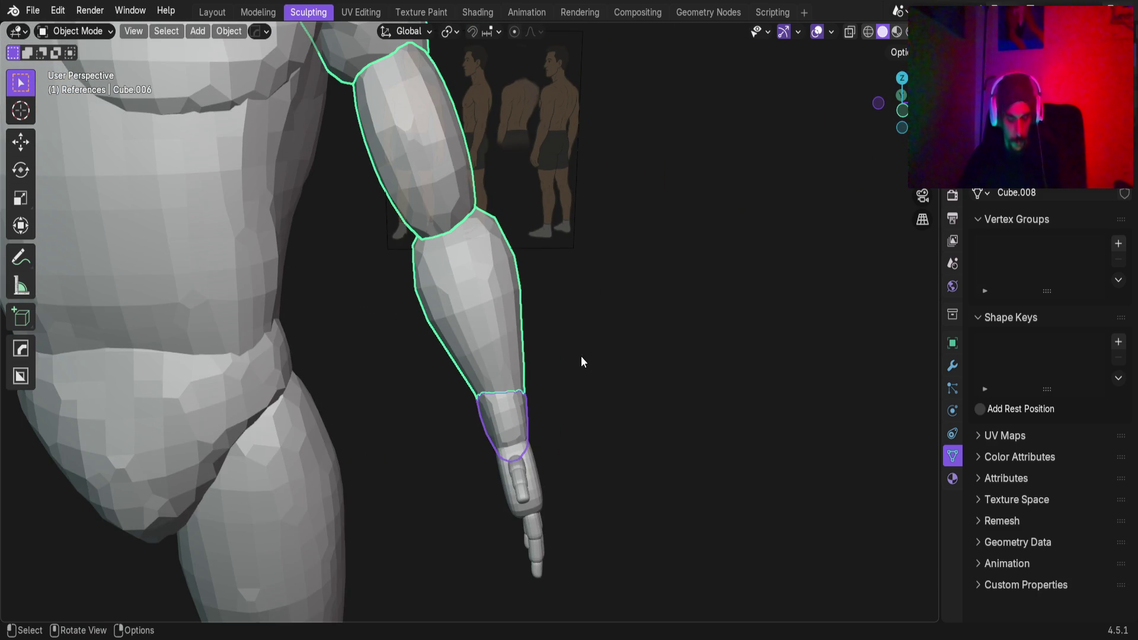
{"action": "key", "text": "ctrl+j"}
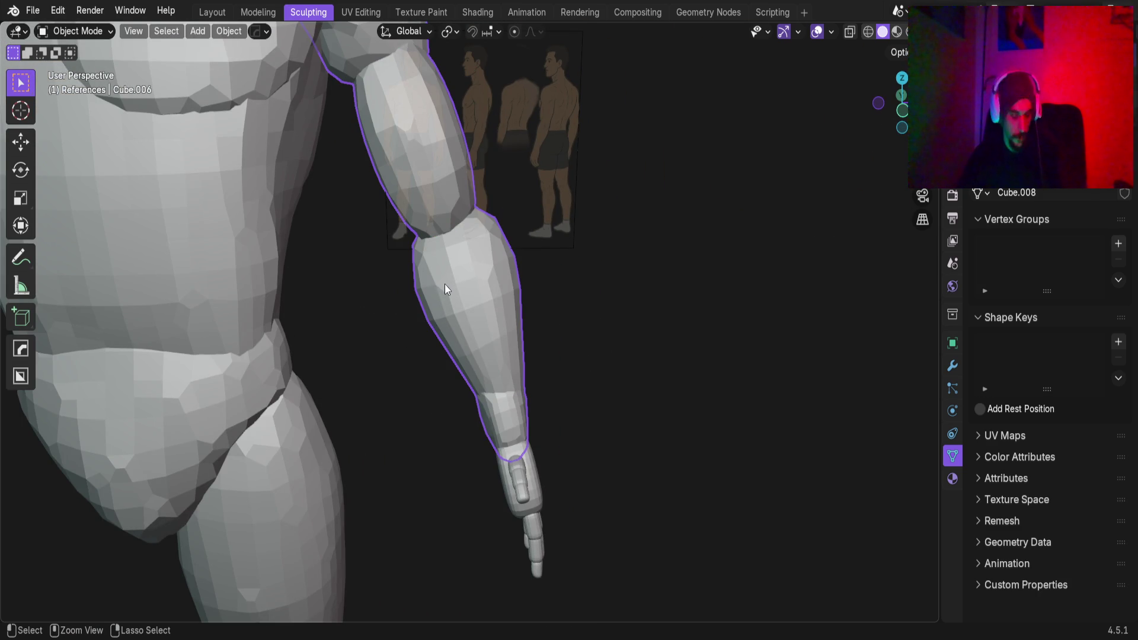
Back in Sculpt Mode, voxel-remesh the joined arm into dense, even geometry
{"action": "key", "text": "ctrl+Tab"}
{"action": "left_click", "coordinate": [442, 396]}
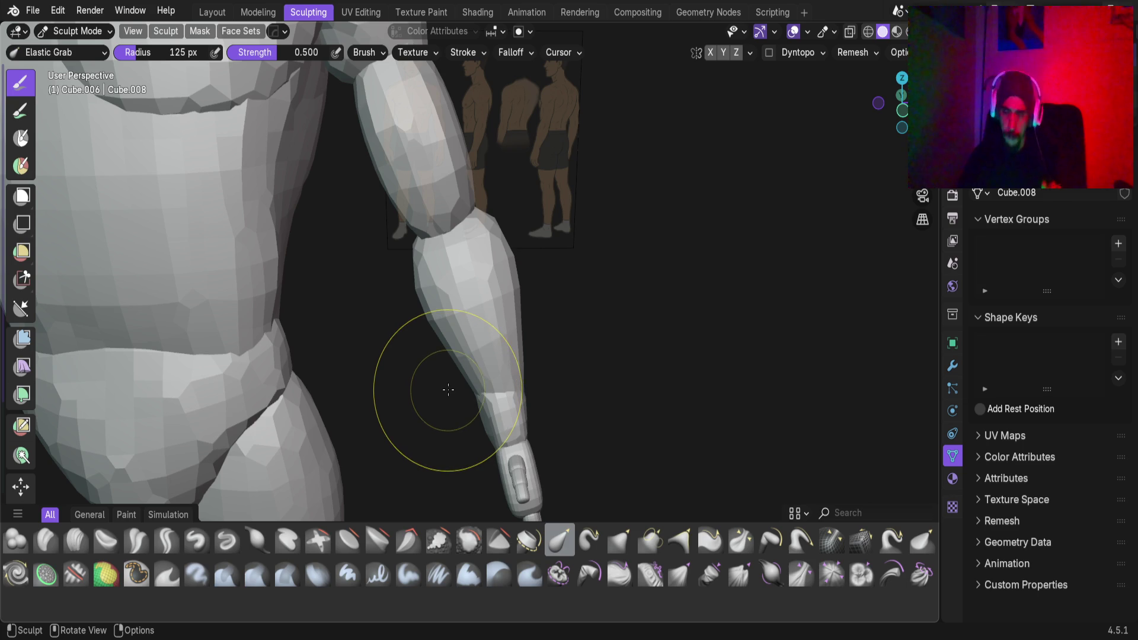
{"action": "middle_click_drag", "start_coordinate": [381, 325], "coordinate": [394, 310]}
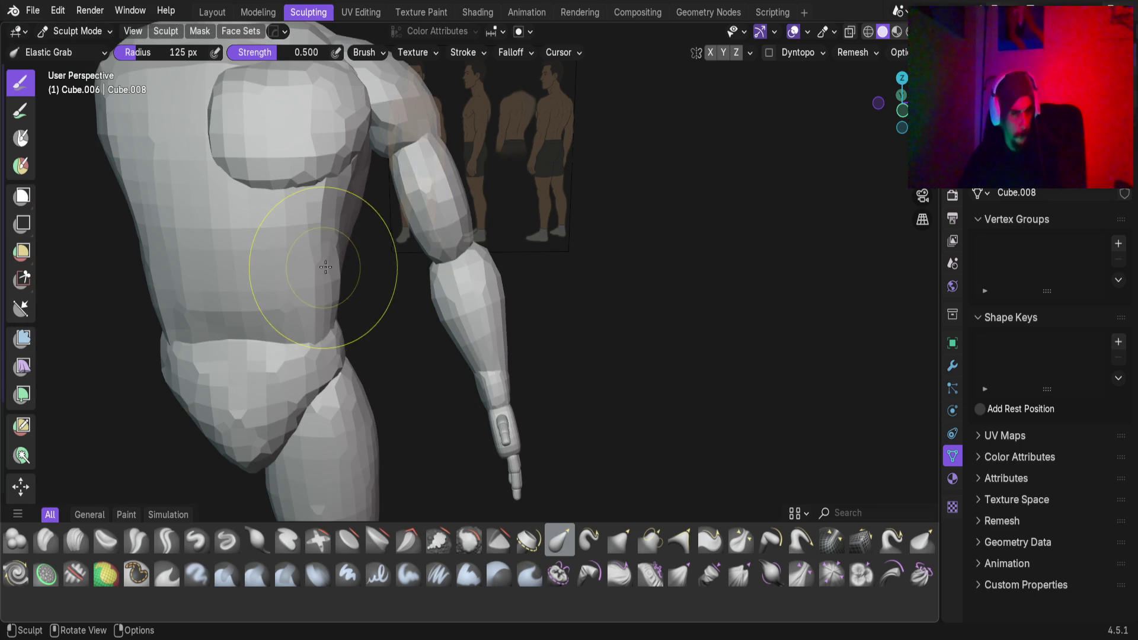
{"action": "key", "text": "r"}
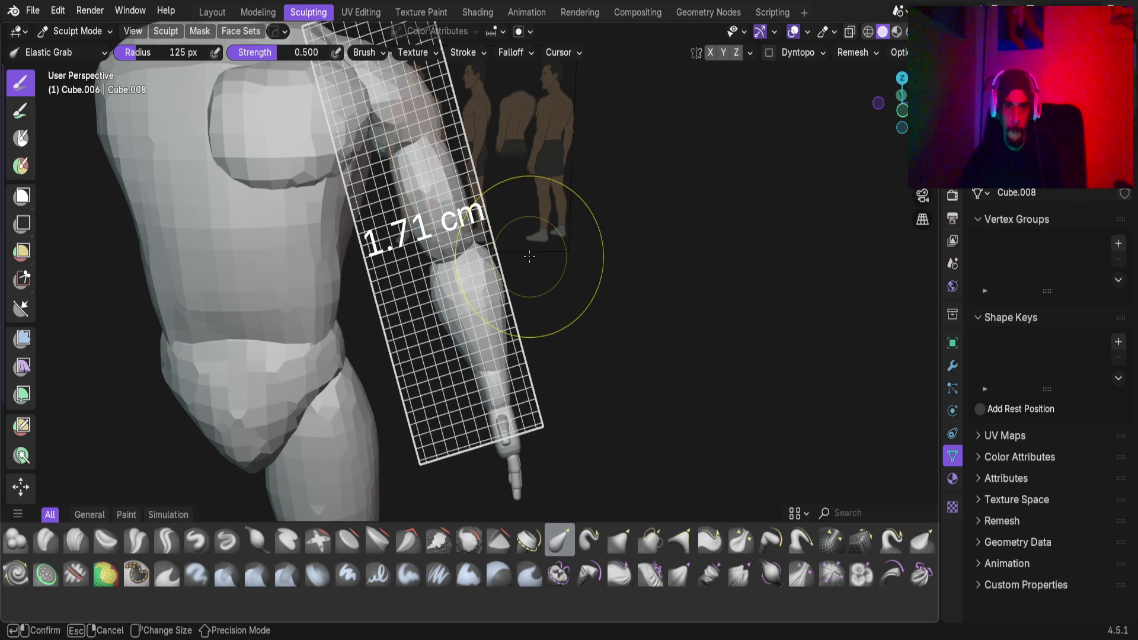
{"action": "left_click", "coordinate": [485, 272]}
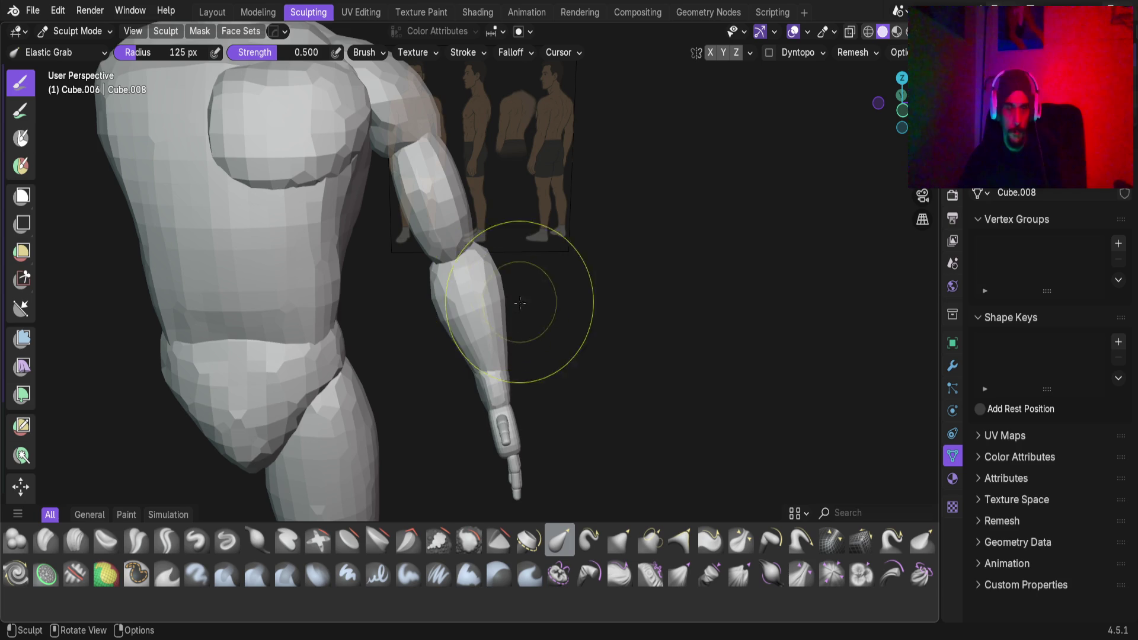
{"action": "middle_click_drag", "start_coordinate": [480, 294], "coordinate": [536, 318]}
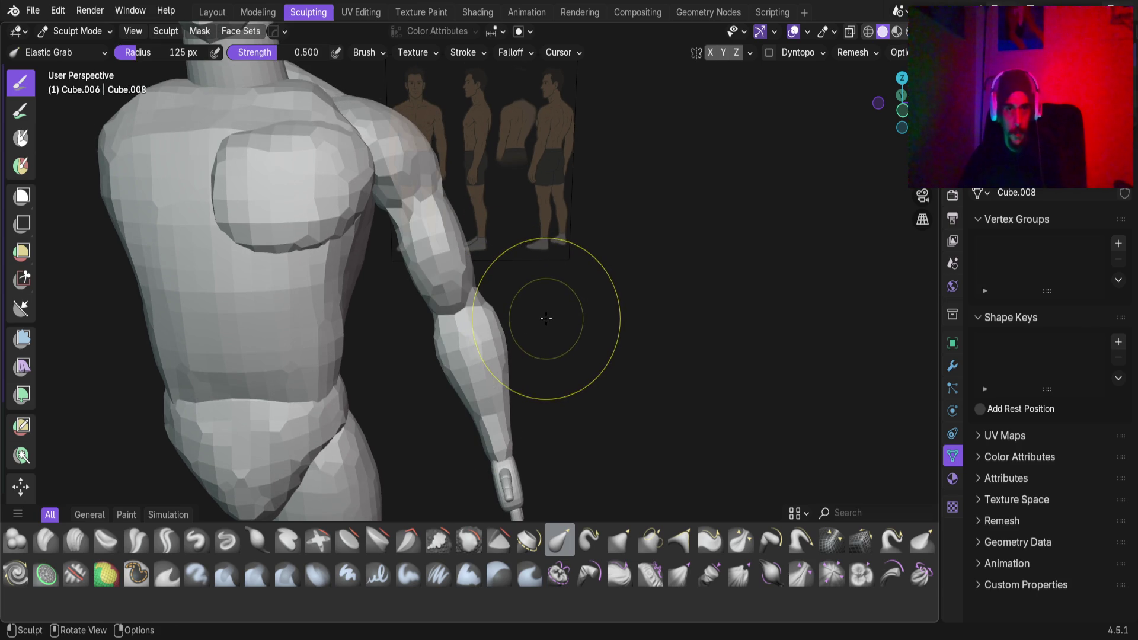
{"action": "mouse_move", "coordinate": [538, 333]}
{"action": "middle_mouse_down"}
{"action": "mouse_move", "coordinate": [504, 332]}
{"action": "mouse_move", "coordinate": [427, 234]}
{"action": "mouse_move", "coordinate": [468, 356]}
{"action": "mouse_move", "coordinate": [378, 377]}
{"action": "mouse_move", "coordinate": [486, 332]}
{"action": "mouse_move", "coordinate": [468, 343]}
{"action": "mouse_move", "coordinate": [533, 332]}
{"action": "mouse_move", "coordinate": [468, 445]}
{"action": "mouse_move", "coordinate": [504, 356]}
{"action": "mouse_move", "coordinate": [482, 335]}
{"action": "mouse_move", "coordinate": [541, 330]}
{"action": "mouse_move", "coordinate": [536, 353]}
{"action": "mouse_move", "coordinate": [532, 269]}
{"action": "mouse_move", "coordinate": [503, 308]}
{"action": "mouse_move", "coordinate": [364, 323]}
{"action": "mouse_move", "coordinate": [546, 346]}
{"action": "middle_mouse_up"}
{"action": "scroll", "coordinate": [503, 325], "scroll_direction": "up", "scroll_amount": 6}
{"action": "scroll", "coordinate": [468, 443], "scroll_direction": "down", "scroll_amount": 5}
{"action": "mouse_move", "coordinate": [488, 395]}
{"action": "middle_mouse_down"}
{"action": "mouse_move", "coordinate": [254, 320]}
{"action": "mouse_move", "coordinate": [437, 330]}
{"action": "mouse_move", "coordinate": [480, 311]}
{"action": "mouse_move", "coordinate": [426, 249]}
{"action": "mouse_move", "coordinate": [350, 195]}
{"action": "mouse_move", "coordinate": [236, 246]}
{"action": "mouse_move", "coordinate": [210, 294]}
{"action": "mouse_move", "coordinate": [528, 338]}
{"action": "mouse_move", "coordinate": [573, 330]}
{"action": "mouse_move", "coordinate": [635, 261]}
{"action": "mouse_move", "coordinate": [508, 266]}
{"action": "mouse_move", "coordinate": [386, 247]}
{"action": "mouse_move", "coordinate": [410, 231]}
{"action": "mouse_move", "coordinate": [515, 356]}
{"action": "mouse_move", "coordinate": [508, 274]}
{"action": "mouse_move", "coordinate": [535, 253]}
{"action": "mouse_move", "coordinate": [522, 308]}
{"action": "mouse_move", "coordinate": [551, 356]}
{"action": "mouse_move", "coordinate": [681, 381]}
{"action": "mouse_move", "coordinate": [629, 391]}
{"action": "mouse_move", "coordinate": [419, 375]}
{"action": "mouse_move", "coordinate": [457, 371]}
{"action": "mouse_move", "coordinate": [520, 285]}
{"action": "middle_mouse_up"}
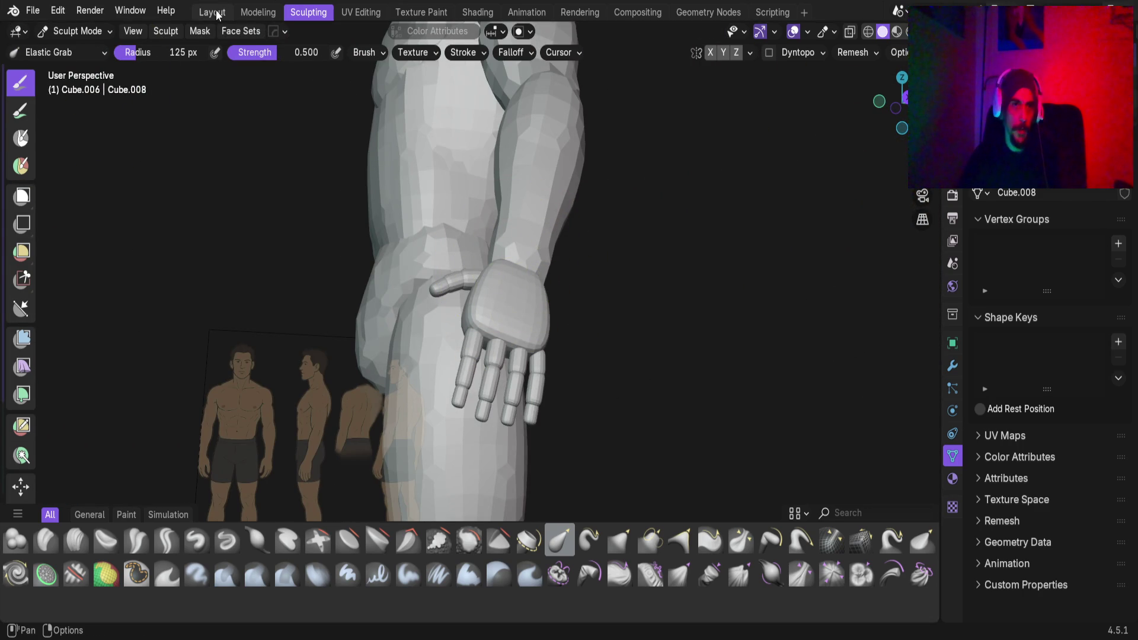
In the Layout workspace, select two thumb segments and rotate them slightly
{"action": "left_click", "coordinate": [217, 14]}
{"action": "mouse_move", "coordinate": [421, 296]}
{"action": "middle_mouse_down"}
{"action": "mouse_move", "coordinate": [481, 304]}
{"action": "mouse_move", "coordinate": [559, 421]}
{"action": "mouse_move", "coordinate": [412, 418]}
{"action": "mouse_move", "coordinate": [424, 318]}
{"action": "mouse_move", "coordinate": [444, 371]}
{"action": "mouse_move", "coordinate": [416, 218]}
{"action": "middle_mouse_up"}
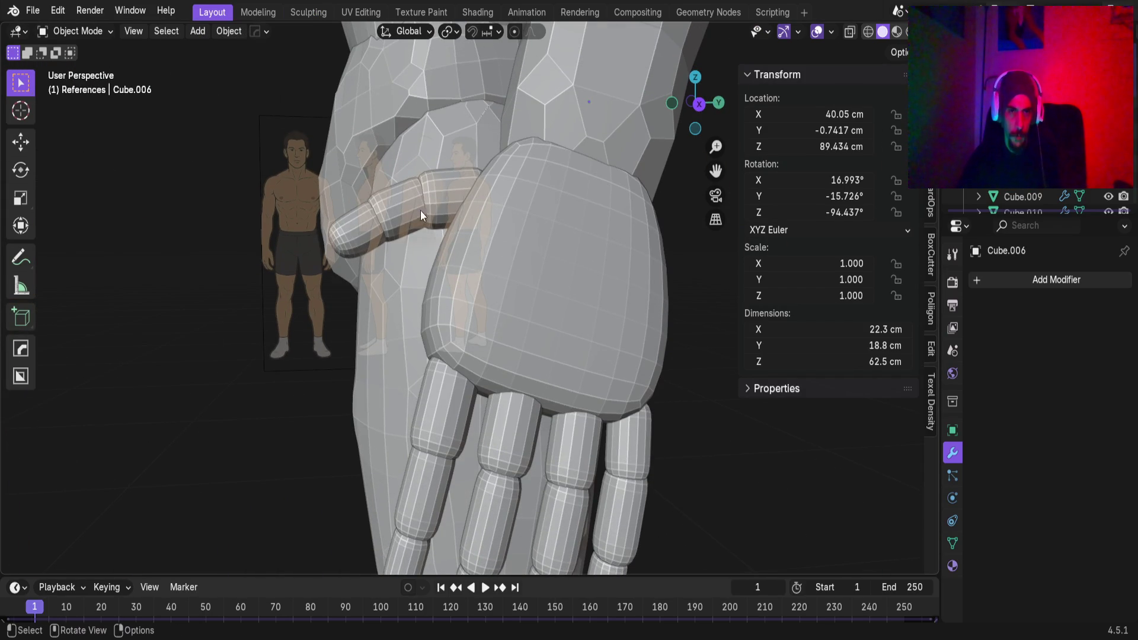
{"action": "left_click", "coordinate": [464, 221]}
{"action": "left_click", "coordinate": [386, 209], "text": "shift"}
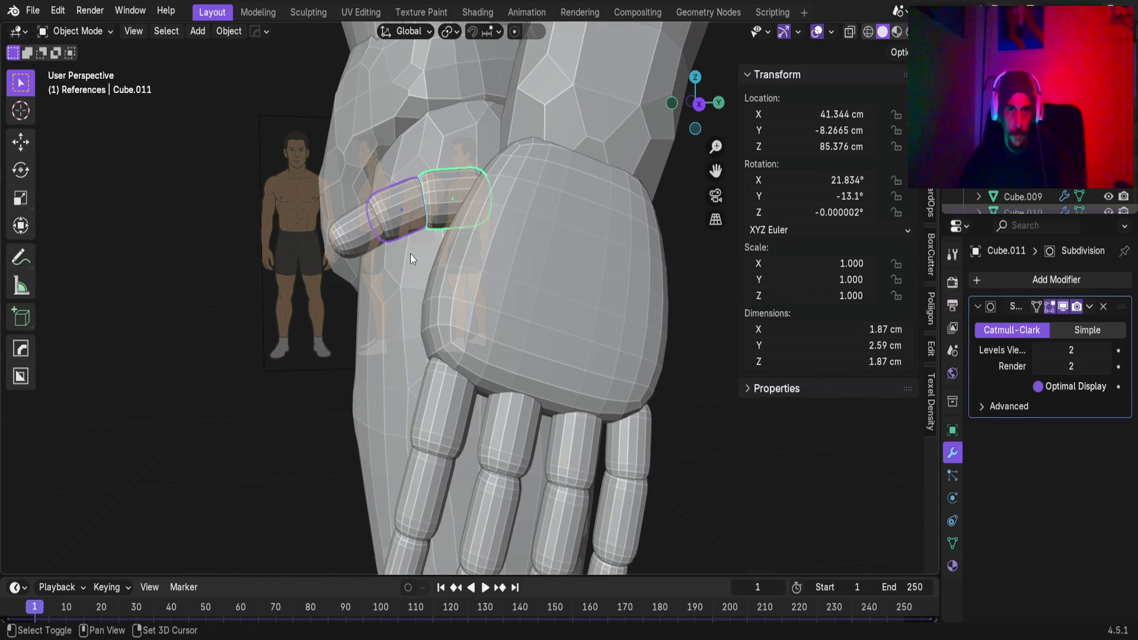
{"action": "key", "text": "r"}
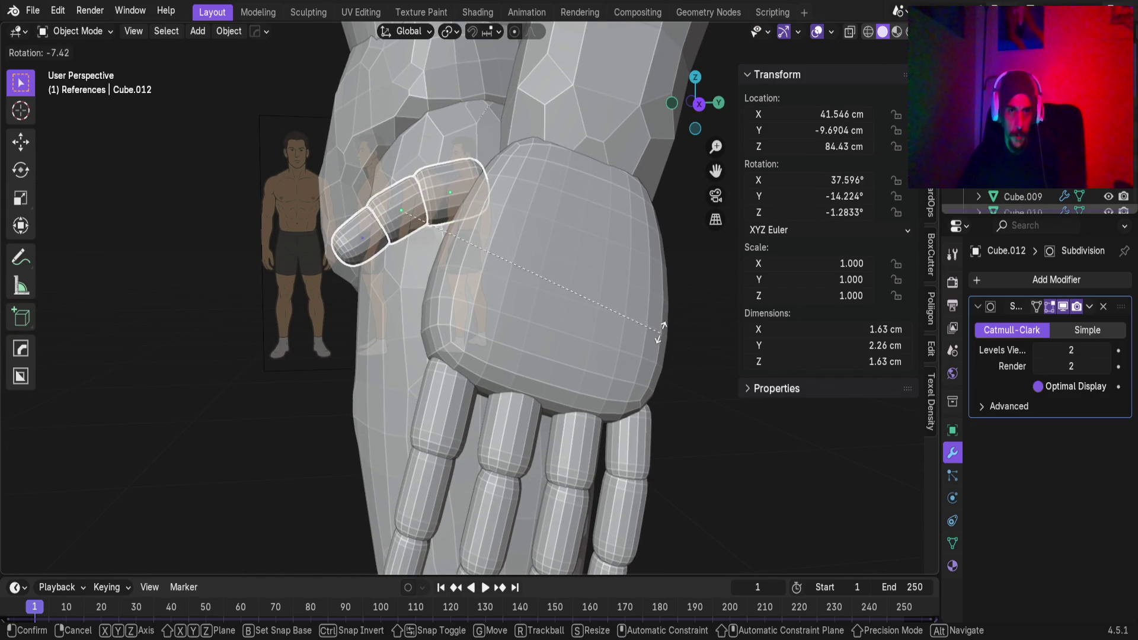
{"action": "key", "text": "Escape"}
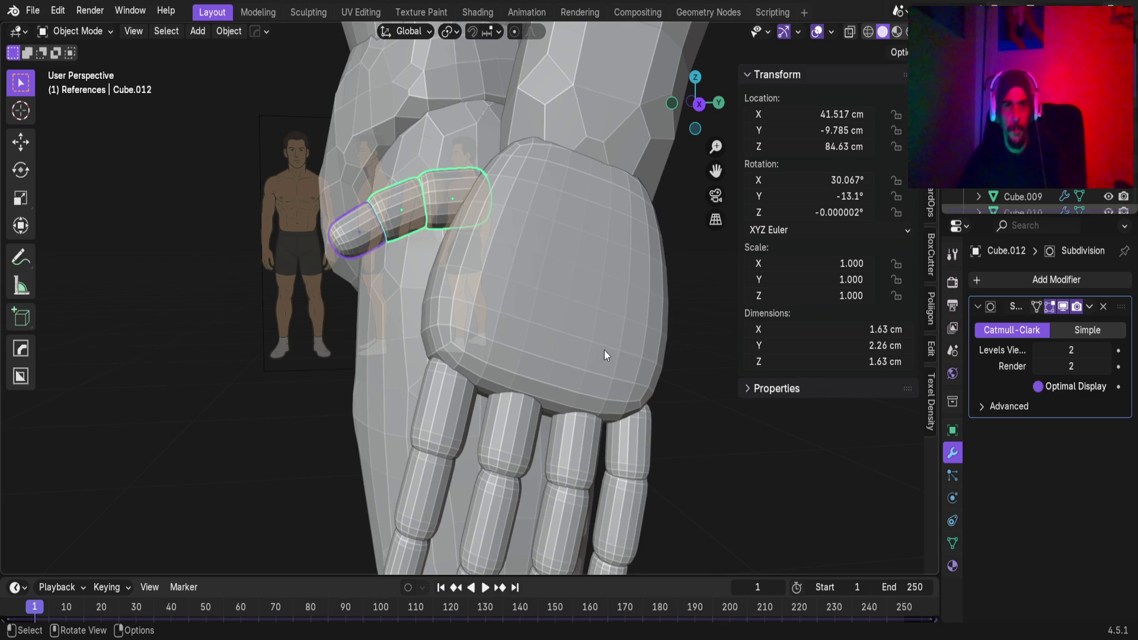
{"action": "key", "text": "r"}
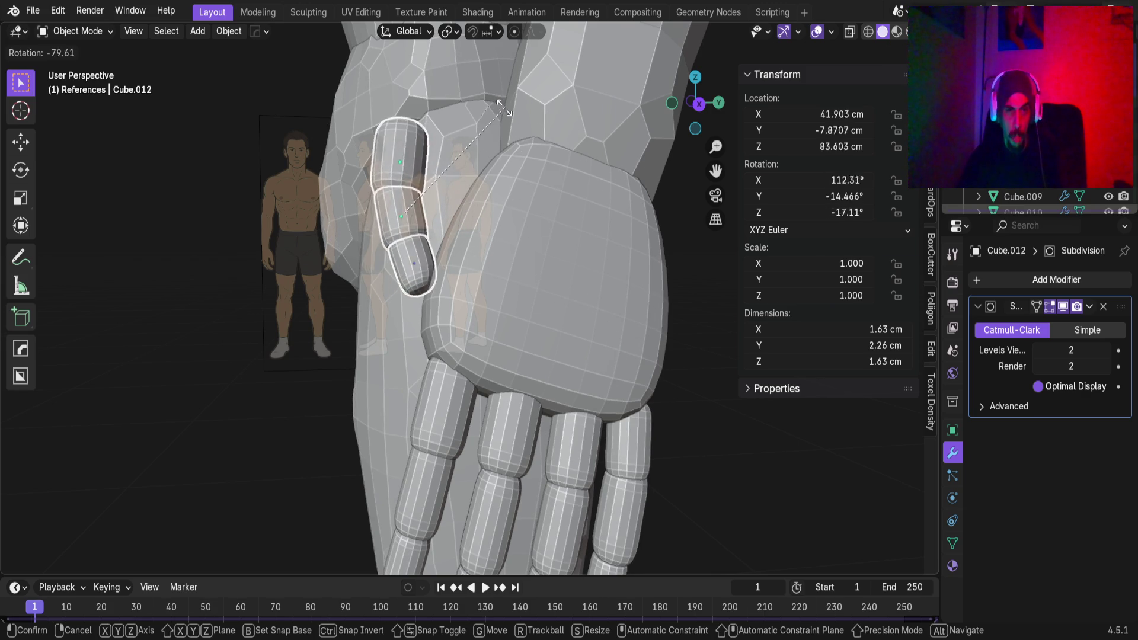
{"action": "left_click", "coordinate": [513, 275]}
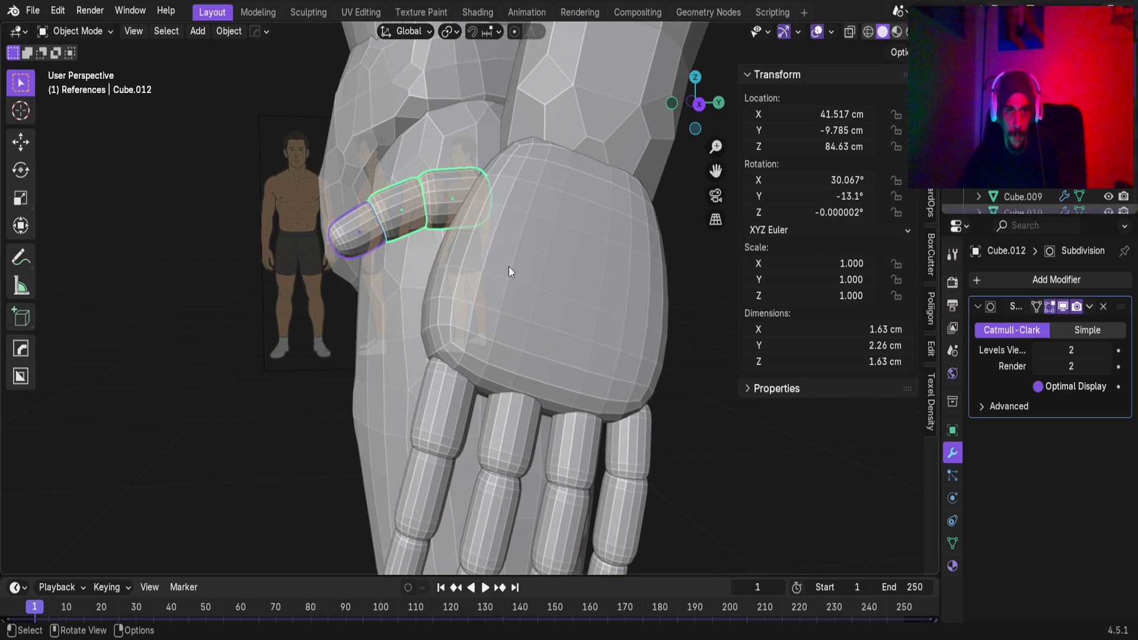
{"action": "key", "text": "alt+a"}
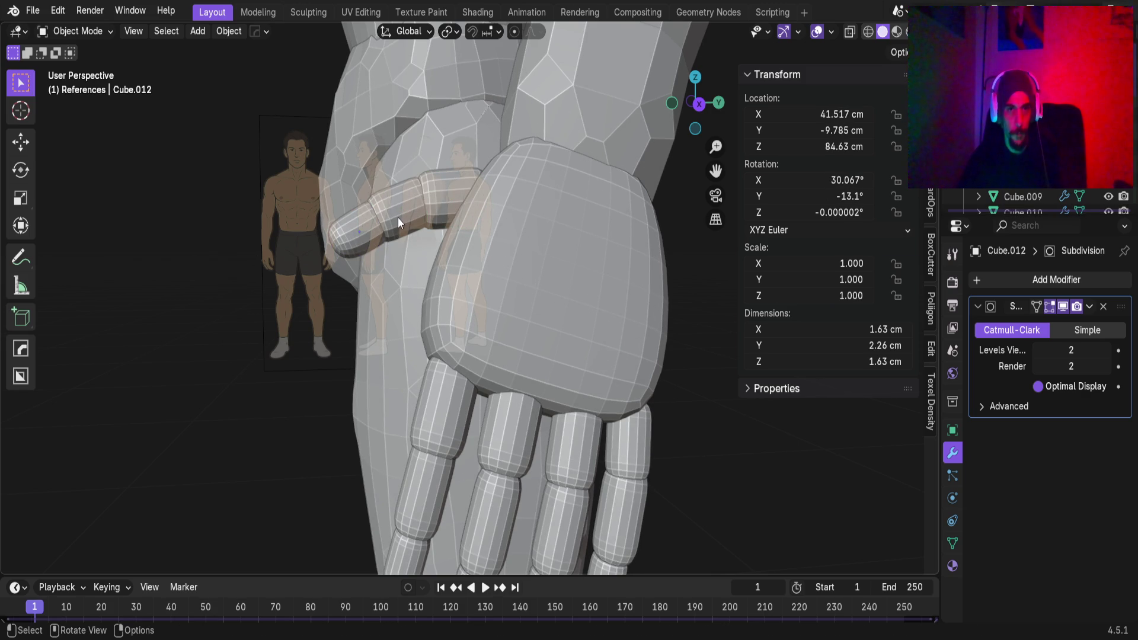
In right side view, lengthen the base thumb segment along its local Y axis
{"action": "left_click", "coordinate": [397, 223]}
{"action": "scroll", "coordinate": [393, 241], "scroll_direction": "up", "scroll_amount": 3}
{"action": "mouse_move", "coordinate": [393, 242]}
{"action": "middle_mouse_down", "text": "shift"}
{"action": "mouse_move", "coordinate": [442, 307]}
{"action": "mouse_move", "coordinate": [512, 336]}
{"action": "middle_mouse_up", "text": "shift"}
{"action": "key", "text": "KP_3"}
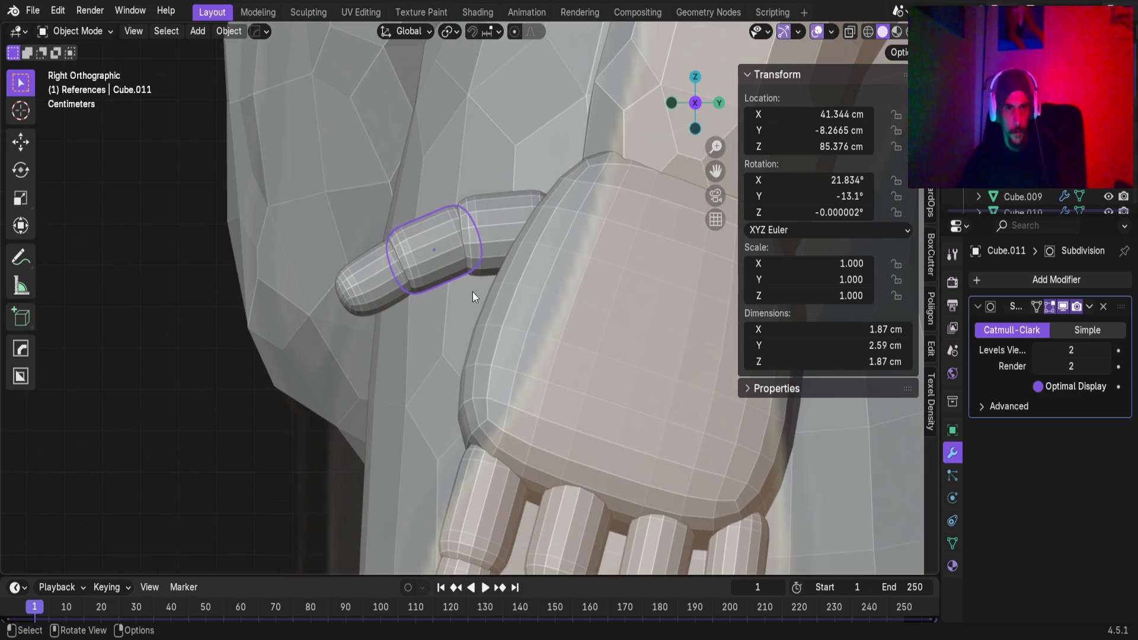
{"action": "key", "text": "s"}
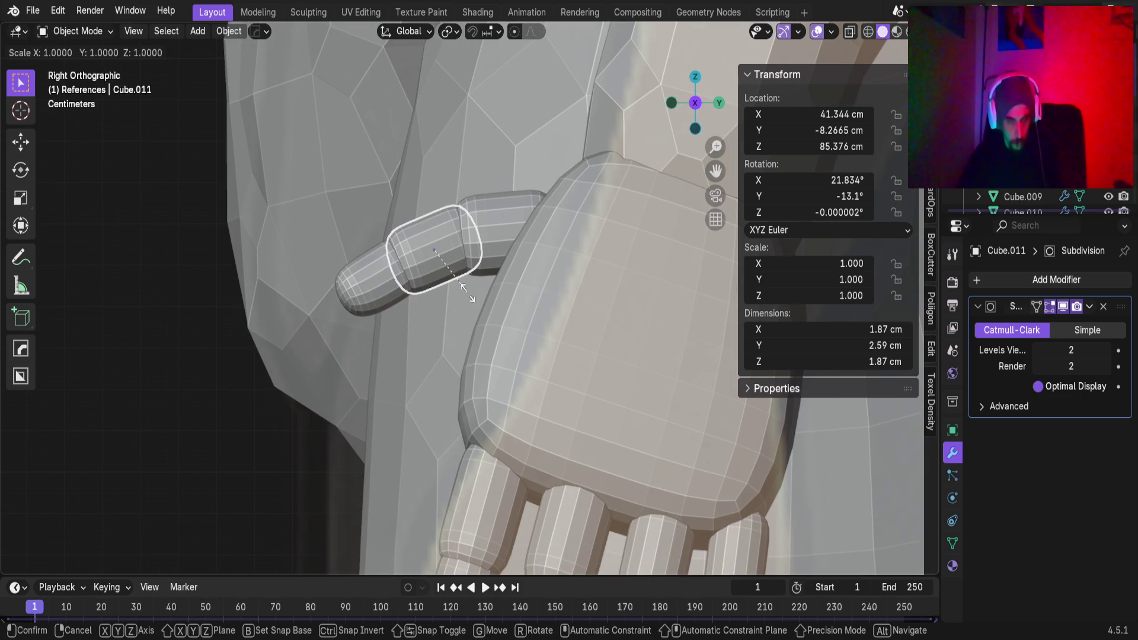
{"action": "key", "text": "y"}
{"action": "key", "text": "y"}
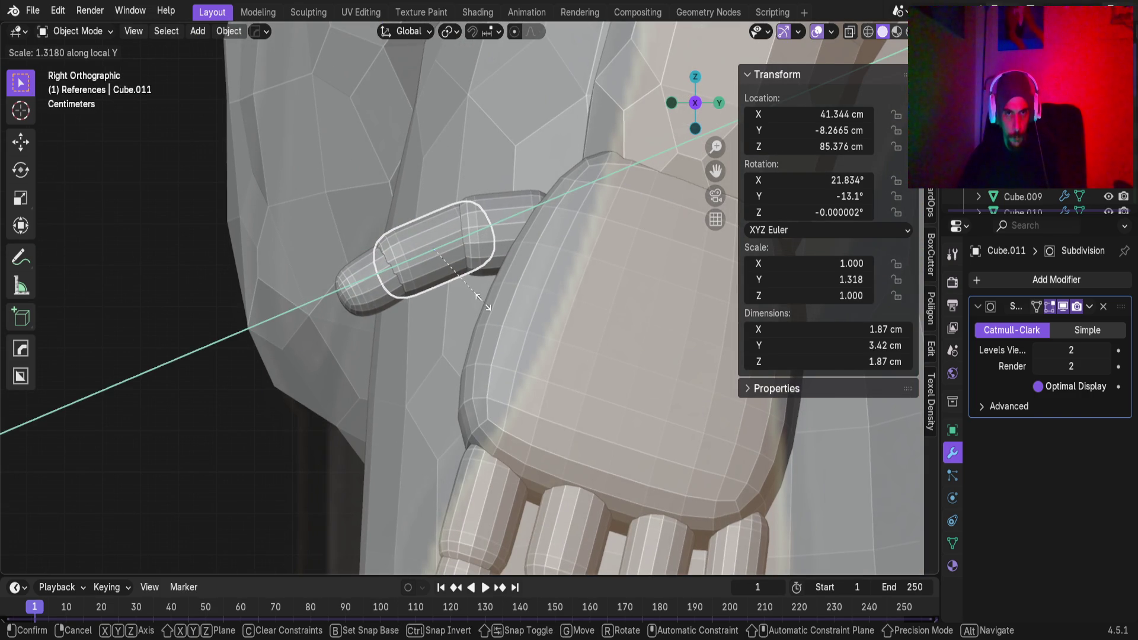
{"action": "key", "text": "Escape"}
{"action": "left_click", "coordinate": [494, 254]}
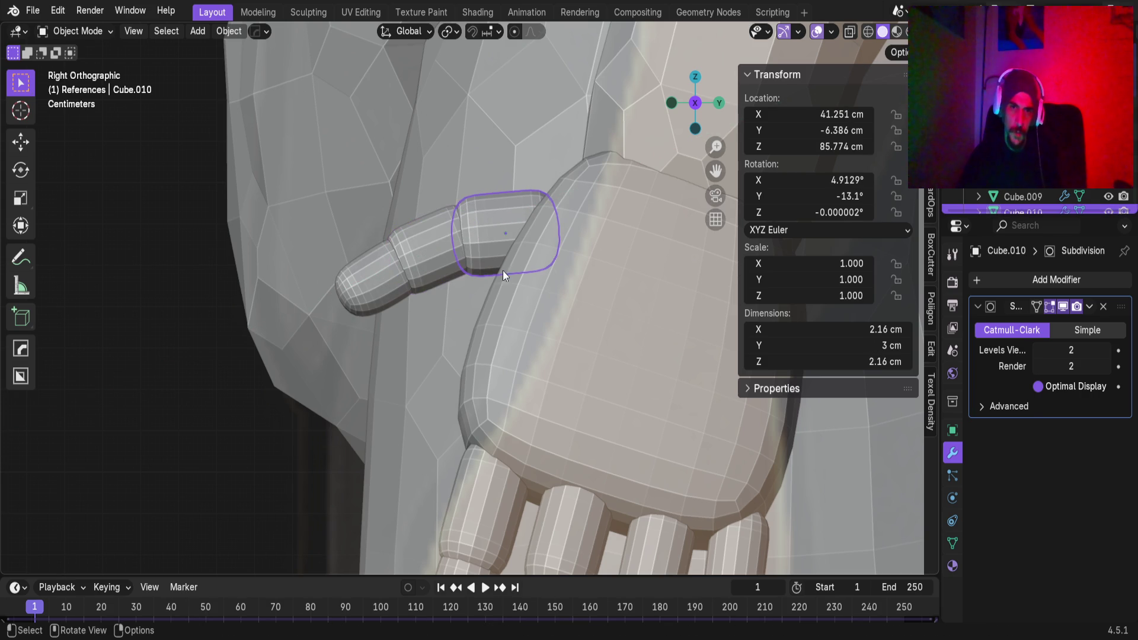
{"action": "key", "text": "s"}
{"action": "key", "text": "y"}
{"action": "key", "text": "y"}
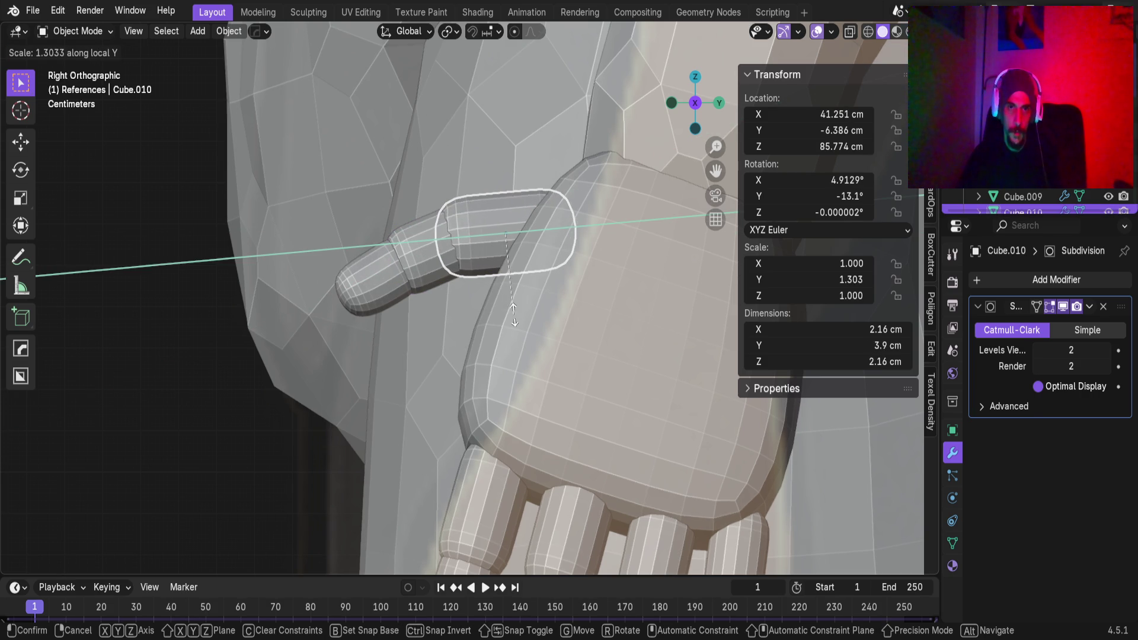
{"action": "left_click", "coordinate": [508, 309]}
Lengthen the middle thumb segment along local Y to 1.162
{"action": "left_click", "coordinate": [427, 259]}
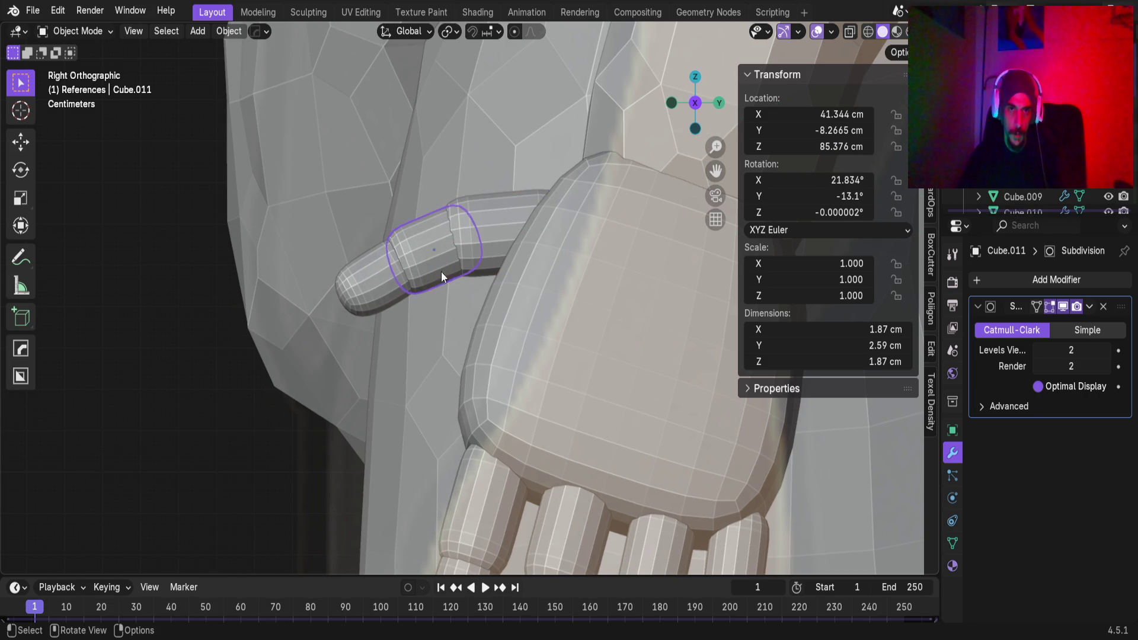
{"action": "key", "text": "s"}
{"action": "key", "text": "y"}
{"action": "key", "text": "y"}
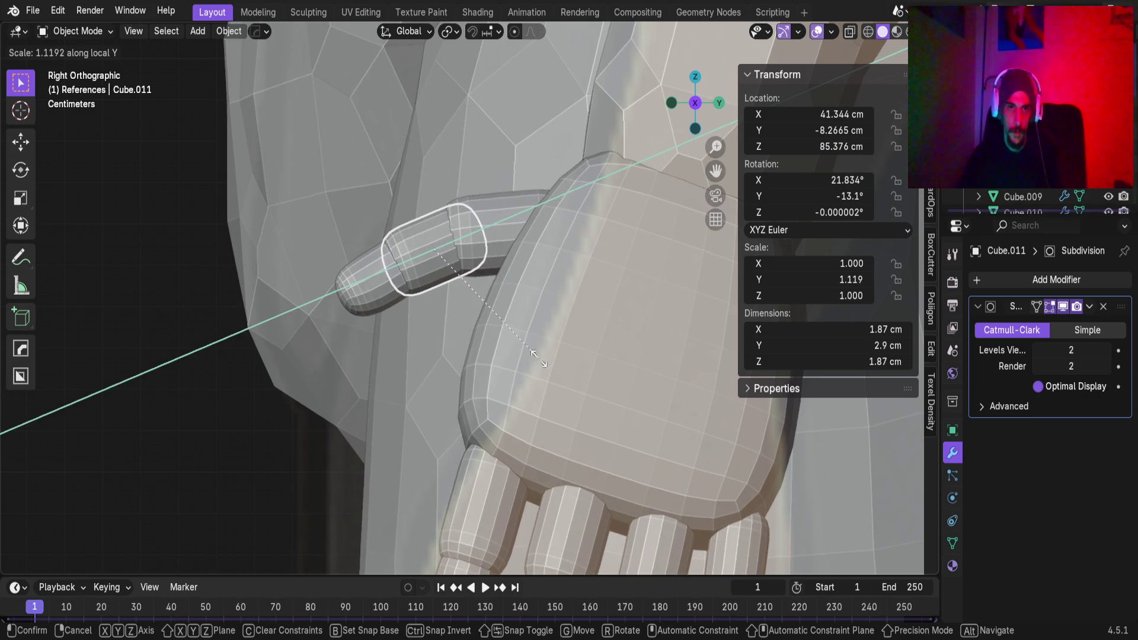
{"action": "left_click", "coordinate": [546, 360]}
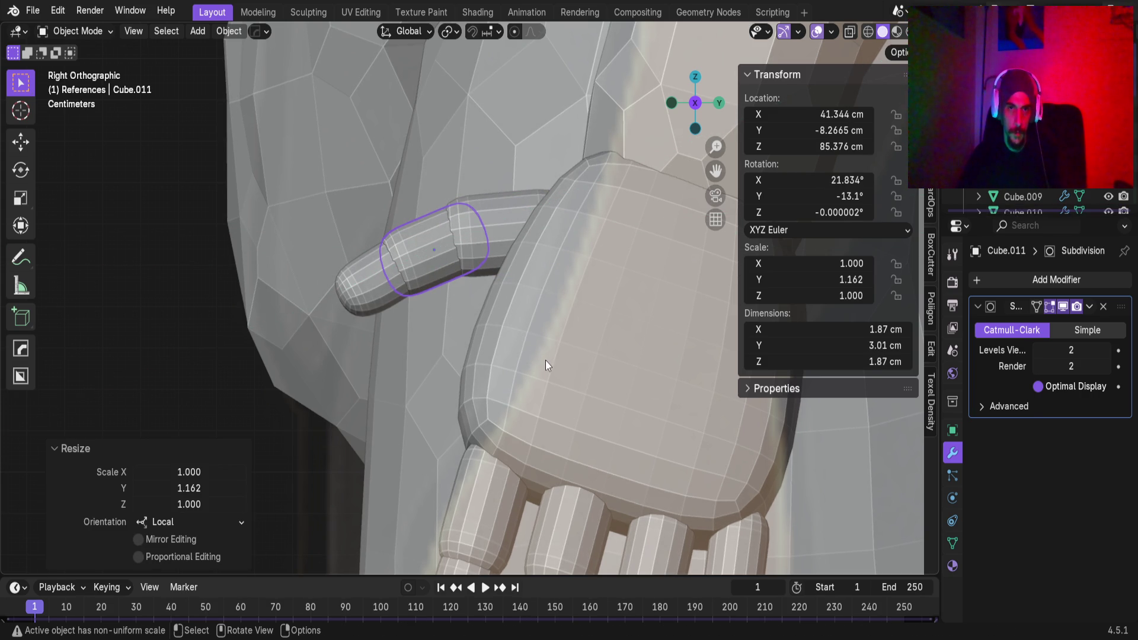
Slide the middle segment and thumb tip along the thumb's length to reconnect them
{"action": "left_click", "coordinate": [373, 289]}
{"action": "left_click", "coordinate": [442, 264], "text": "shift"}
{"action": "key", "text": "g"}
{"action": "key", "text": "y"}
{"action": "key", "text": "y"}
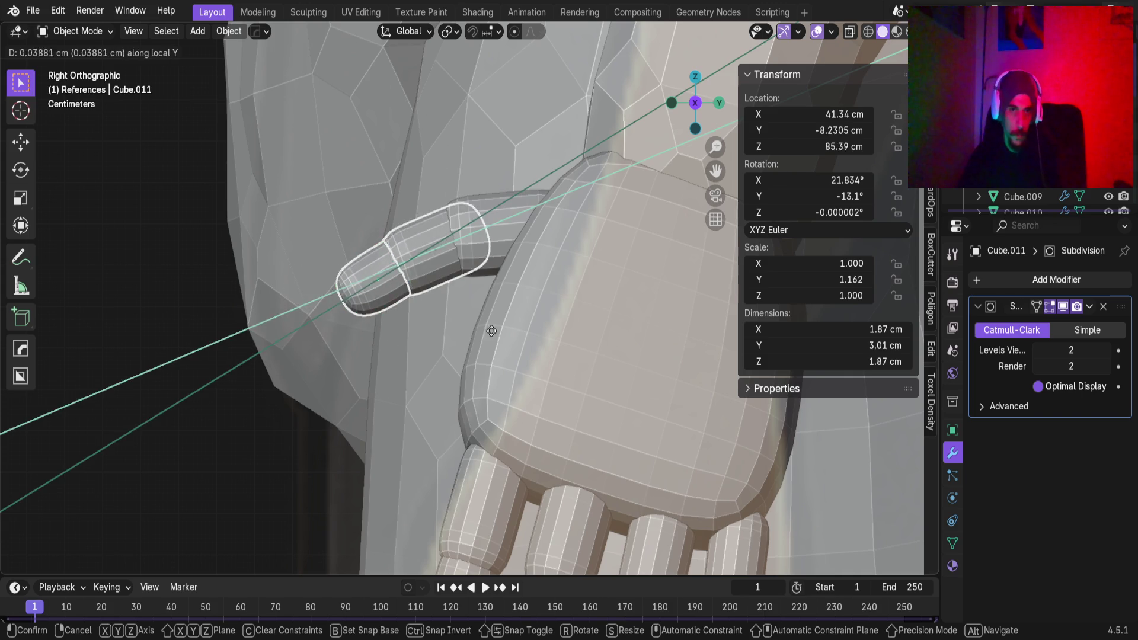
{"action": "left_click", "coordinate": [425, 278]}
{"action": "key", "text": "g"}
{"action": "key", "text": "y"}
{"action": "key", "text": "y"}
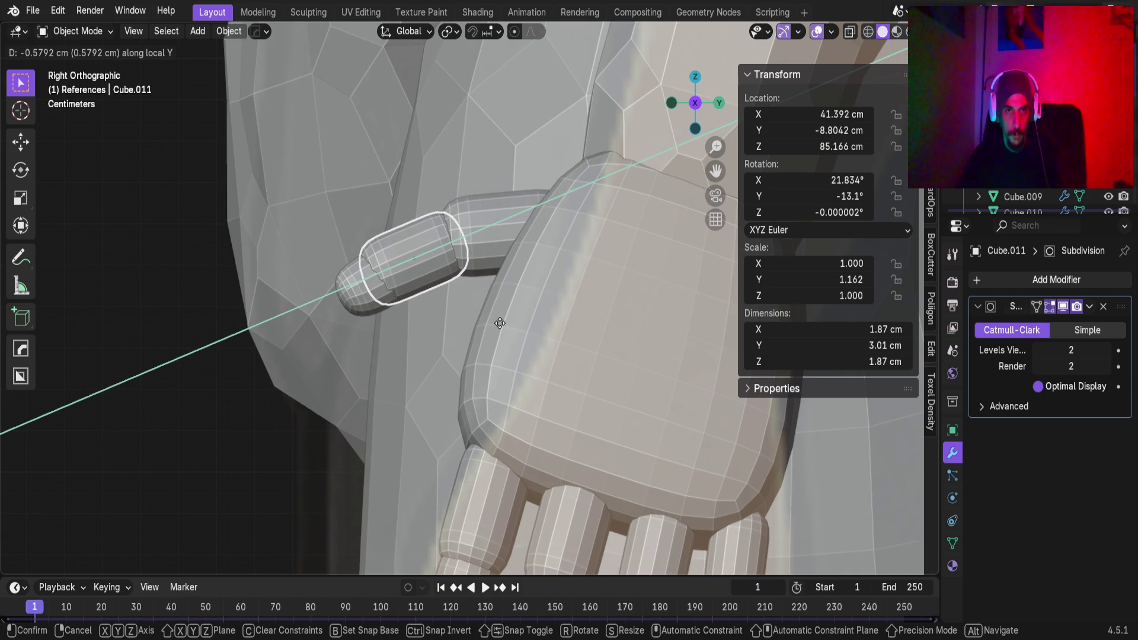
{"action": "left_click", "coordinate": [500, 327]}
Move the thumb tip along local Y and Z so it sits at the thumb's end
{"action": "left_click", "coordinate": [354, 298]}
{"action": "key", "text": "g"}
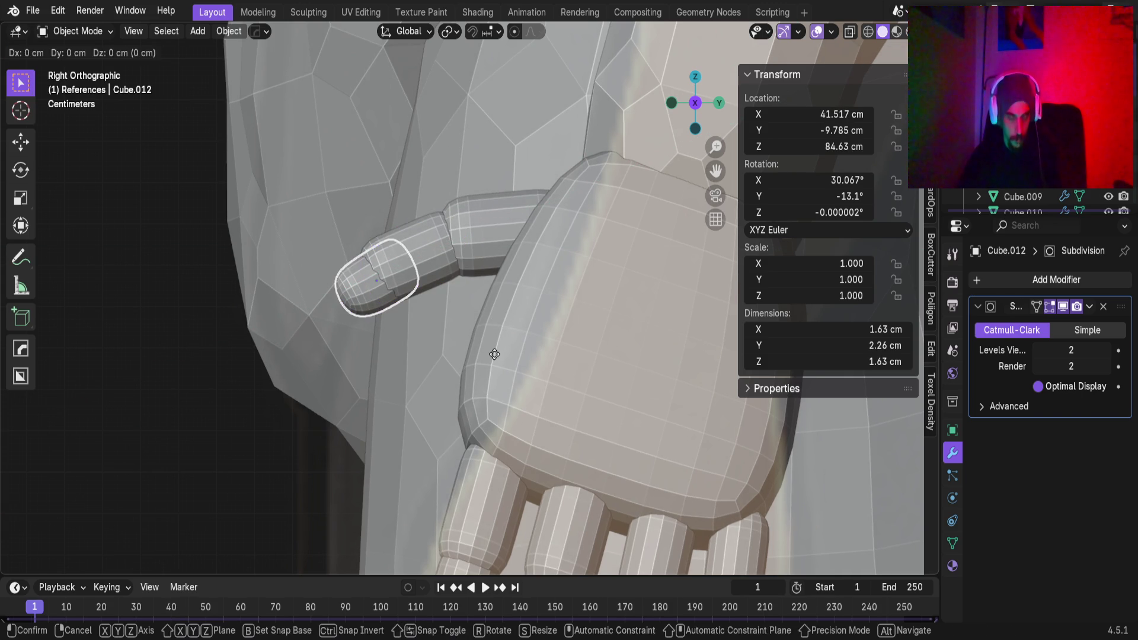
{"action": "key", "text": "y"}
{"action": "key", "text": "y"}
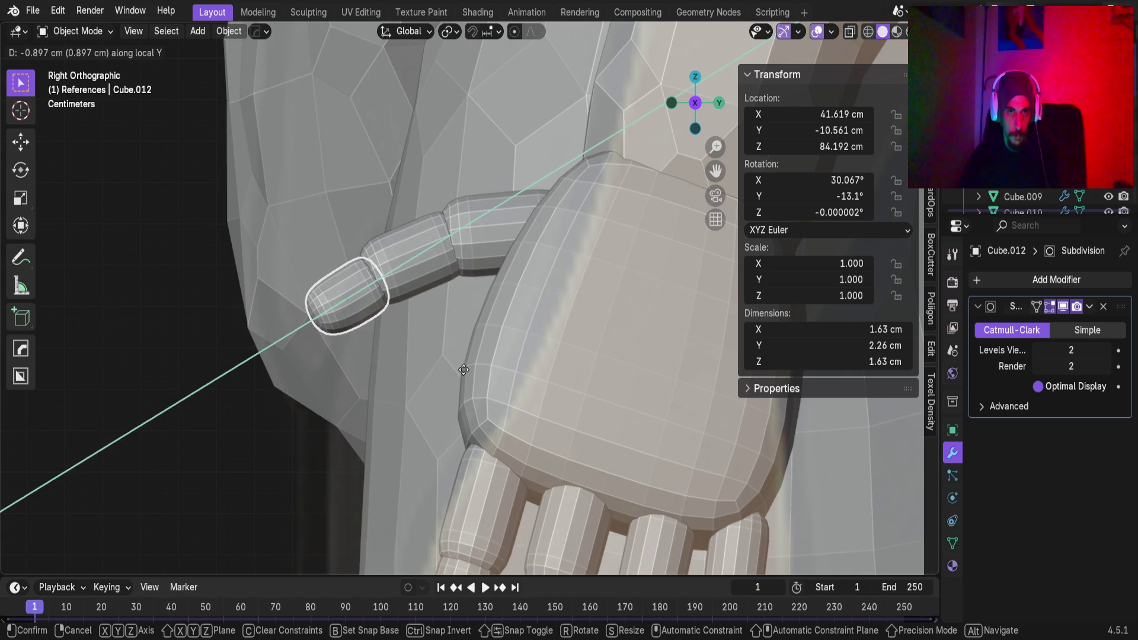
{"action": "left_click", "coordinate": [463, 373]}
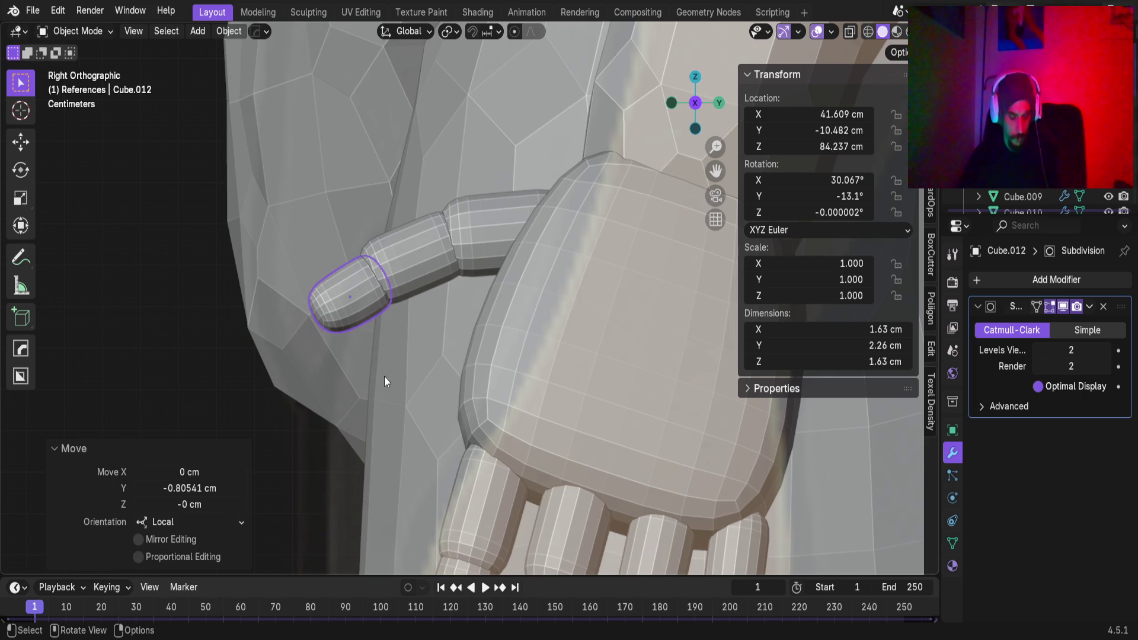
{"action": "key", "text": "g"}
{"action": "key", "text": "z"}
{"action": "key", "text": "z"}
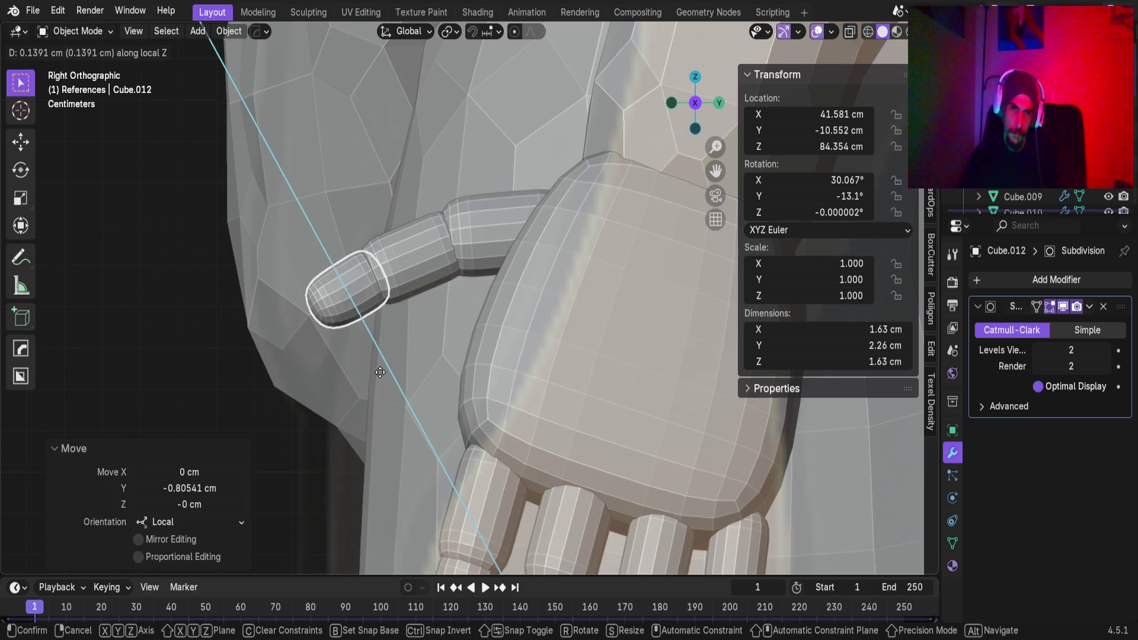
{"action": "left_click", "coordinate": [382, 380]}
Move the middle segment and tip together along local Z to align them
{"action": "left_click", "coordinate": [421, 286]}
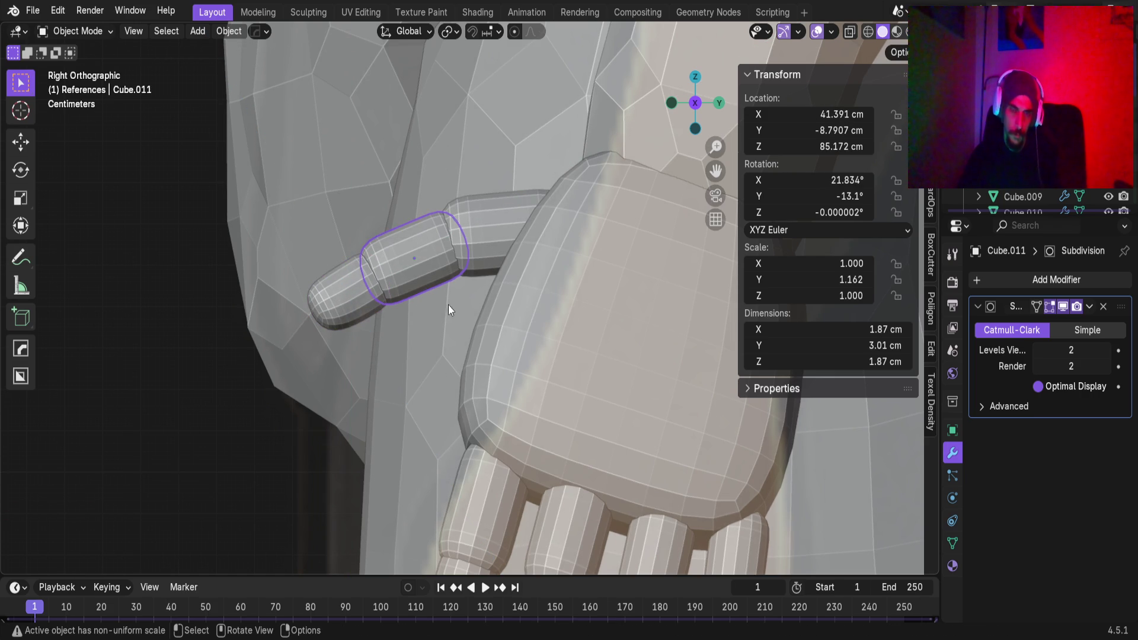
{"action": "left_click", "coordinate": [338, 307], "text": "shift"}
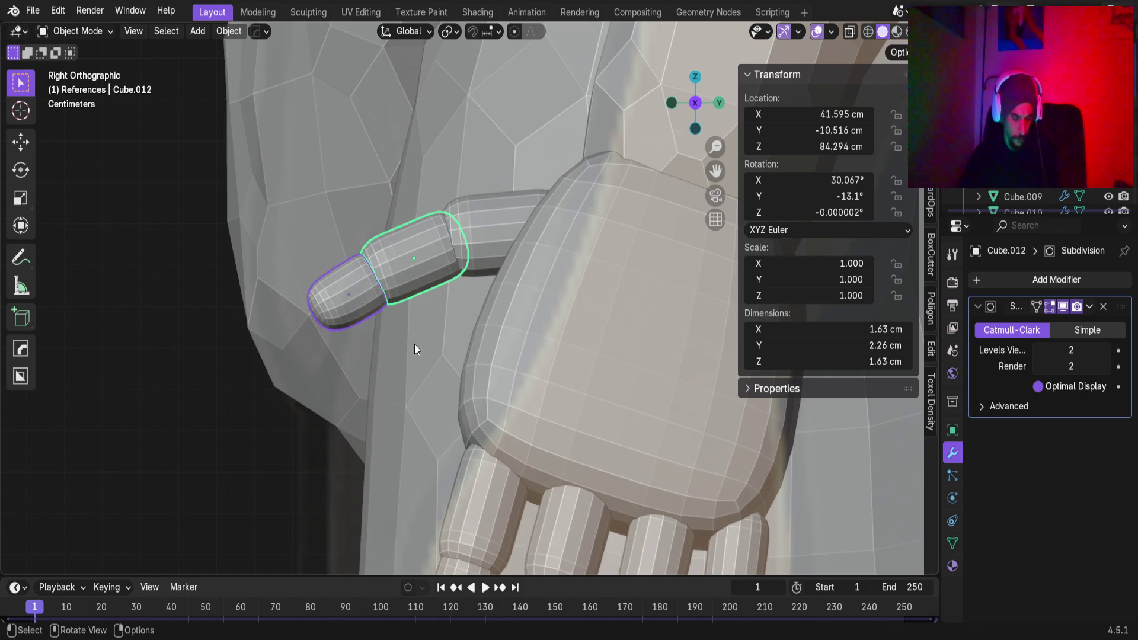
{"action": "key", "text": "g"}
{"action": "key", "text": "z"}
{"action": "key", "text": "z"}
{"action": "left_click", "coordinate": [409, 345]}
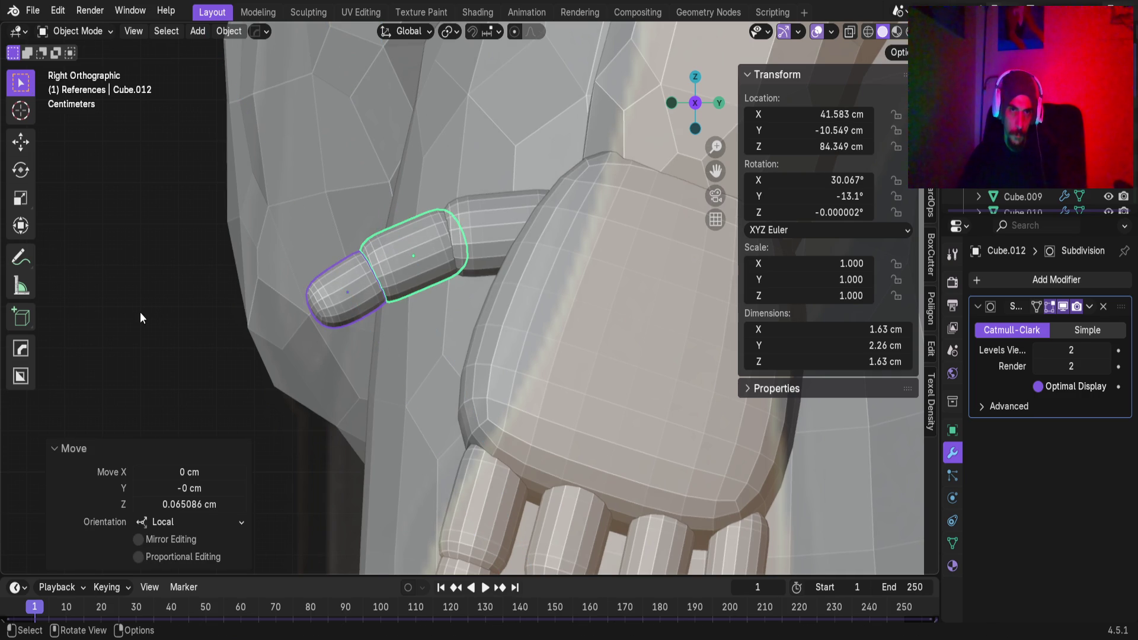
{"action": "left_click", "coordinate": [307, 331]}
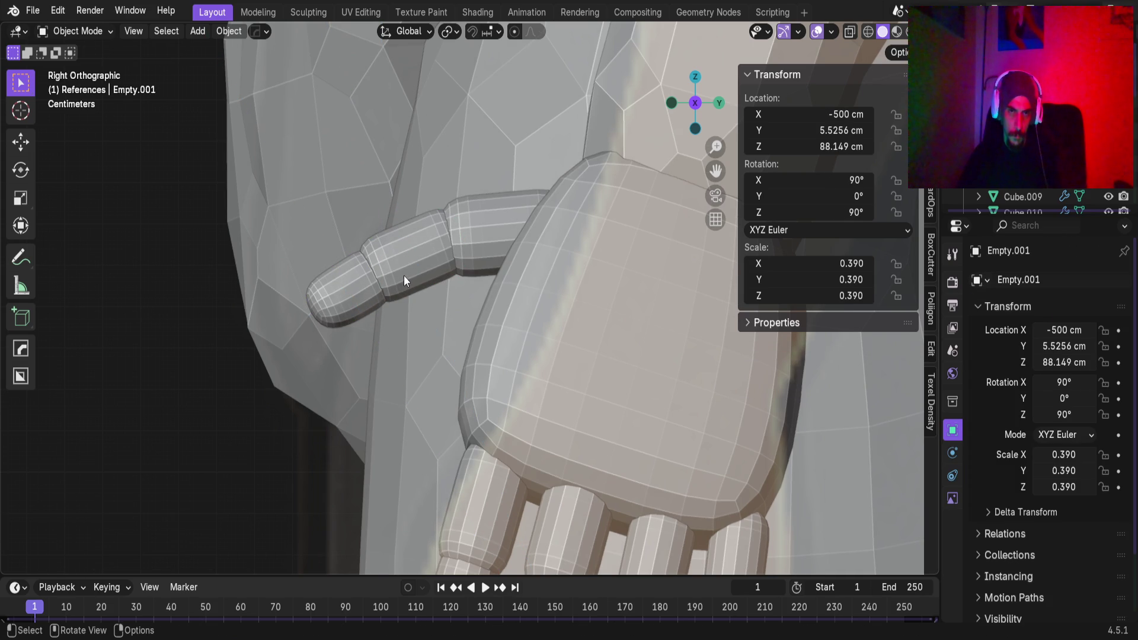
Select all three thumb segments and place the 3D cursor at the thumb's knuckle in side view
{"action": "left_click", "coordinate": [474, 246]}
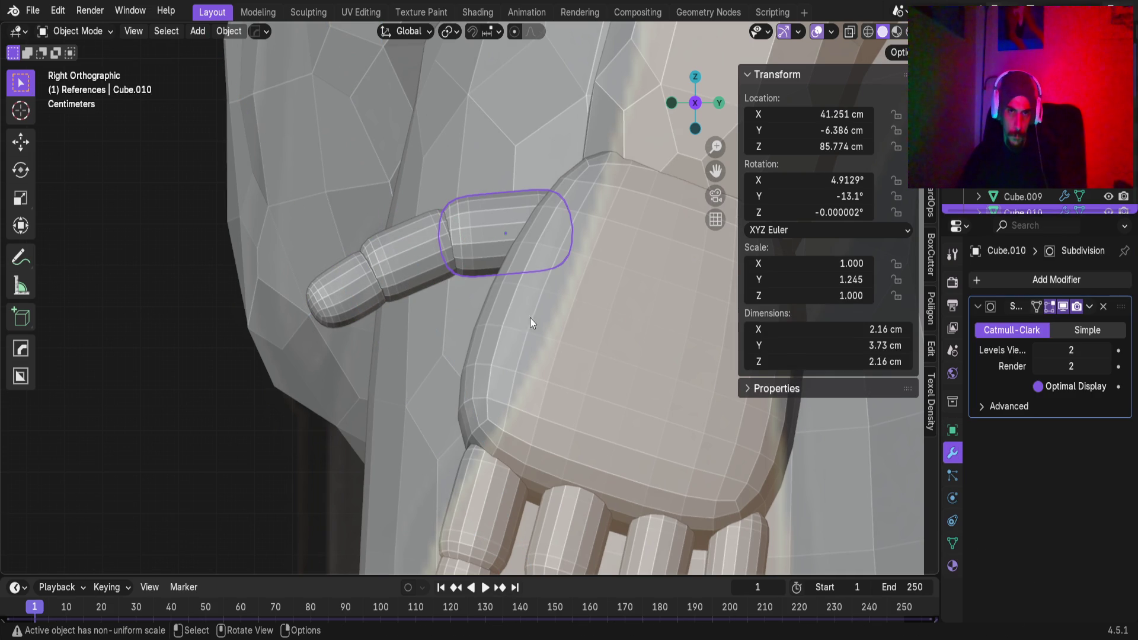
{"action": "left_click", "coordinate": [426, 278], "text": "shift"}
{"action": "left_click", "coordinate": [329, 279], "text": "shift"}
{"action": "key", "text": "r"}
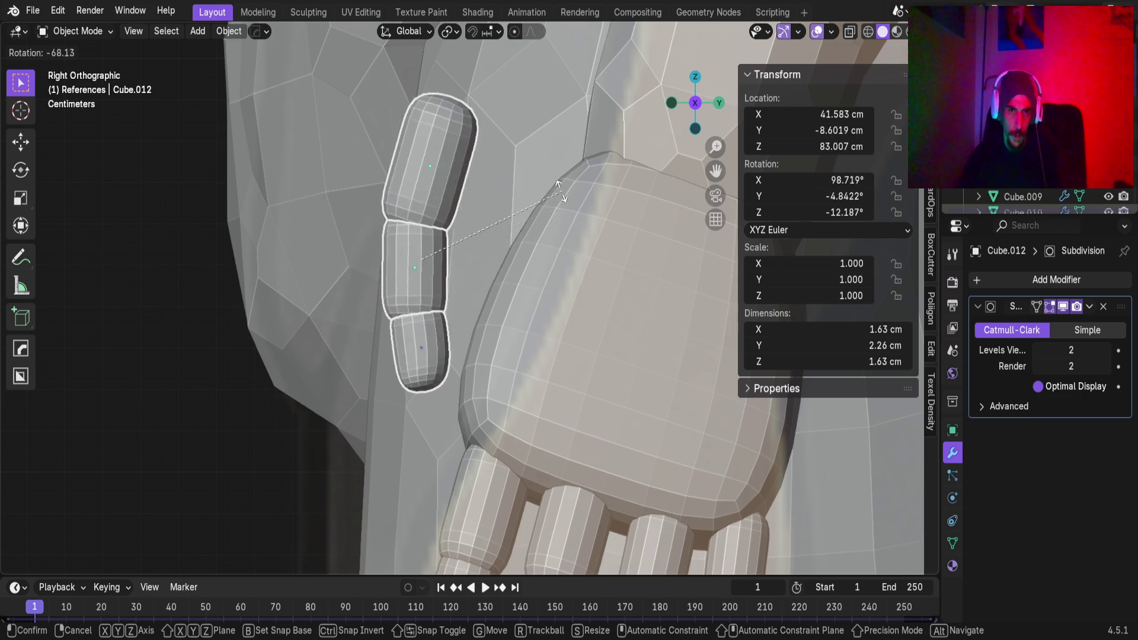
{"action": "left_click", "coordinate": [542, 354]}
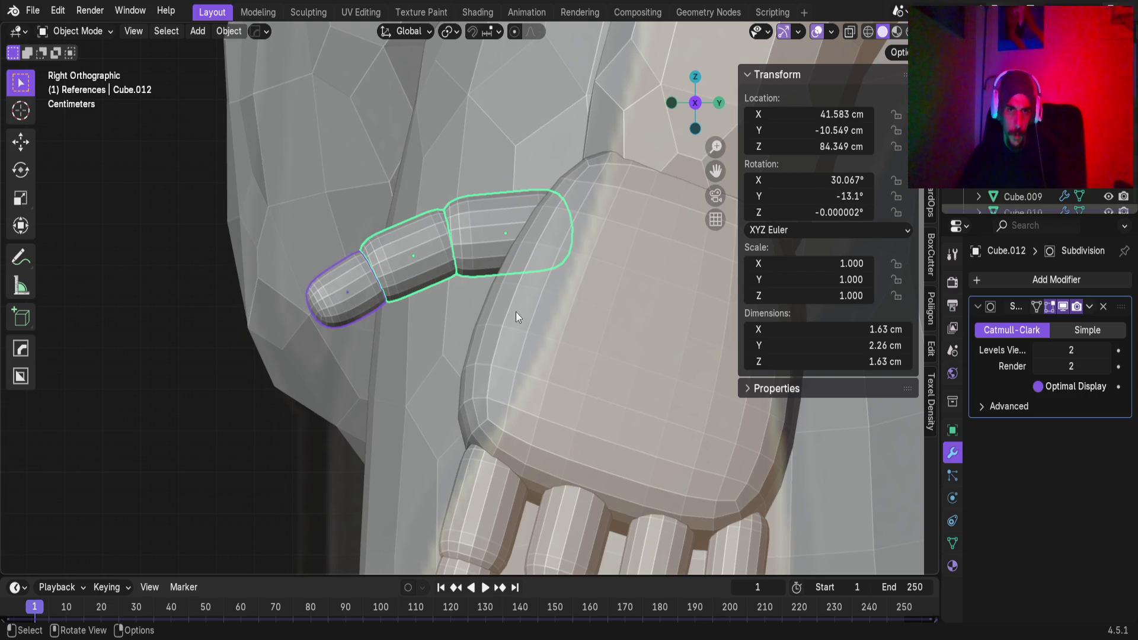
{"action": "scroll", "coordinate": [502, 399], "scroll_direction": "down", "scroll_amount": 2}
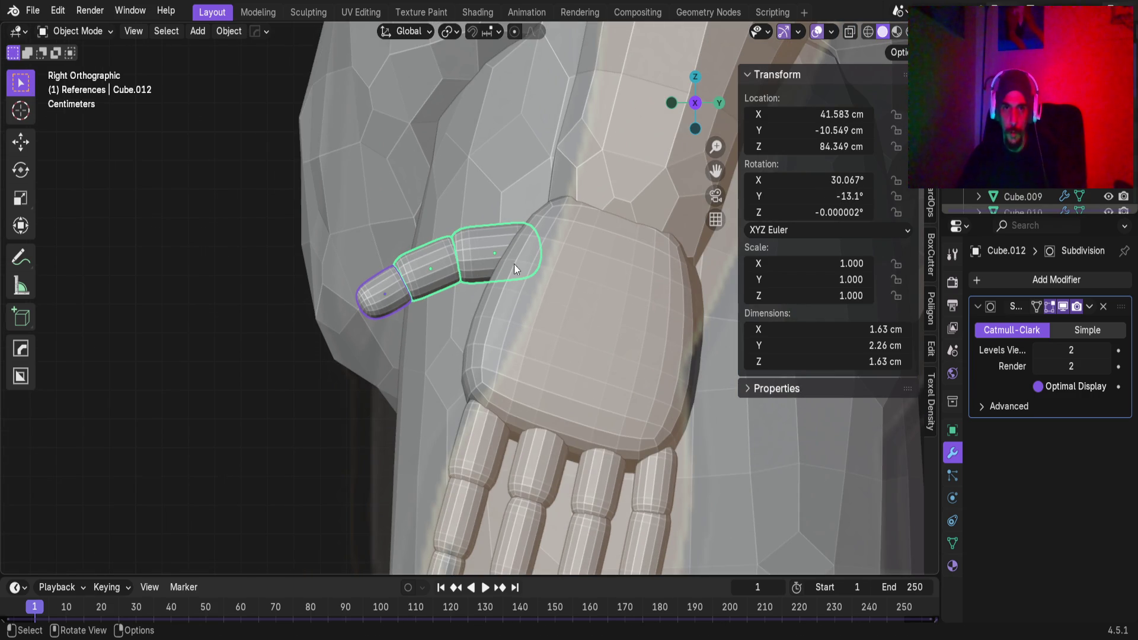
{"action": "mouse_move", "coordinate": [531, 260]}
{"action": "middle_mouse_down"}
{"action": "mouse_move", "coordinate": [510, 261]}
{"action": "mouse_move", "coordinate": [517, 336]}
{"action": "mouse_move", "coordinate": [558, 191]}
{"action": "mouse_move", "coordinate": [547, 204]}
{"action": "middle_mouse_up"}
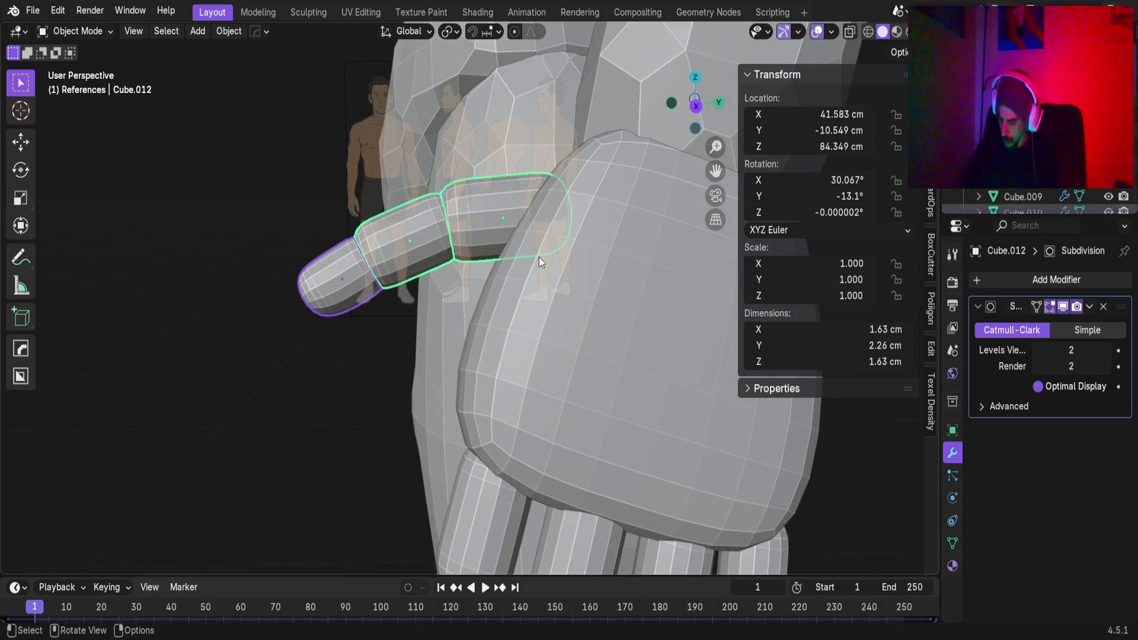
{"action": "key", "text": "KP_1"}
{"action": "key", "text": "KP_3"}
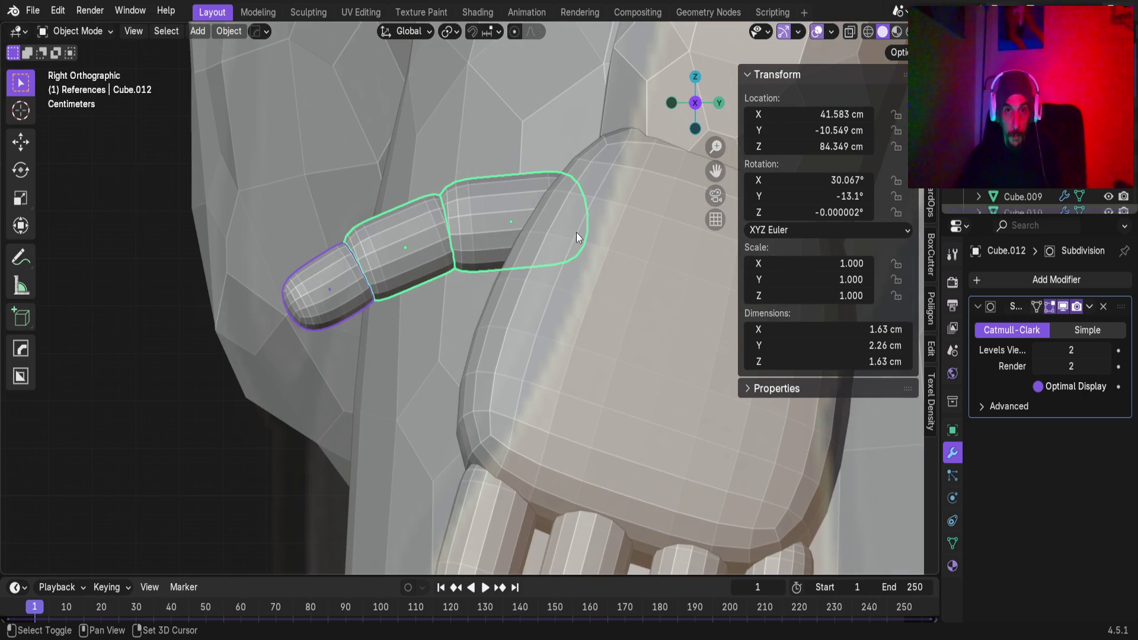
{"action": "right_click", "coordinate": [567, 221], "text": "shift"}
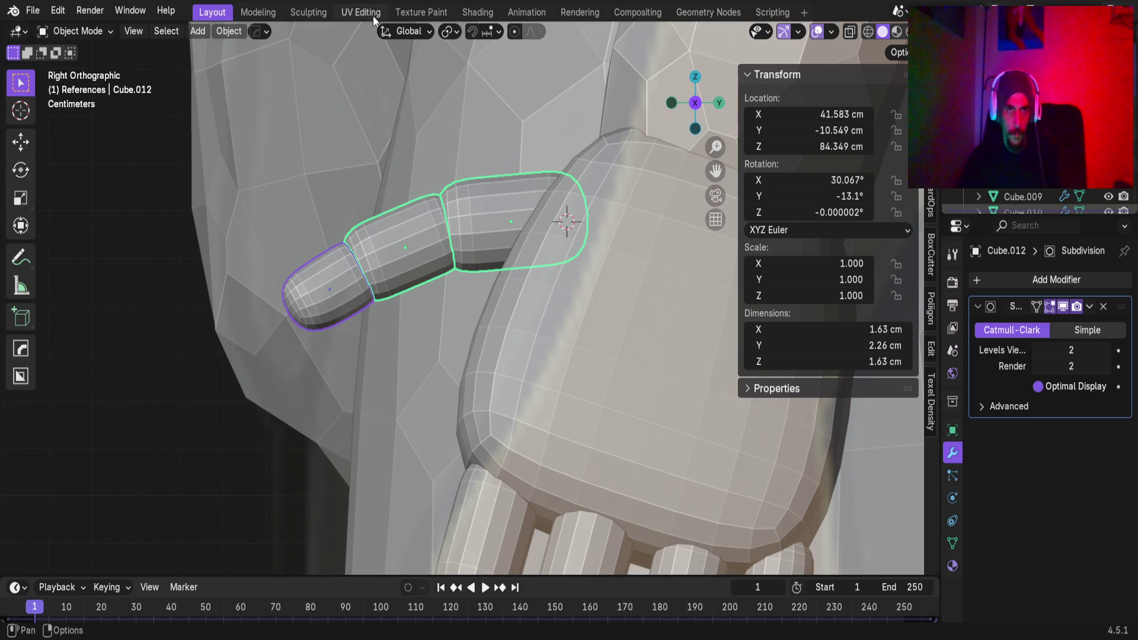
{"action": "left_click", "coordinate": [450, 31]}
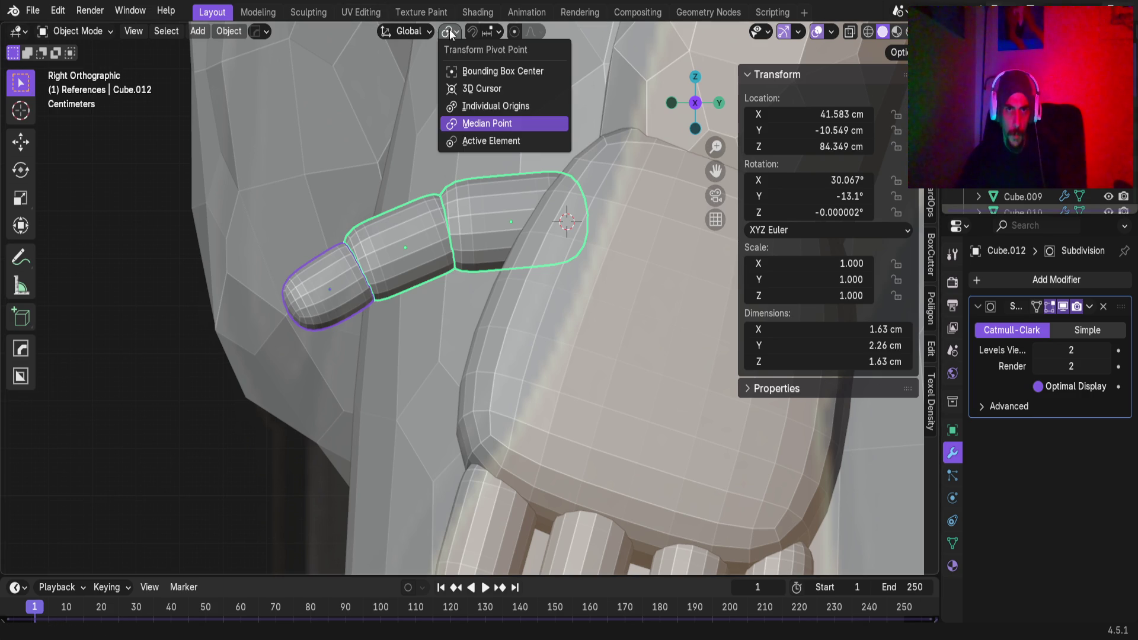
Pivot around the 3D cursor and rotate the three thumb segments -18.3° about the knuckle
{"action": "left_click", "coordinate": [485, 89]}
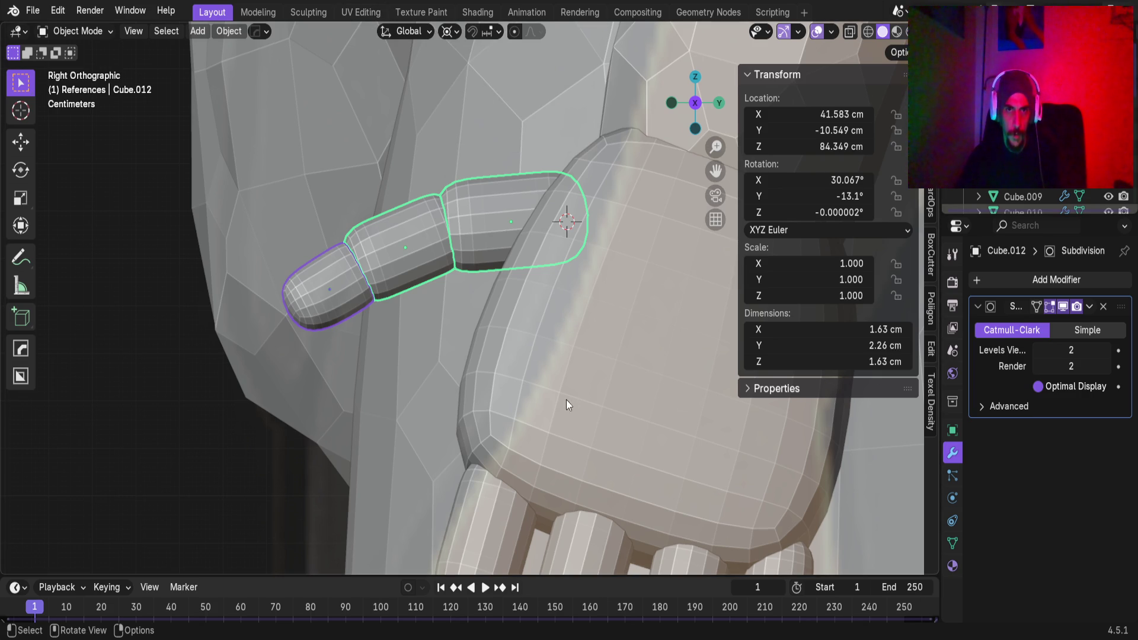
{"action": "key", "text": "r"}
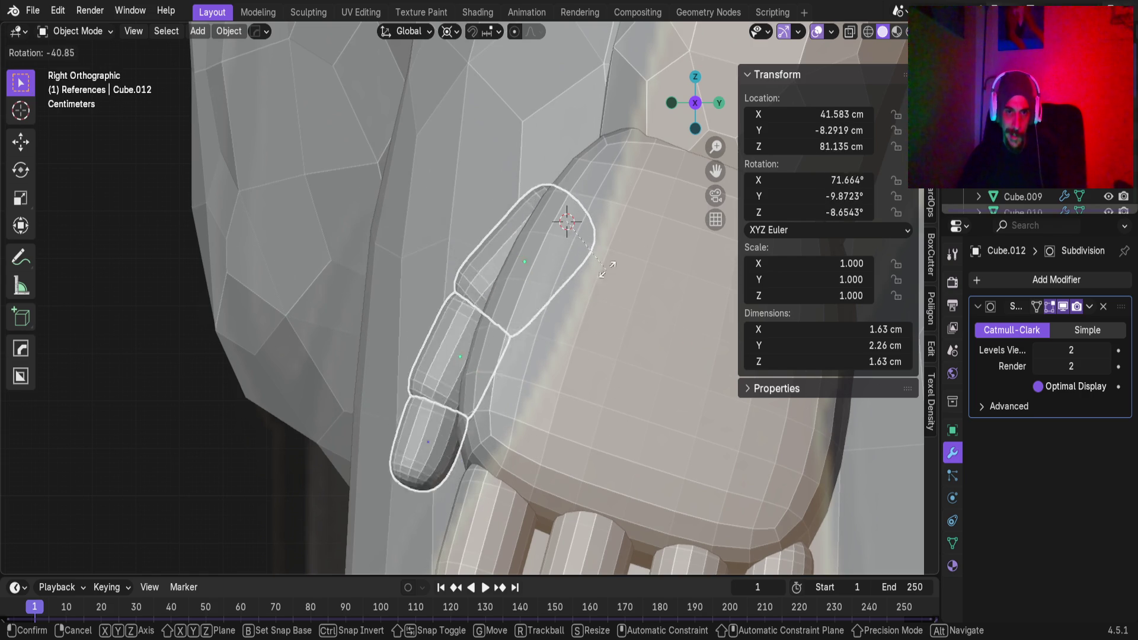
{"action": "right_click", "coordinate": [573, 319]}
{"action": "scroll", "coordinate": [572, 314], "scroll_direction": "down", "scroll_amount": 4}
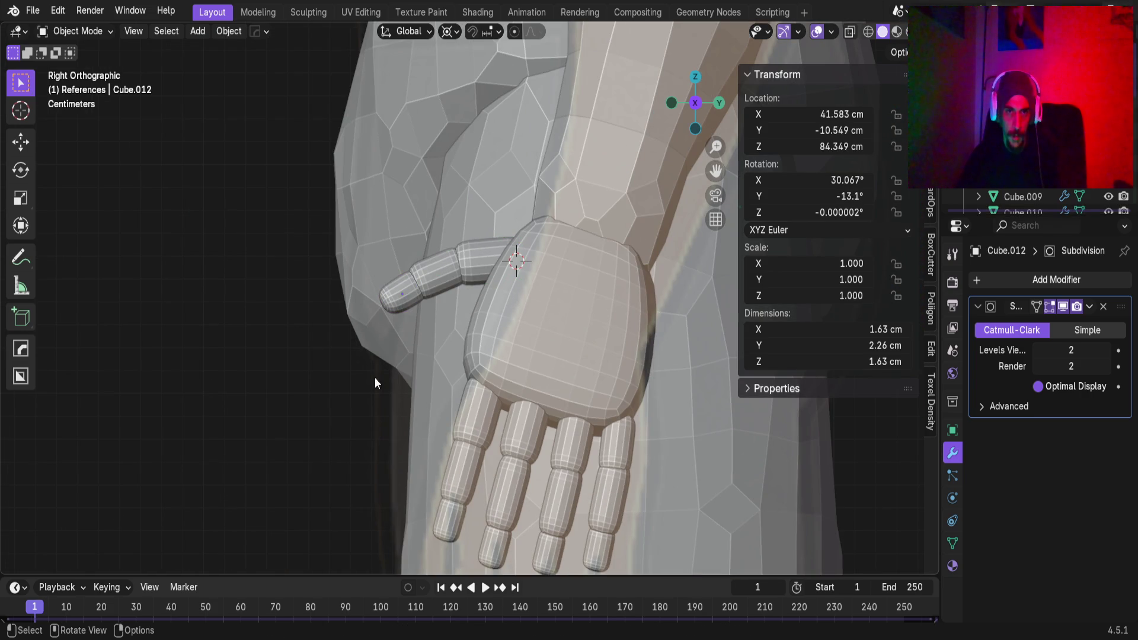
{"action": "left_click", "coordinate": [461, 268]}
{"action": "left_click", "coordinate": [410, 300]}
{"action": "left_click", "coordinate": [442, 277], "text": "shift"}
{"action": "left_click", "coordinate": [488, 264], "text": "shift"}
{"action": "key", "text": "r"}
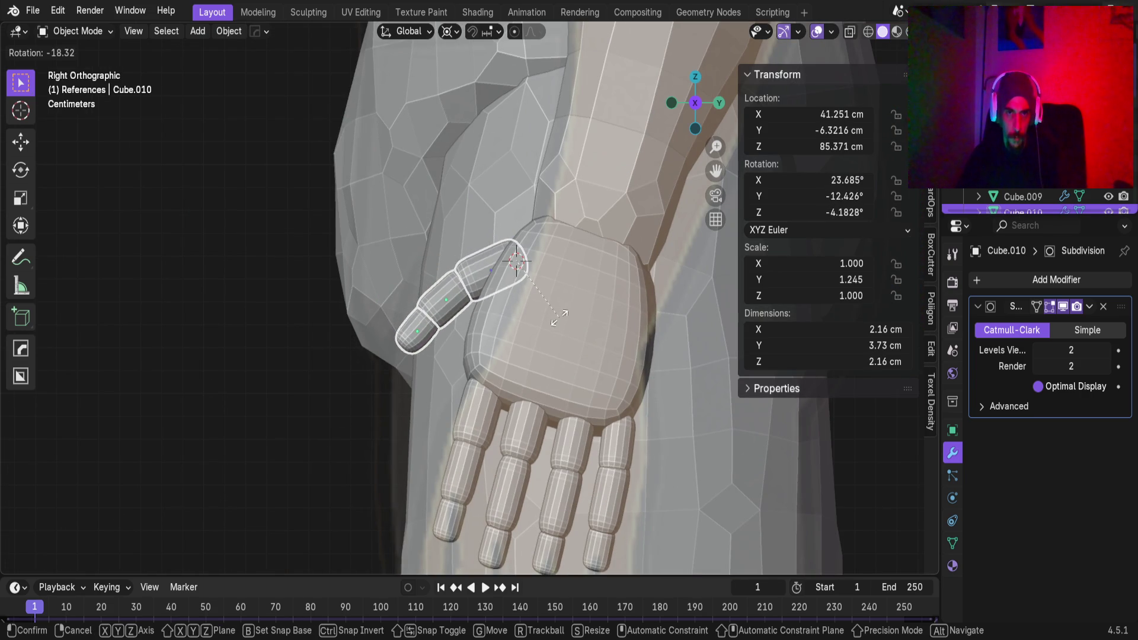
{"action": "left_click", "coordinate": [559, 317]}
Move the thumb segments slightly lower beside the hand, leaving them unrotated
{"action": "key", "text": "g"}
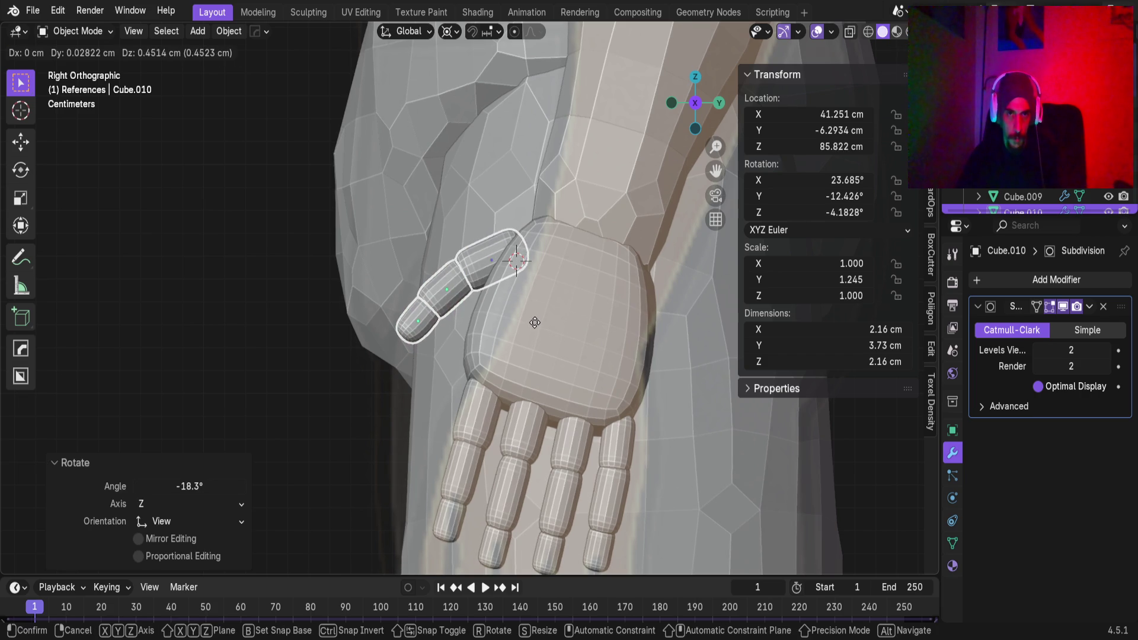
{"action": "left_click", "coordinate": [535, 320]}
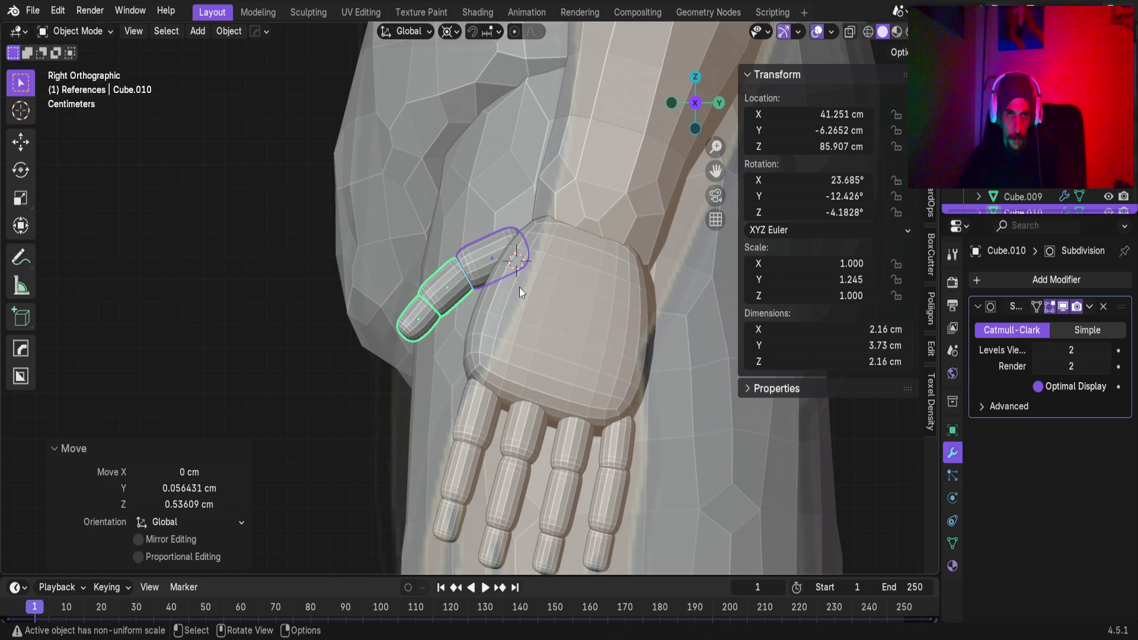
{"action": "key", "text": "g"}
{"action": "left_click", "coordinate": [508, 299]}
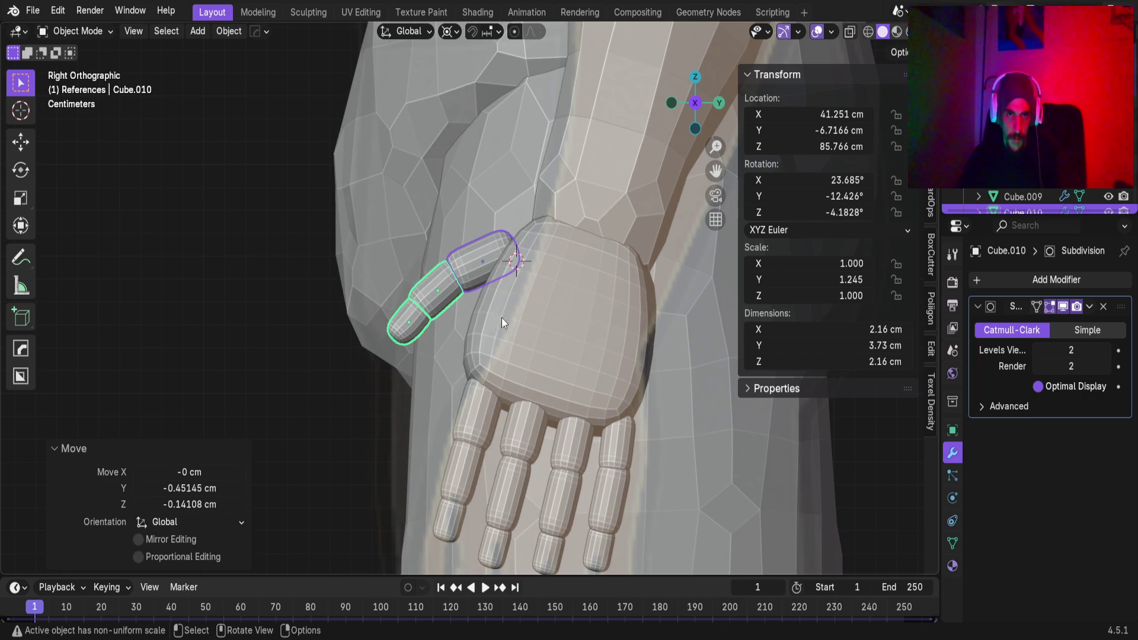
{"action": "key", "text": "r"}
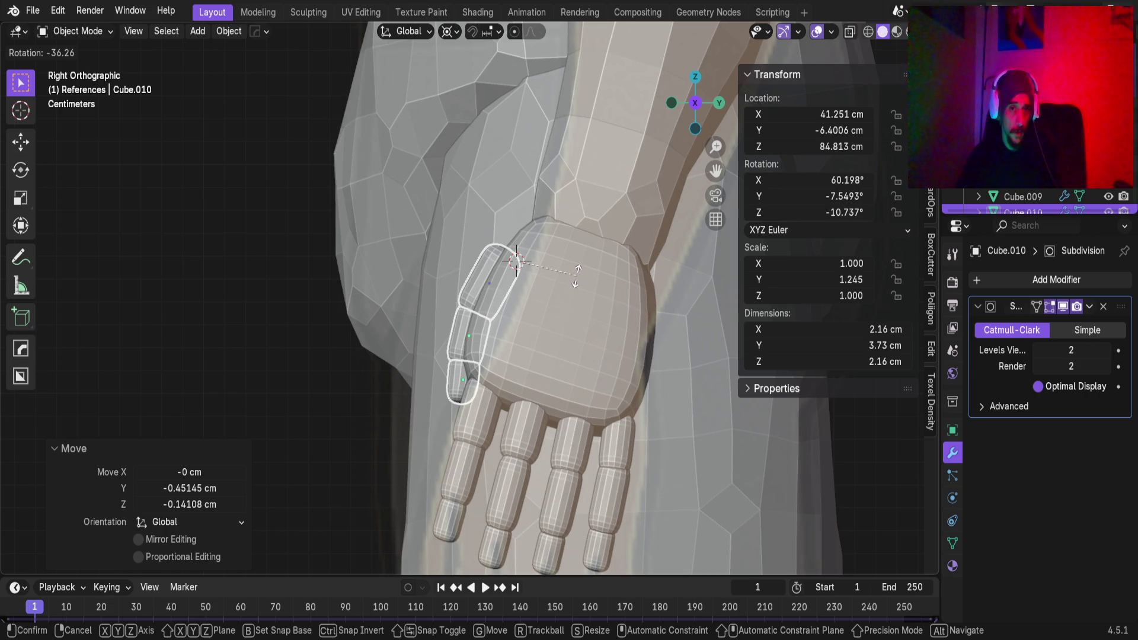
{"action": "left_click", "coordinate": [577, 280]}
Inspect the thumb from several angles and save Base_Male_AV.blend
{"action": "mouse_move", "coordinate": [540, 368]}
{"action": "middle_mouse_down"}
{"action": "mouse_move", "coordinate": [539, 400]}
{"action": "mouse_move", "coordinate": [453, 367]}
{"action": "middle_mouse_up"}
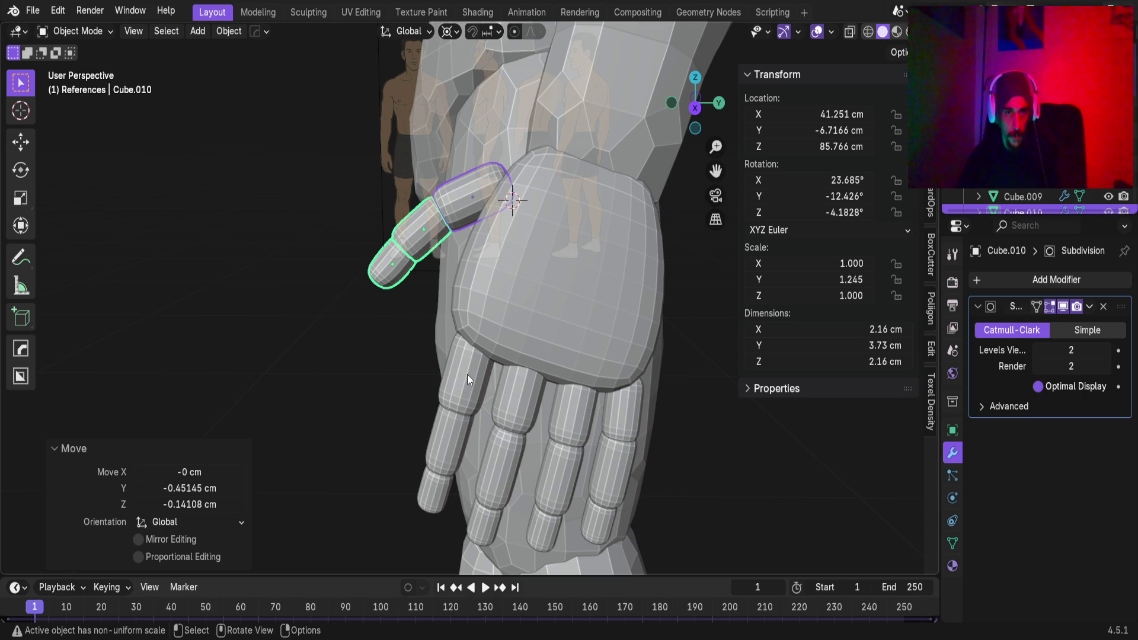
{"action": "mouse_move", "coordinate": [478, 300]}
{"action": "middle_mouse_down"}
{"action": "mouse_move", "coordinate": [489, 277]}
{"action": "mouse_move", "coordinate": [509, 355]}
{"action": "mouse_move", "coordinate": [584, 324]}
{"action": "middle_mouse_up"}
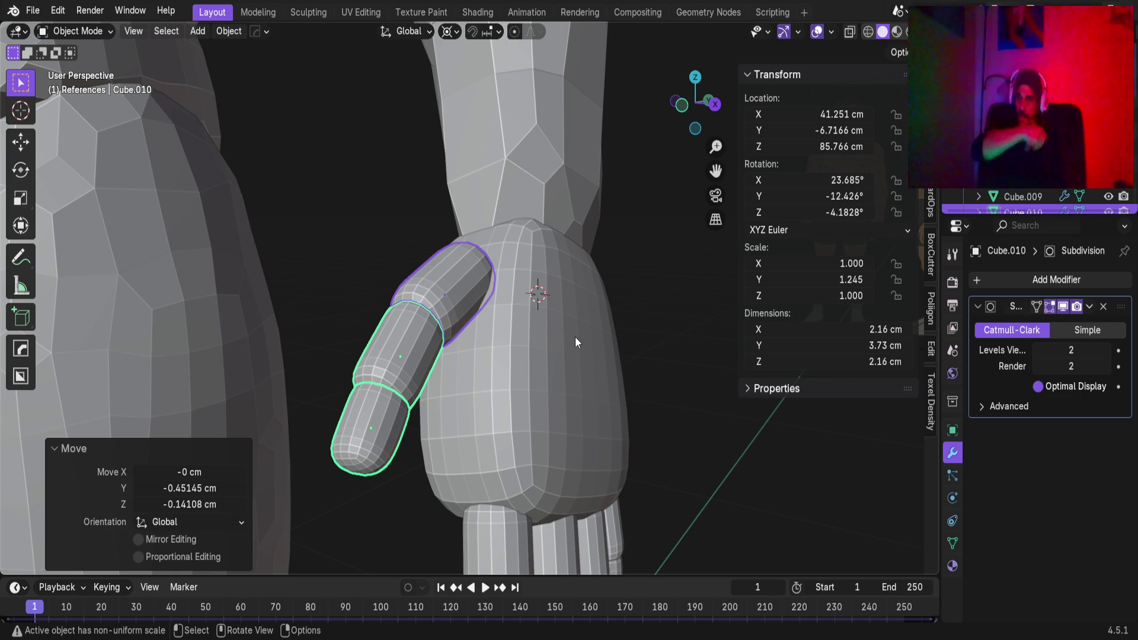
{"action": "scroll", "coordinate": [575, 342], "scroll_direction": "down", "scroll_amount": 5}
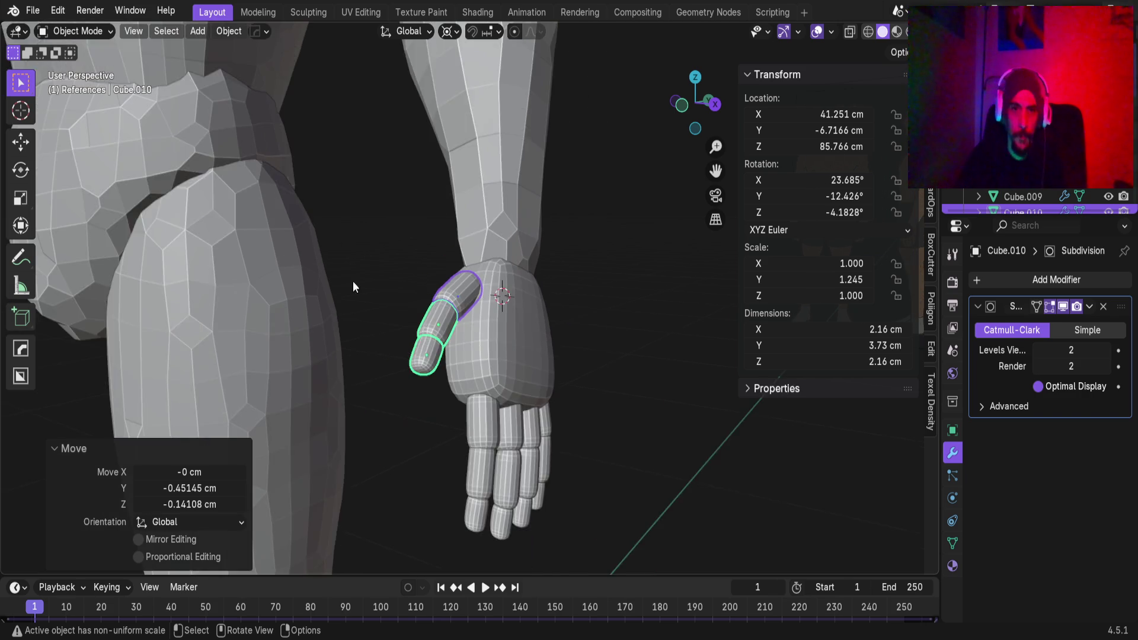
{"action": "mouse_move", "coordinate": [500, 329]}
{"action": "middle_mouse_down"}
{"action": "mouse_move", "coordinate": [524, 304]}
{"action": "mouse_move", "coordinate": [493, 314]}
{"action": "middle_mouse_up"}
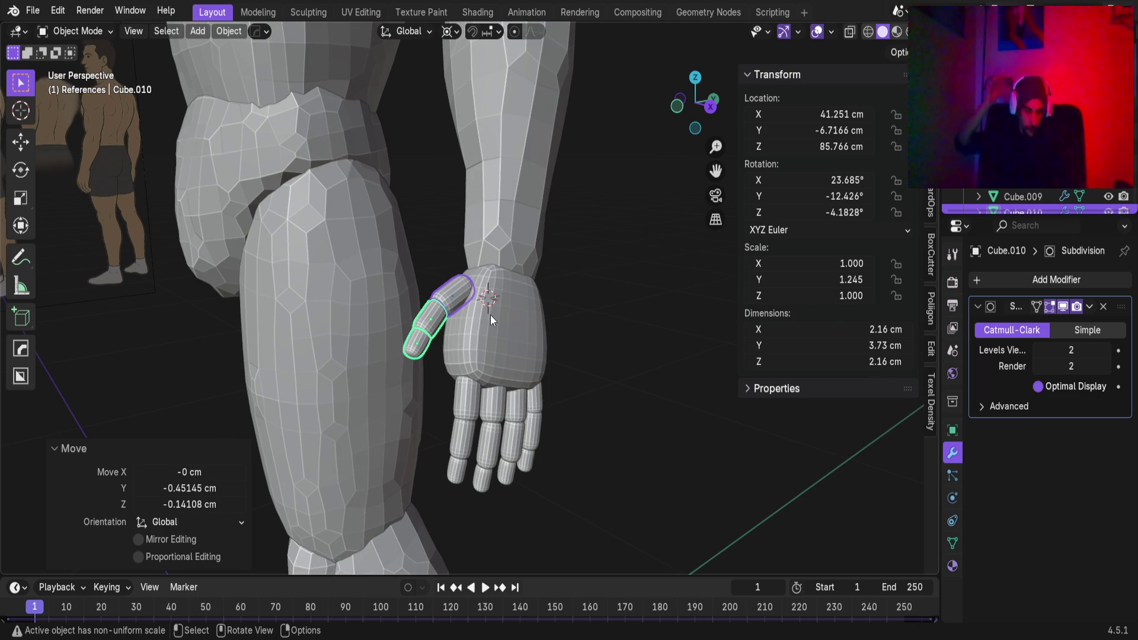
{"action": "key", "text": "ctrl+s"}
{"action": "scroll", "coordinate": [488, 315], "scroll_direction": "down", "scroll_amount": 5}
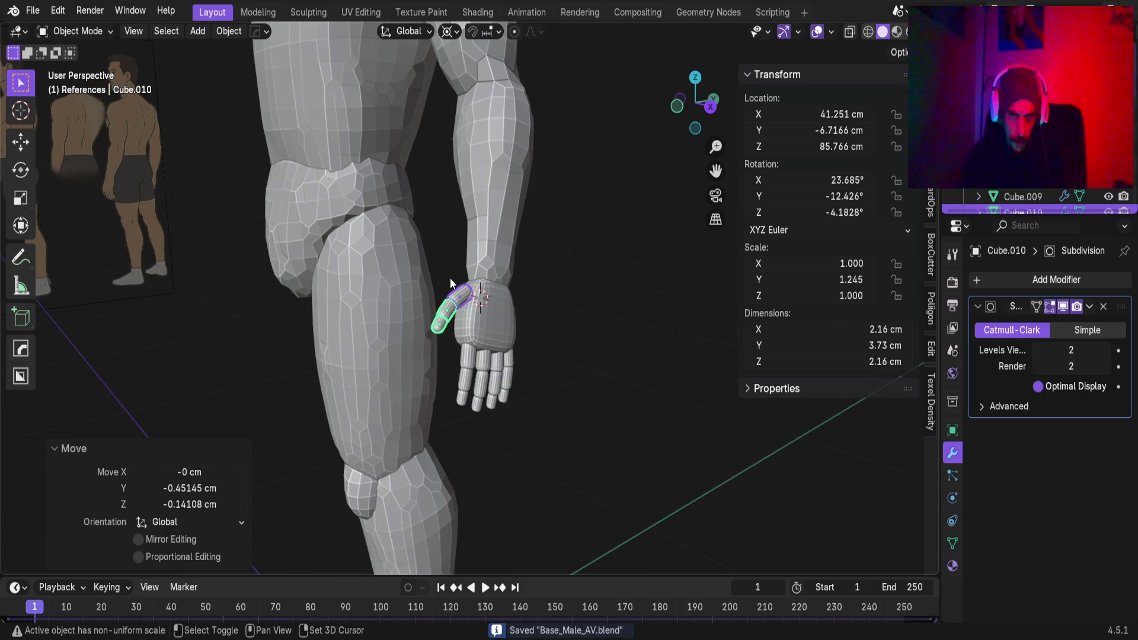
{"action": "scroll", "coordinate": [486, 340], "scroll_direction": "up", "scroll_amount": 2}
{"action": "mouse_move", "coordinate": [457, 293]}
{"action": "middle_mouse_down"}
{"action": "mouse_move", "coordinate": [503, 275]}
{"action": "mouse_move", "coordinate": [500, 212]}
{"action": "mouse_move", "coordinate": [458, 470]}
{"action": "mouse_move", "coordinate": [458, 346]}
{"action": "middle_mouse_up"}
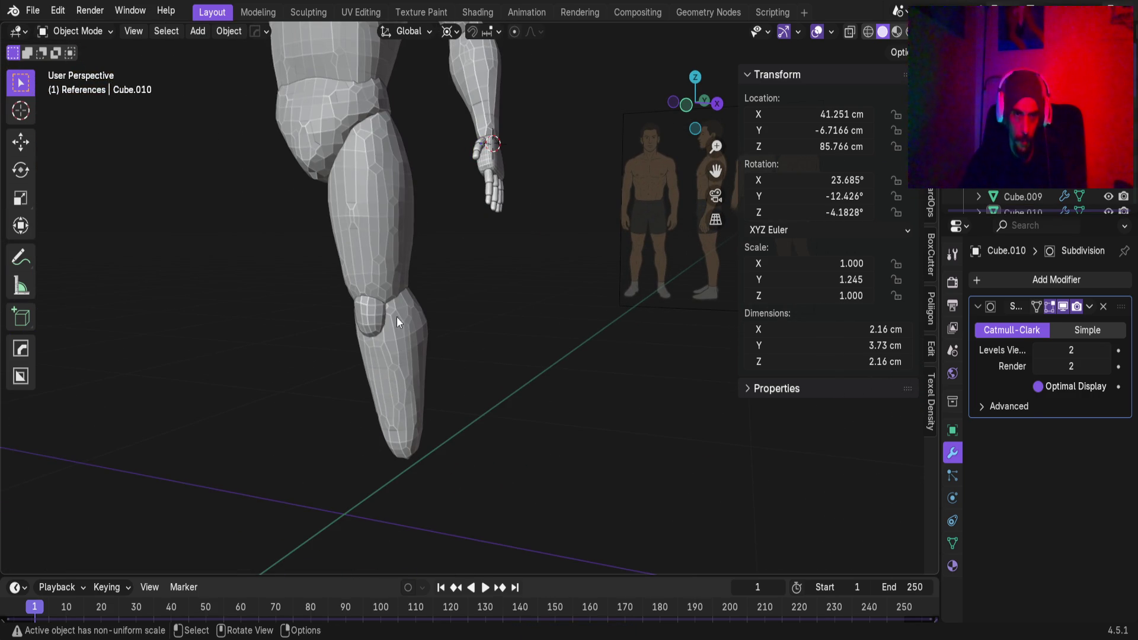
{"action": "left_click", "coordinate": [407, 270]}
{"action": "left_click", "coordinate": [375, 324]}
{"action": "mouse_move", "coordinate": [375, 325]}
{"action": "middle_mouse_down", "text": "shift"}
{"action": "mouse_move", "coordinate": [427, 296]}
{"action": "mouse_move", "coordinate": [430, 252]}
{"action": "mouse_move", "coordinate": [445, 308]}
{"action": "mouse_move", "coordinate": [404, 314]}
{"action": "mouse_move", "coordinate": [409, 377]}
{"action": "middle_mouse_up", "text": "shift"}
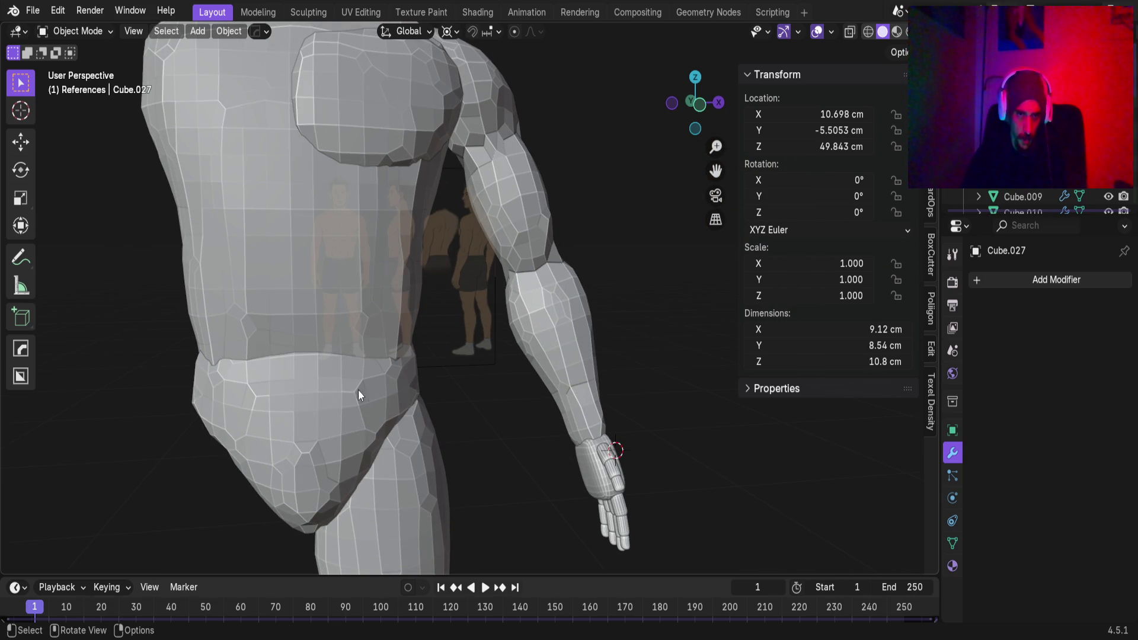
{"action": "scroll", "coordinate": [304, 385], "scroll_direction": "down", "scroll_amount": 2}
{"action": "mouse_move", "coordinate": [347, 354]}
{"action": "middle_mouse_down"}
{"action": "mouse_move", "coordinate": [272, 357]}
{"action": "mouse_move", "coordinate": [371, 356]}
{"action": "mouse_move", "coordinate": [315, 346]}
{"action": "mouse_move", "coordinate": [336, 318]}
{"action": "mouse_move", "coordinate": [508, 345]}
{"action": "mouse_move", "coordinate": [335, 355]}
{"action": "mouse_move", "coordinate": [381, 364]}
{"action": "mouse_move", "coordinate": [368, 376]}
{"action": "mouse_move", "coordinate": [376, 427]}
{"action": "mouse_move", "coordinate": [297, 413]}
{"action": "mouse_move", "coordinate": [314, 306]}
{"action": "mouse_move", "coordinate": [519, 247]}
{"action": "middle_mouse_up"}
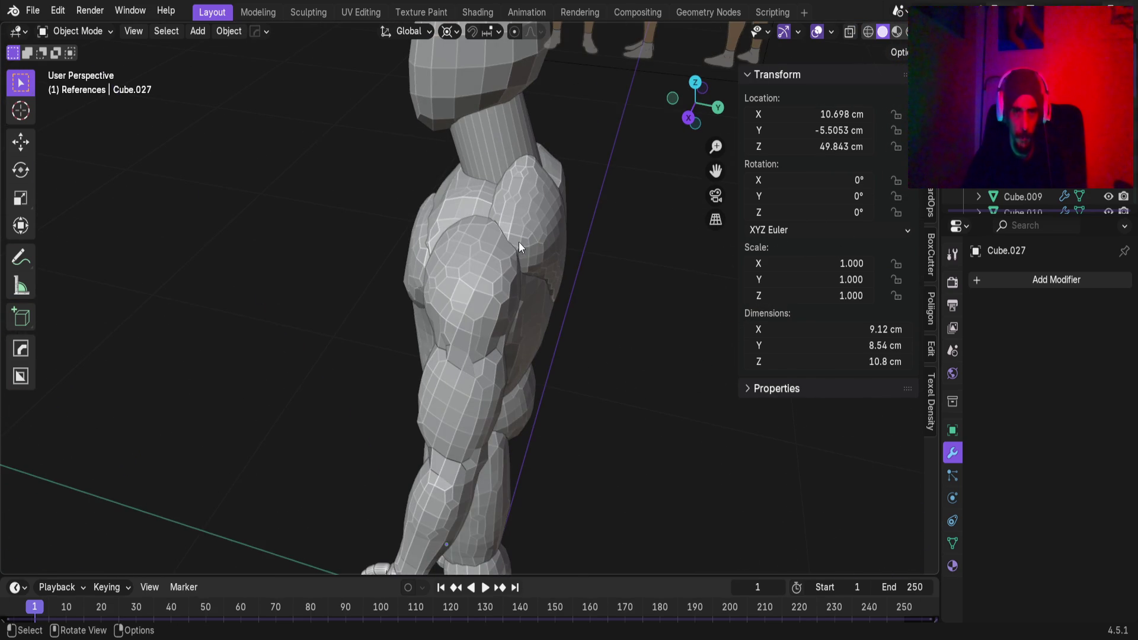
{"action": "left_click", "coordinate": [542, 228]}
{"action": "mouse_move", "coordinate": [514, 286]}
{"action": "middle_mouse_down"}
{"action": "mouse_move", "coordinate": [400, 302]}
{"action": "mouse_move", "coordinate": [294, 285]}
{"action": "mouse_move", "coordinate": [306, 259]}
{"action": "mouse_move", "coordinate": [271, 183]}
{"action": "mouse_move", "coordinate": [294, 274]}
{"action": "middle_mouse_up"}
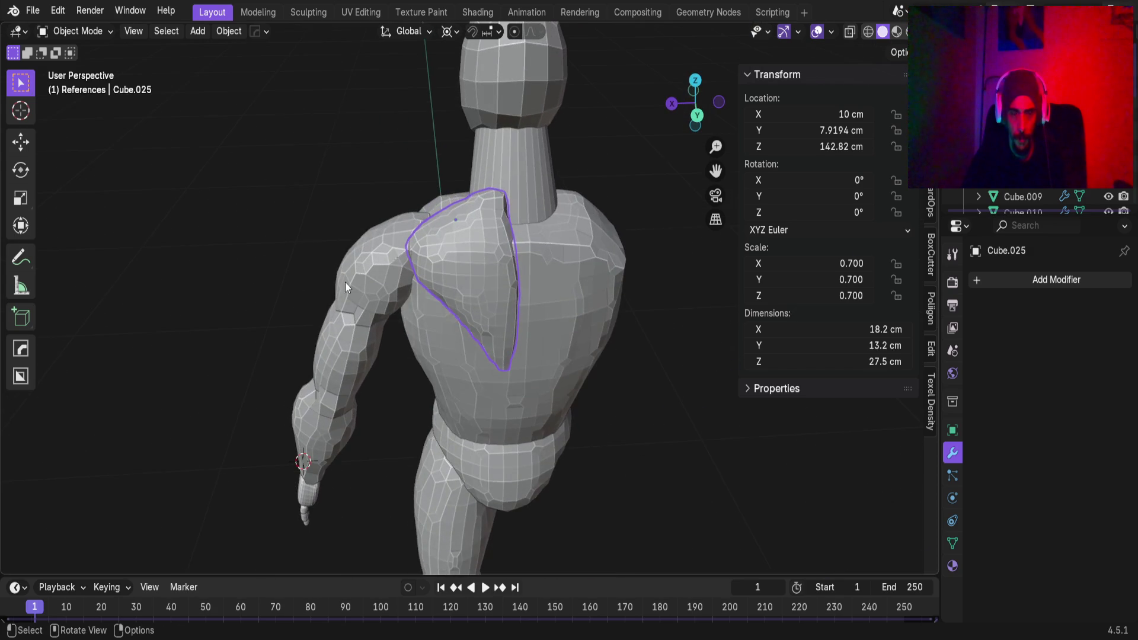
{"action": "scroll", "coordinate": [379, 314], "scroll_direction": "down", "scroll_amount": 3}
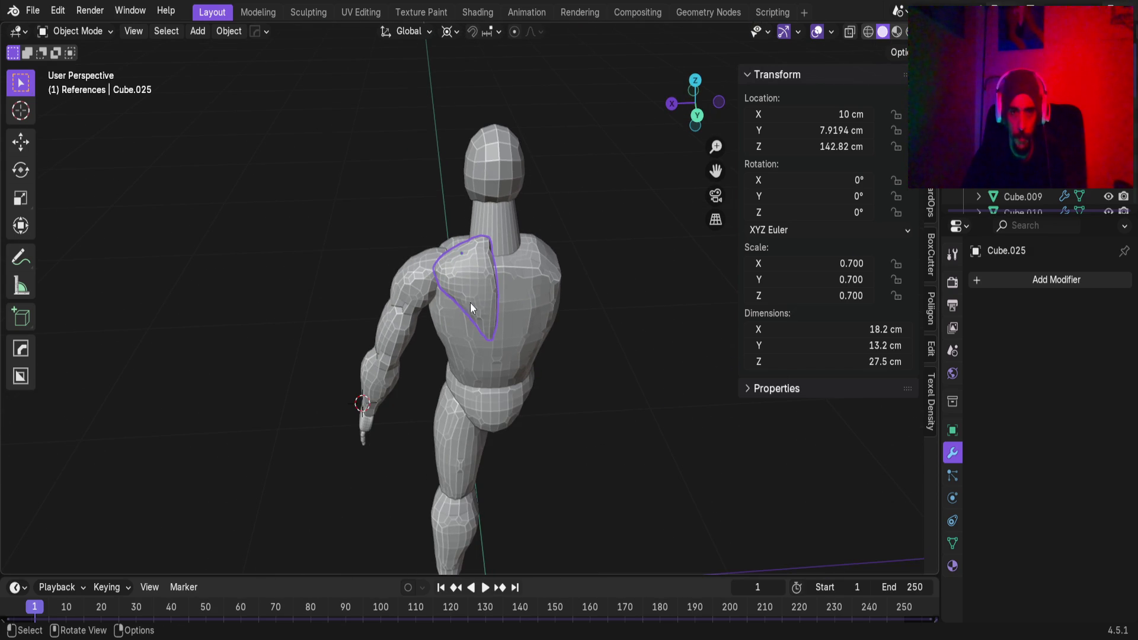
{"action": "scroll", "coordinate": [491, 288], "scroll_direction": "up", "scroll_amount": 3}
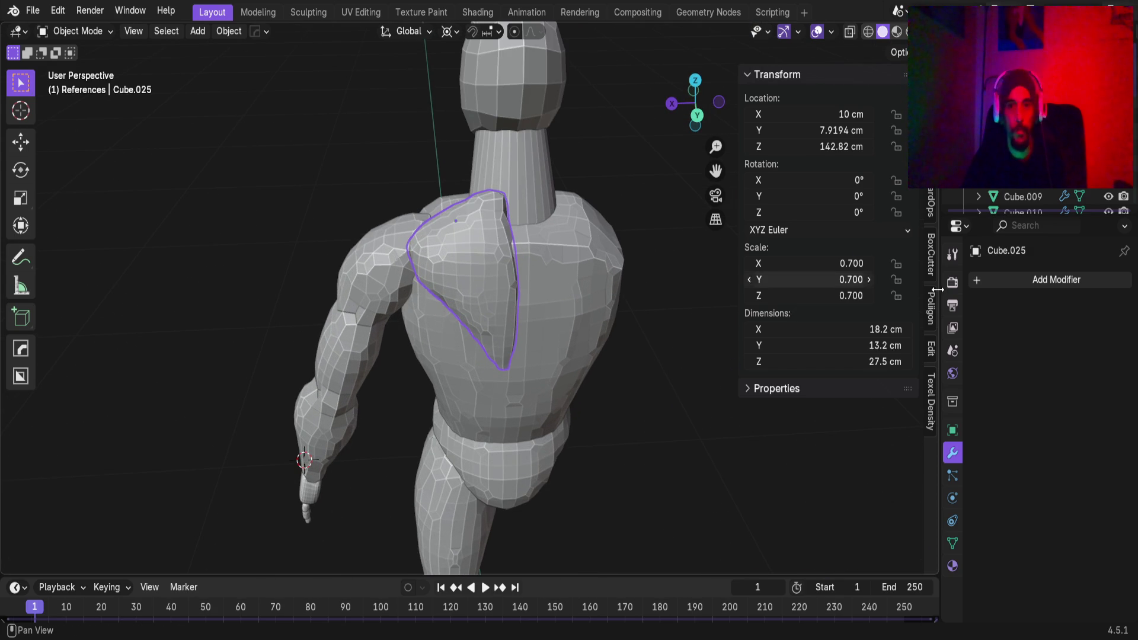
Add a Mirror modifier to the chest with Cube.001 as mirror object, then remove it
{"action": "left_click", "coordinate": [997, 289]}
{"action": "mouse_move", "coordinate": [979, 287]}
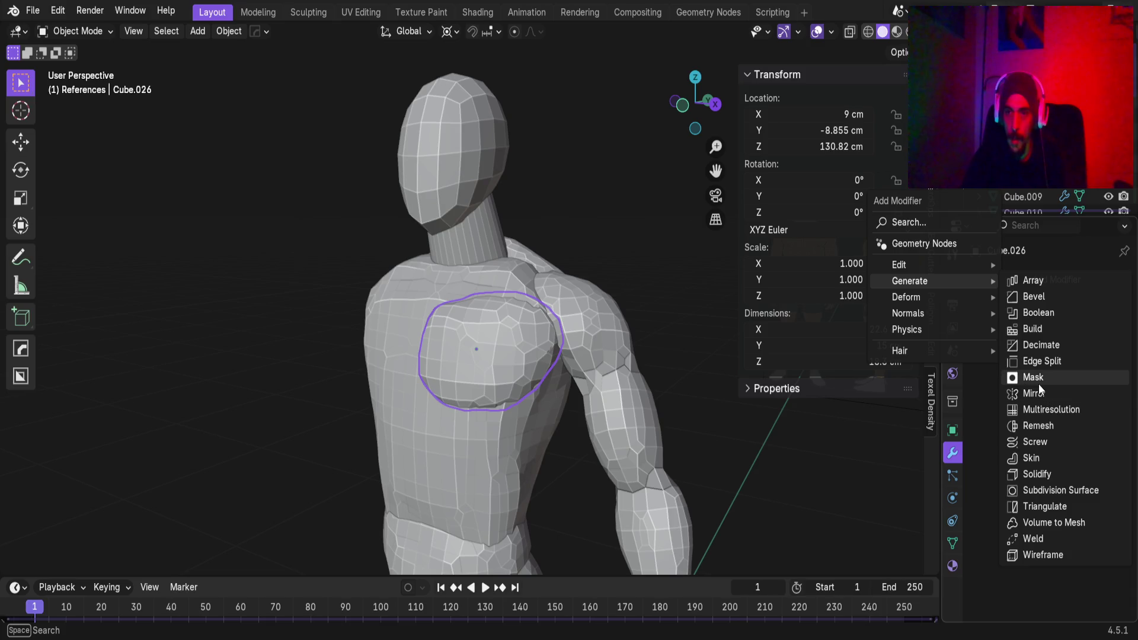
{"action": "left_click", "coordinate": [1038, 396]}
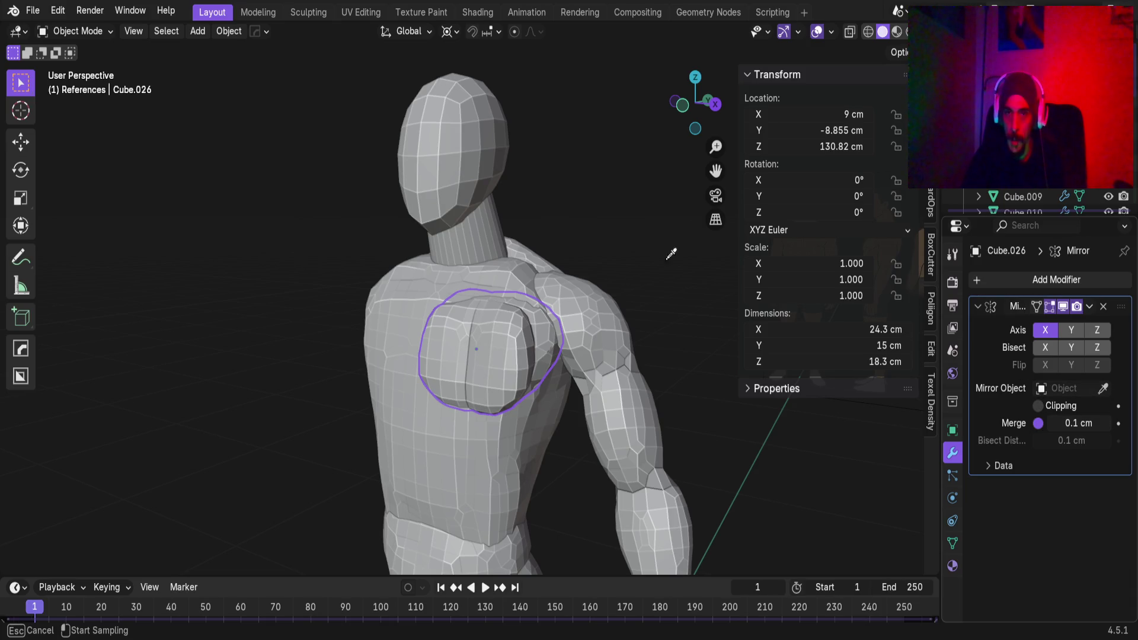
{"action": "left_click", "coordinate": [480, 142]}
{"action": "mouse_move", "coordinate": [464, 172]}
{"action": "middle_mouse_down"}
{"action": "mouse_move", "coordinate": [478, 293]}
{"action": "mouse_move", "coordinate": [454, 315]}
{"action": "mouse_move", "coordinate": [432, 303]}
{"action": "mouse_move", "coordinate": [429, 344]}
{"action": "mouse_move", "coordinate": [452, 190]}
{"action": "mouse_move", "coordinate": [463, 350]}
{"action": "mouse_move", "coordinate": [457, 180]}
{"action": "mouse_move", "coordinate": [462, 202]}
{"action": "middle_mouse_up"}
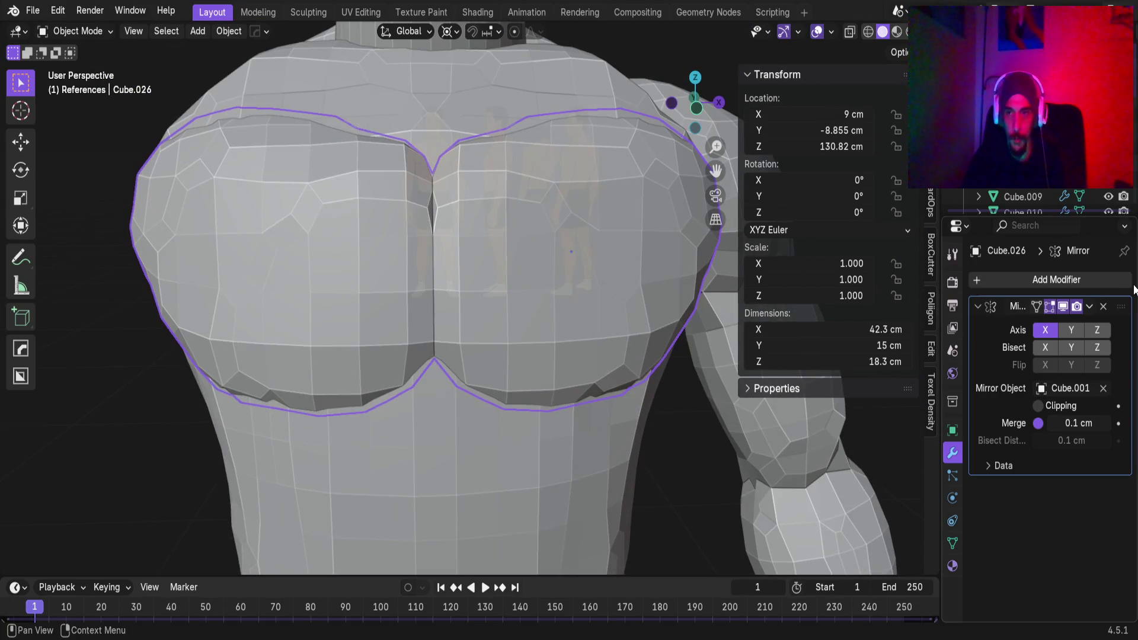
{"action": "left_click", "coordinate": [1103, 305]}
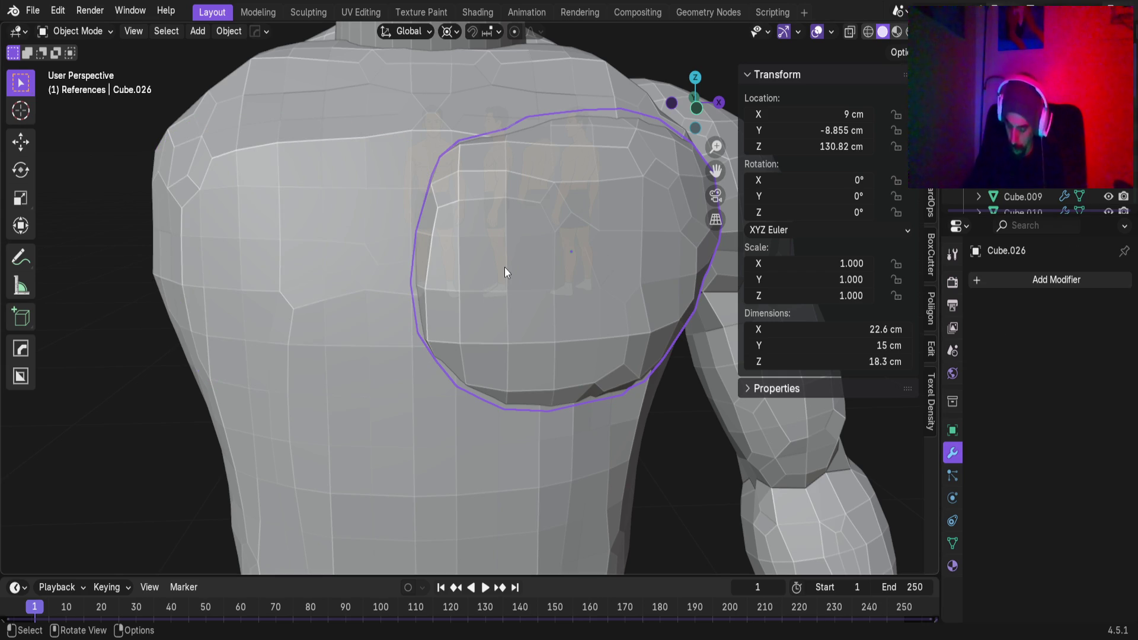
Switch to the Sculpting workspace in front orthographic view
{"action": "key", "text": "KP_1"}
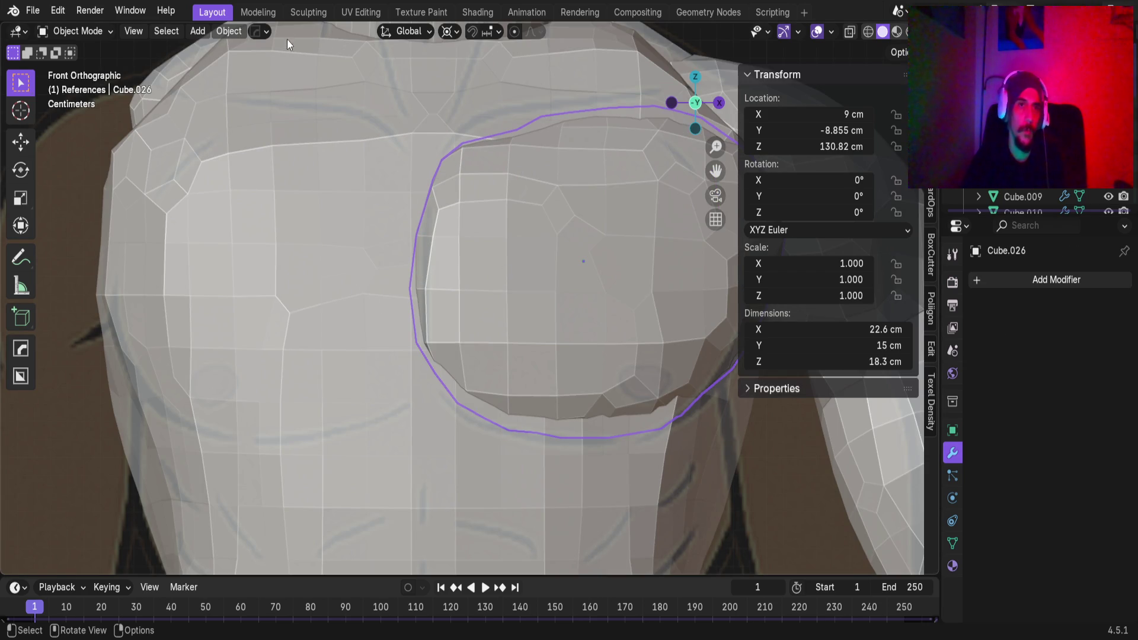
{"action": "left_click", "coordinate": [303, 13]}
{"action": "key", "text": "KP_1"}
Drag the chest piece's inner edge with Elastic Grab into a creased fold
{"action": "scroll", "coordinate": [452, 223], "scroll_direction": "up", "scroll_amount": 3}
{"action": "middle_click_drag", "start_coordinate": [452, 223], "coordinate": [425, 370], "text": "shift"}
{"action": "scroll", "coordinate": [438, 336], "scroll_direction": "up", "scroll_amount": 3}
{"action": "scroll", "coordinate": [426, 343], "scroll_direction": "up", "scroll_amount": 2}
{"action": "mouse_move", "coordinate": [435, 327]}
{"action": "left_mouse_down"}
{"action": "mouse_move", "coordinate": [473, 333]}
{"action": "mouse_move", "coordinate": [457, 292]}
{"action": "left_mouse_up"}
{"action": "left_click_drag", "start_coordinate": [455, 240], "coordinate": [457, 241]}
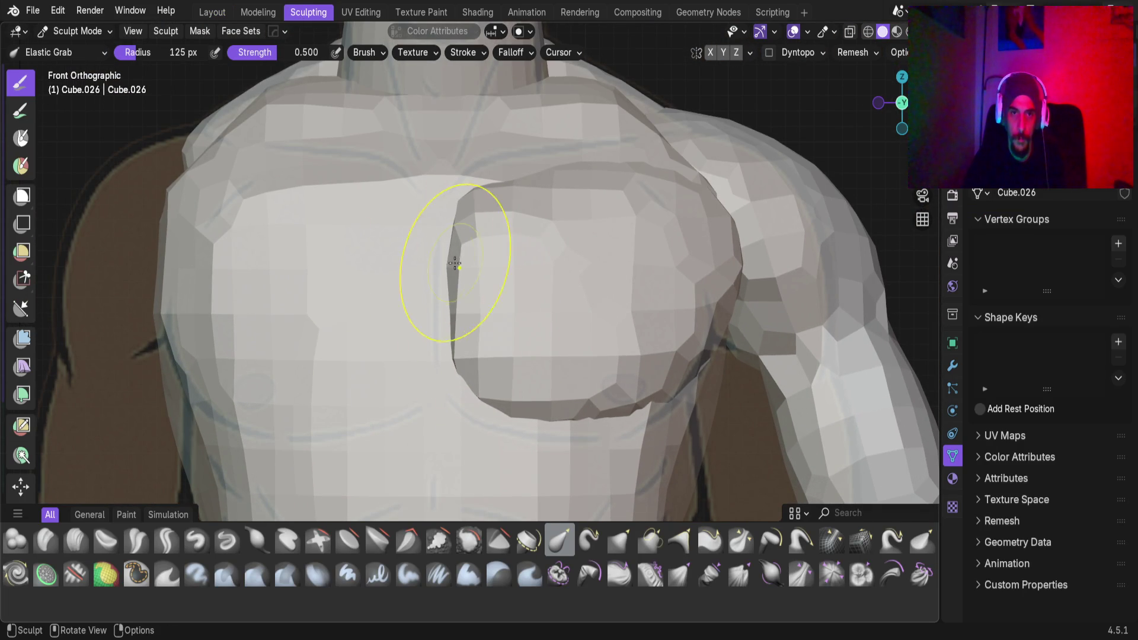
{"action": "scroll", "coordinate": [432, 272], "scroll_direction": "up", "scroll_amount": 6}
{"action": "left_click_drag", "start_coordinate": [447, 281], "coordinate": [446, 300]}
Orbit around the chest from front and side views to check the crease
{"action": "mouse_move", "coordinate": [445, 300]}
{"action": "middle_mouse_down"}
{"action": "mouse_move", "coordinate": [454, 308]}
{"action": "mouse_move", "coordinate": [360, 322]}
{"action": "middle_mouse_up"}
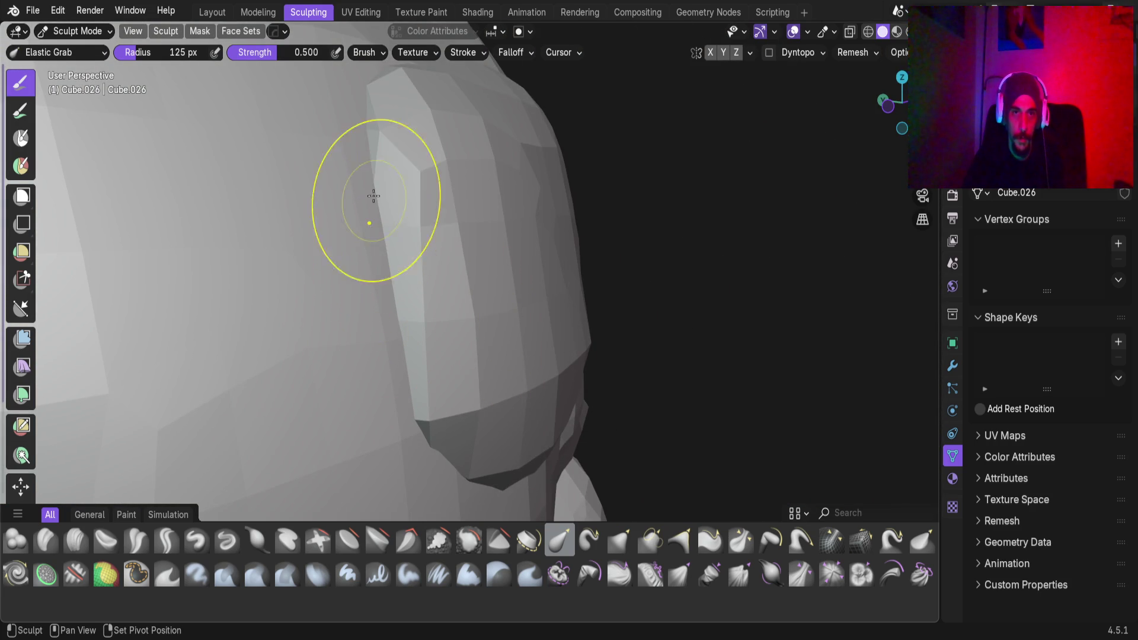
{"action": "mouse_move", "coordinate": [371, 166]}
{"action": "middle_mouse_down"}
{"action": "mouse_move", "coordinate": [292, 318]}
{"action": "mouse_move", "coordinate": [432, 376]}
{"action": "mouse_move", "coordinate": [457, 279]}
{"action": "mouse_move", "coordinate": [510, 257]}
{"action": "mouse_move", "coordinate": [475, 274]}
{"action": "middle_mouse_up"}
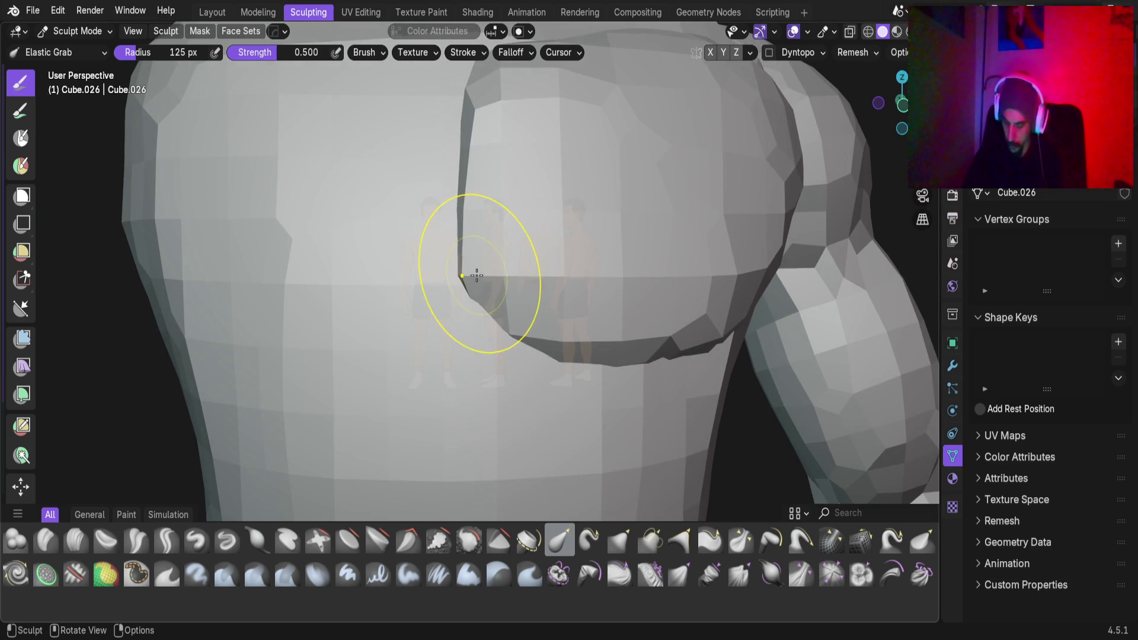
{"action": "scroll", "coordinate": [475, 276], "scroll_direction": "up", "scroll_amount": 3}
{"action": "key", "text": "KP_1"}
{"action": "scroll", "coordinate": [513, 358], "scroll_direction": "up", "scroll_amount": 5}
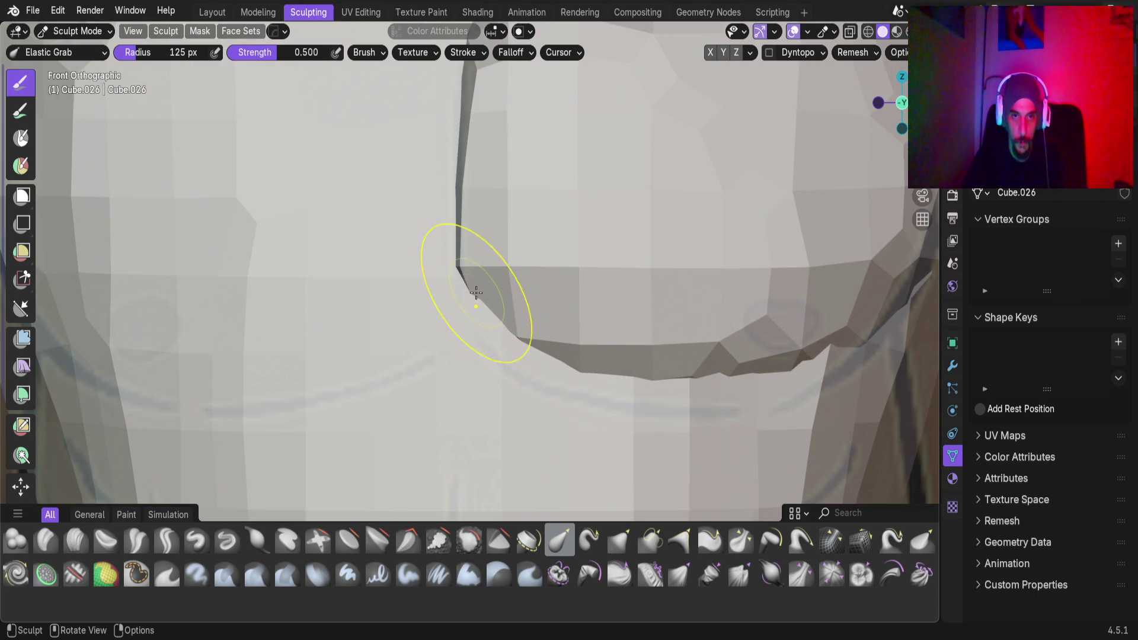
{"action": "mouse_move", "coordinate": [532, 356]}
{"action": "middle_mouse_down"}
{"action": "mouse_move", "coordinate": [524, 375]}
{"action": "mouse_move", "coordinate": [492, 356]}
{"action": "mouse_move", "coordinate": [688, 229]}
{"action": "mouse_move", "coordinate": [557, 330]}
{"action": "middle_mouse_up"}
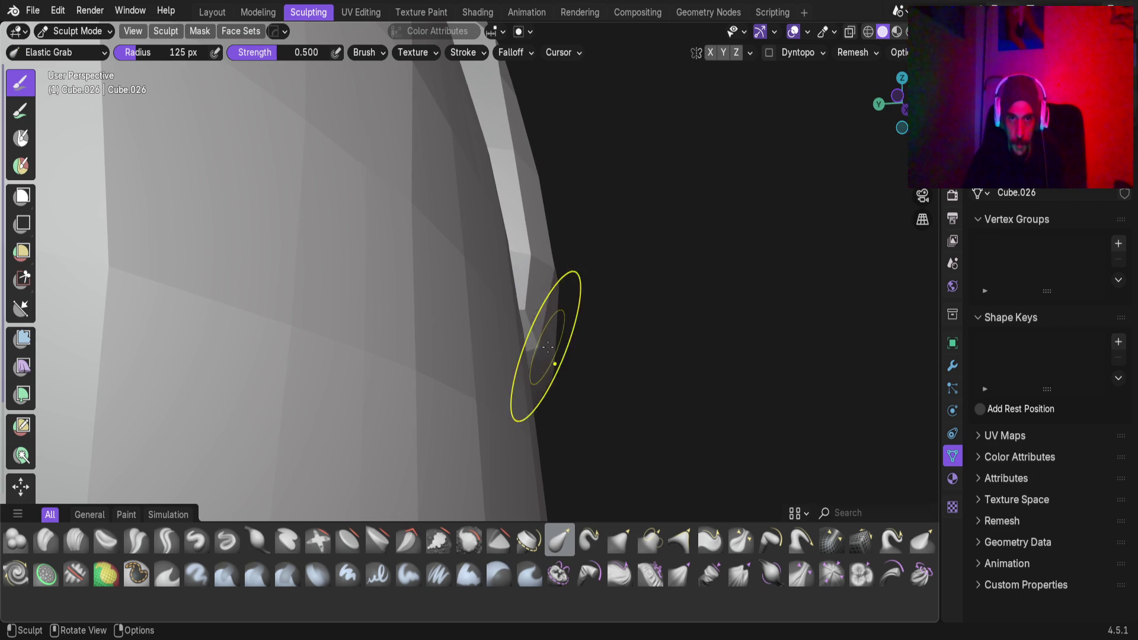
{"action": "mouse_move", "coordinate": [545, 356]}
{"action": "middle_mouse_down"}
{"action": "mouse_move", "coordinate": [386, 388]}
{"action": "mouse_move", "coordinate": [503, 288]}
{"action": "mouse_move", "coordinate": [533, 191]}
{"action": "mouse_move", "coordinate": [483, 397]}
{"action": "middle_mouse_up"}
{"action": "mouse_move", "coordinate": [478, 349]}
{"action": "middle_mouse_down"}
{"action": "mouse_move", "coordinate": [477, 318]}
{"action": "mouse_move", "coordinate": [495, 452]}
{"action": "mouse_move", "coordinate": [456, 358]}
{"action": "middle_mouse_up"}
{"action": "scroll", "coordinate": [497, 295], "scroll_direction": "down", "scroll_amount": 5}
{"action": "mouse_move", "coordinate": [498, 295]}
{"action": "middle_mouse_down"}
{"action": "mouse_move", "coordinate": [491, 266]}
{"action": "mouse_move", "coordinate": [411, 247]}
{"action": "mouse_move", "coordinate": [490, 286]}
{"action": "mouse_move", "coordinate": [534, 264]}
{"action": "mouse_move", "coordinate": [538, 309]}
{"action": "mouse_move", "coordinate": [538, 247]}
{"action": "mouse_move", "coordinate": [574, 304]}
{"action": "middle_mouse_up"}
Save Base_Male_AV.blend and return to the Layout workspace
{"action": "key", "text": "ctrl+s"}
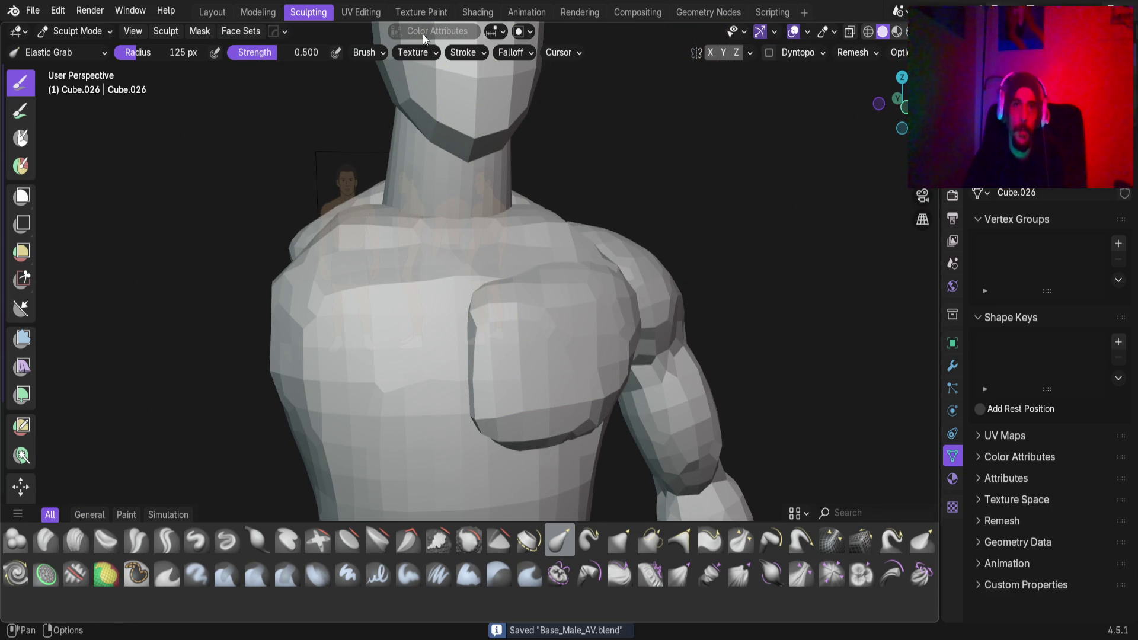
{"action": "left_click", "coordinate": [212, 12]}
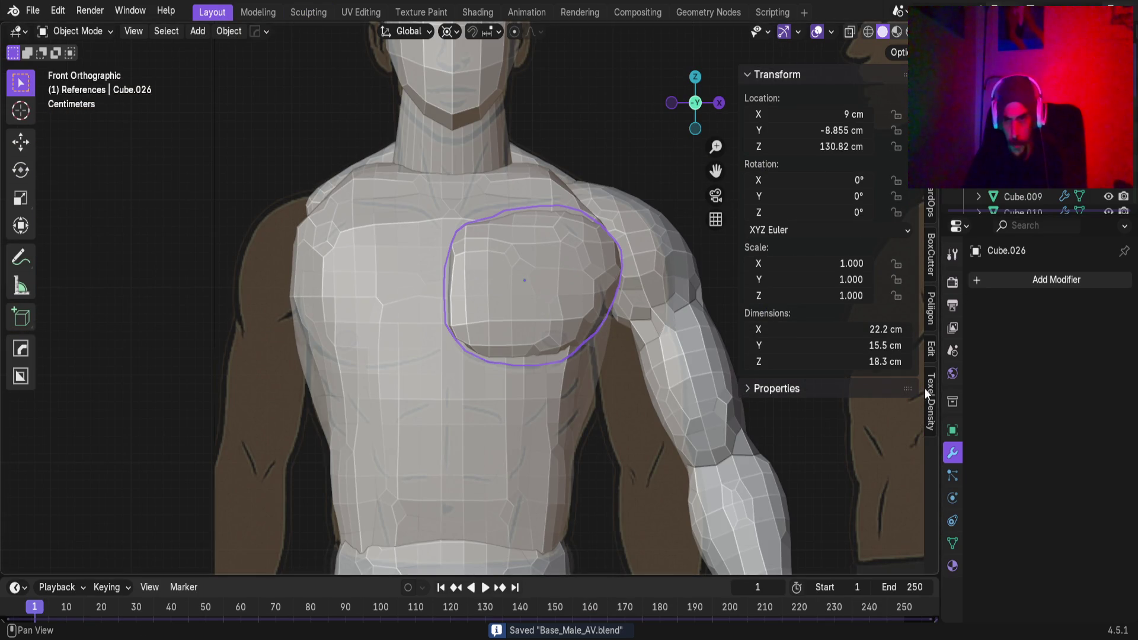
Trial a Mirror modifier on the chest piece across Cube.001, inspect it, then delete it
{"action": "left_click", "coordinate": [971, 284]}
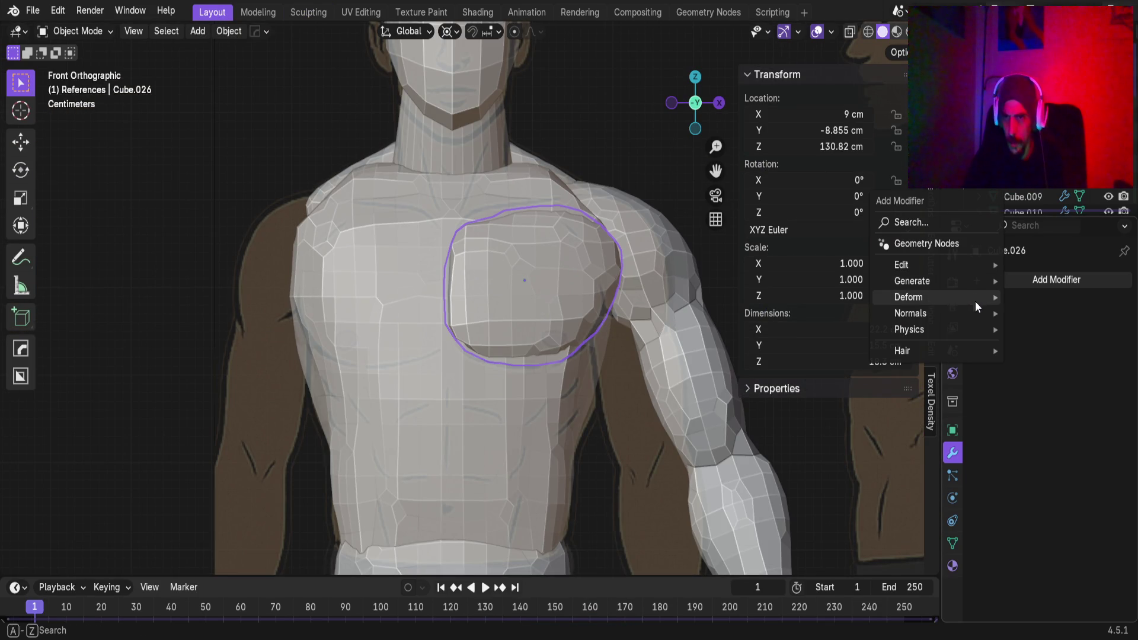
{"action": "mouse_move", "coordinate": [968, 281]}
{"action": "left_click", "coordinate": [803, 394]}
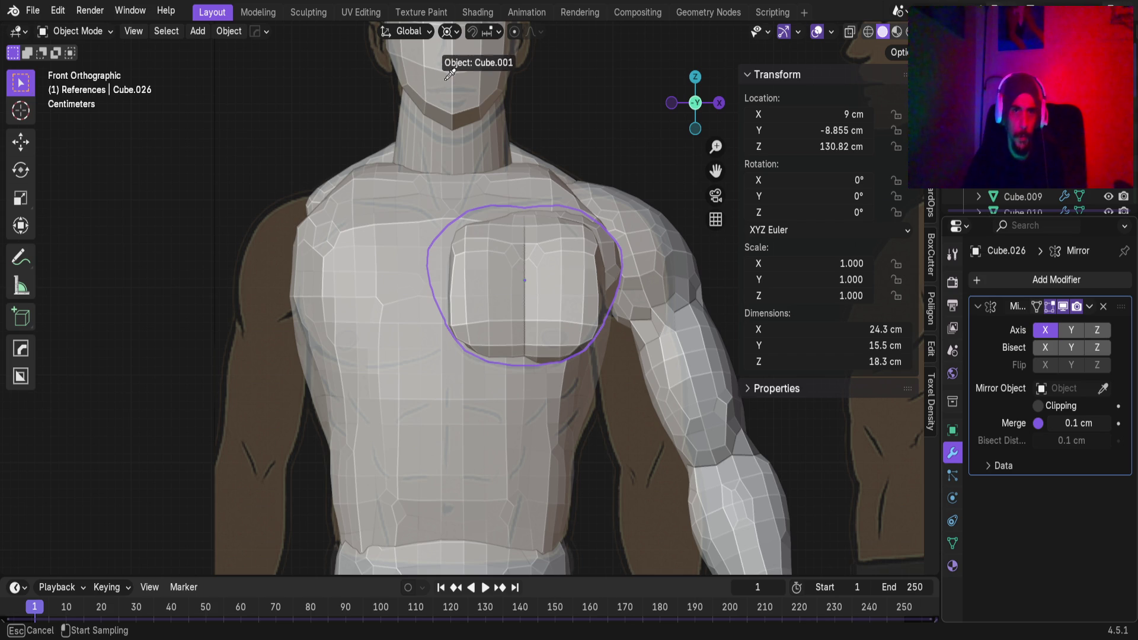
{"action": "left_click", "coordinate": [486, 57]}
{"action": "mouse_move", "coordinate": [549, 211]}
{"action": "middle_mouse_down"}
{"action": "mouse_move", "coordinate": [518, 342]}
{"action": "mouse_move", "coordinate": [471, 256]}
{"action": "mouse_move", "coordinate": [471, 367]}
{"action": "mouse_move", "coordinate": [411, 224]}
{"action": "mouse_move", "coordinate": [450, 169]}
{"action": "mouse_move", "coordinate": [461, 221]}
{"action": "mouse_move", "coordinate": [467, 193]}
{"action": "mouse_move", "coordinate": [457, 297]}
{"action": "middle_mouse_up"}
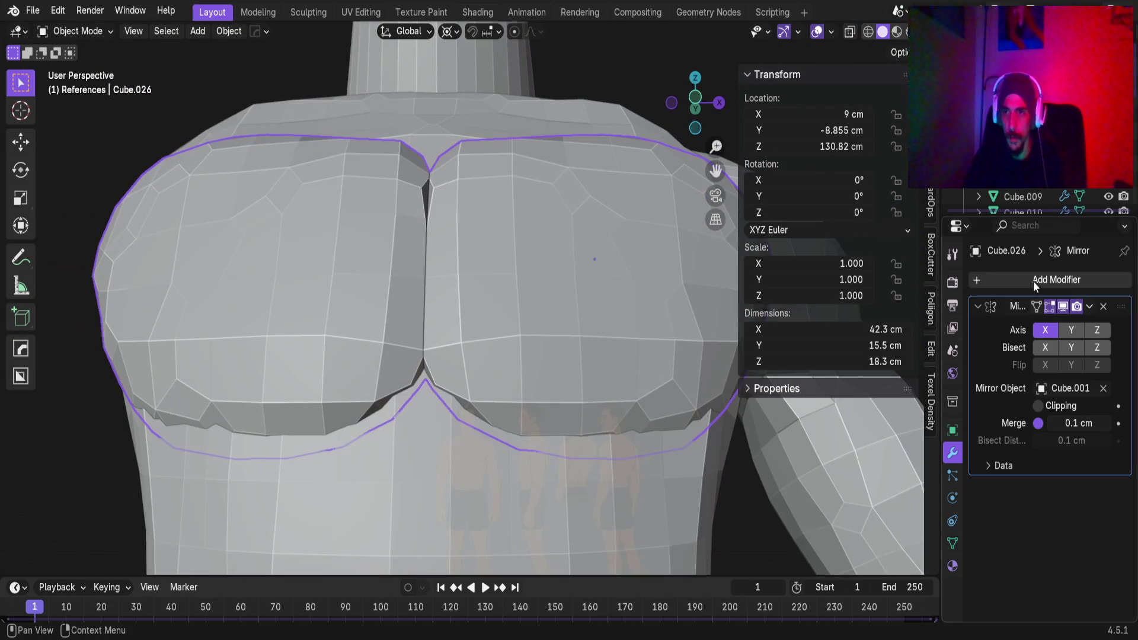
{"action": "left_click", "coordinate": [1104, 306]}
{"action": "scroll", "coordinate": [509, 257], "scroll_direction": "up", "scroll_amount": 3}
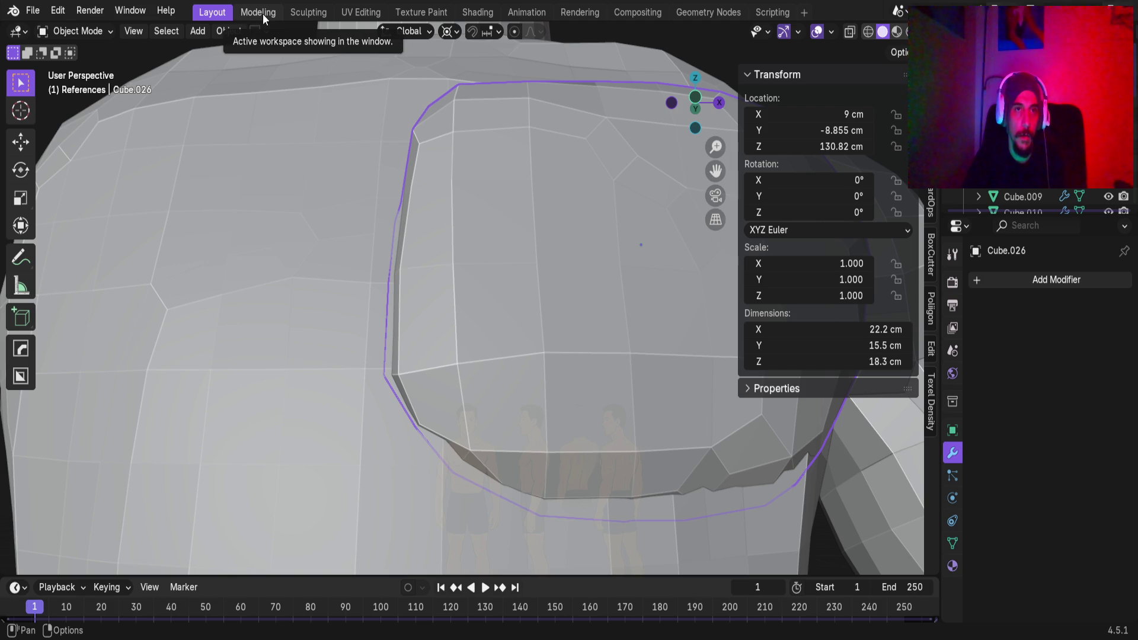
In Sculpting, round the pec's lower-left and lower-right corners with Elastic Grab
{"action": "left_click", "coordinate": [300, 12]}
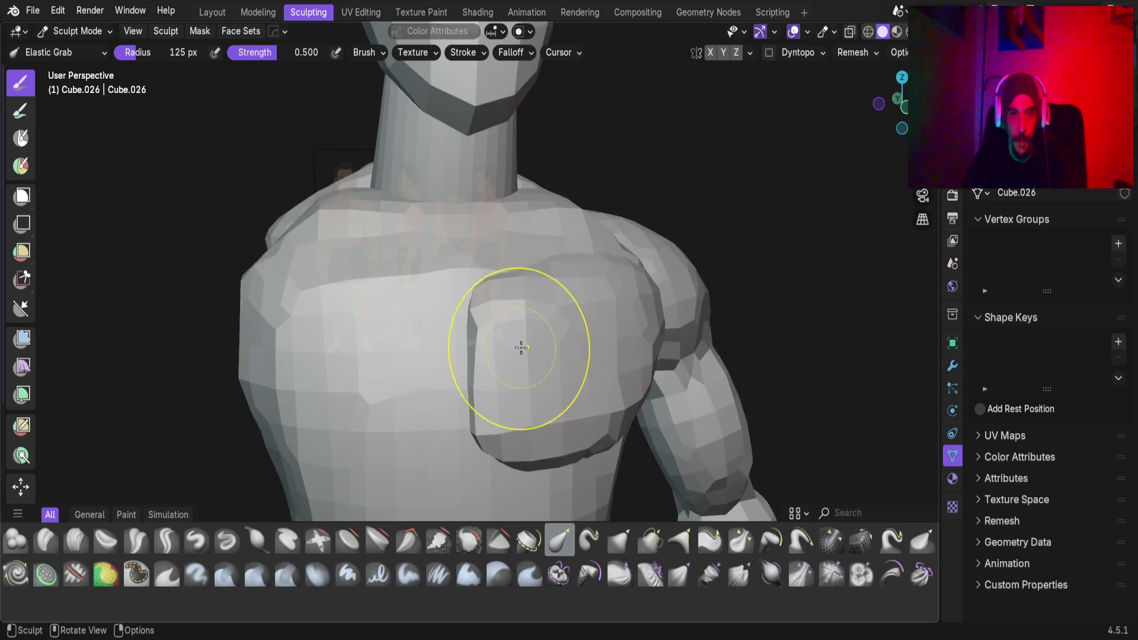
{"action": "middle_click_drag", "start_coordinate": [517, 347], "coordinate": [454, 228], "text": "shift"}
{"action": "key", "text": "KP_1"}
{"action": "scroll", "coordinate": [407, 255], "scroll_direction": "up", "scroll_amount": 3}
{"action": "mouse_move", "coordinate": [354, 306]}
{"action": "left_mouse_down"}
{"action": "mouse_move", "coordinate": [366, 303]}
{"action": "mouse_move", "coordinate": [359, 206]}
{"action": "left_mouse_up"}
{"action": "left_click_drag", "start_coordinate": [347, 153], "coordinate": [347, 170]}
{"action": "left_click_drag", "start_coordinate": [363, 298], "coordinate": [382, 296]}
{"action": "left_click_drag", "start_coordinate": [396, 350], "coordinate": [413, 363]}
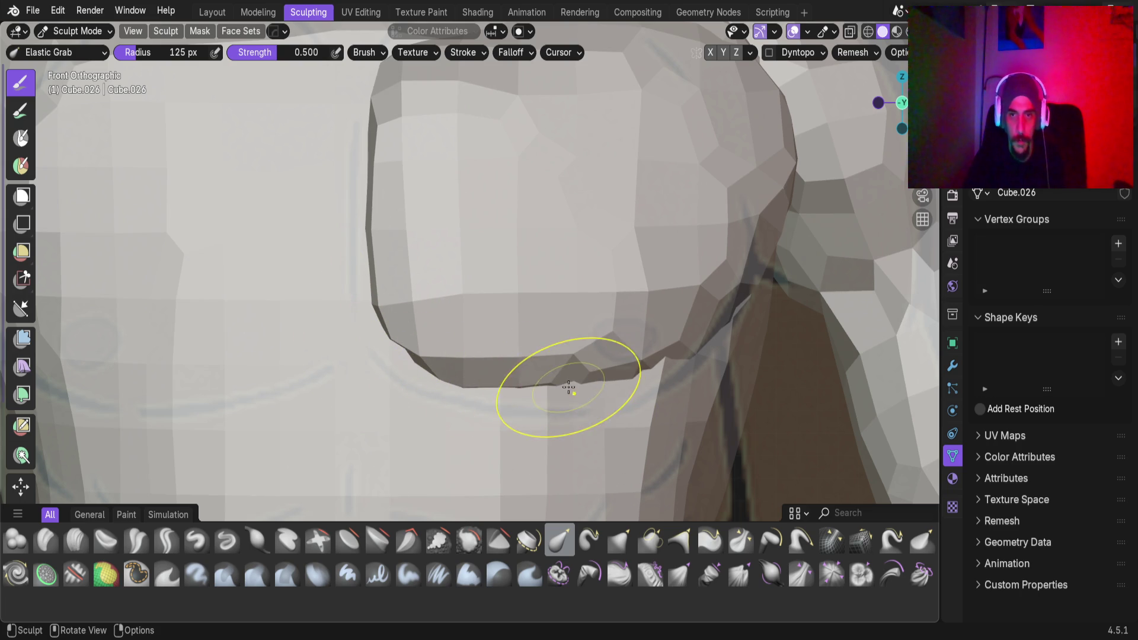
{"action": "scroll", "coordinate": [568, 387], "scroll_direction": "down", "scroll_amount": 3}
{"action": "scroll", "coordinate": [541, 254], "scroll_direction": "down", "scroll_amount": 1}
{"action": "left_click_drag", "start_coordinate": [544, 268], "coordinate": [521, 283]}
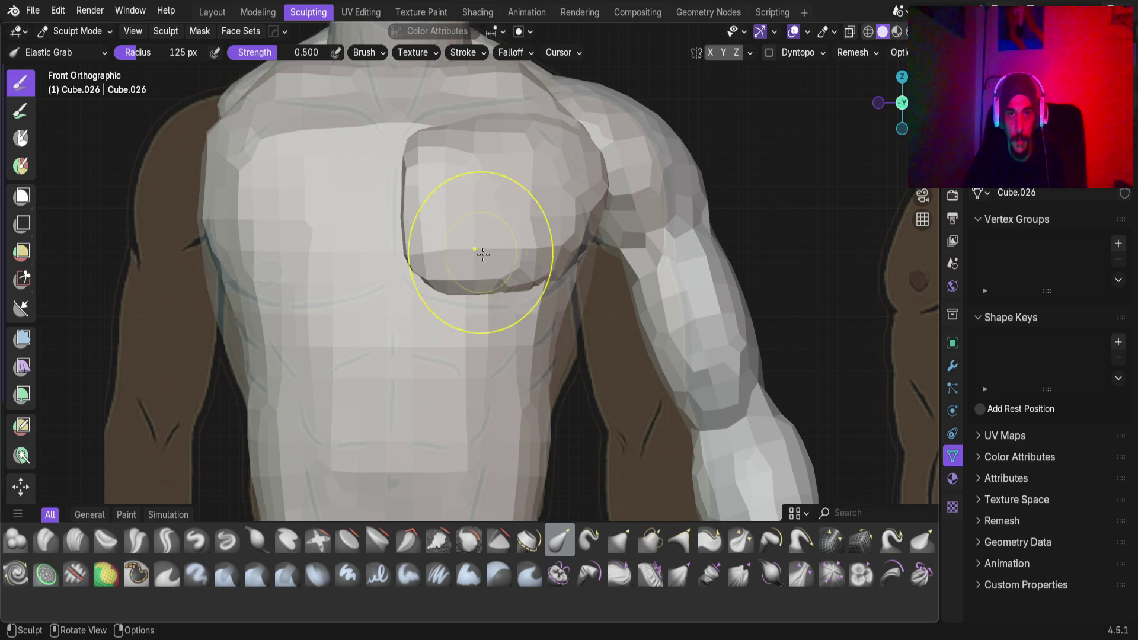
In Layout, lower the pec 0.333 cm along Z to 130.49 cm, then return to Sculpting
{"action": "left_click", "coordinate": [216, 18]}
{"action": "scroll", "coordinate": [547, 365], "scroll_direction": "down", "scroll_amount": 3}
{"action": "key", "text": "KP_1"}
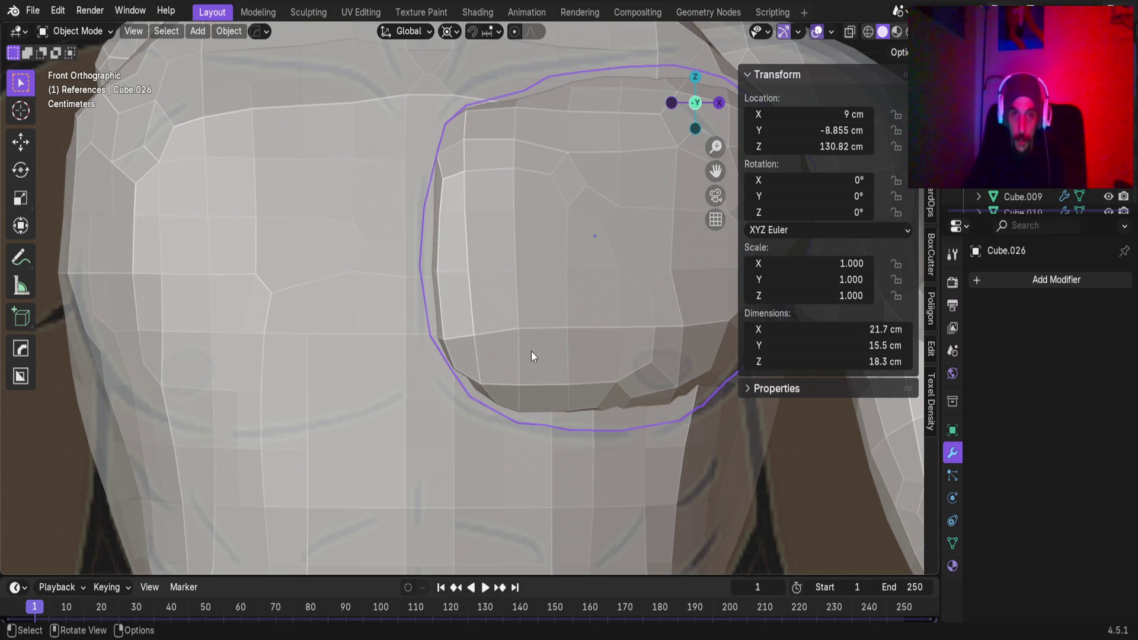
{"action": "middle_click_drag", "start_coordinate": [518, 357], "coordinate": [426, 360], "text": "shift"}
{"action": "scroll", "coordinate": [497, 364], "scroll_direction": "up", "scroll_amount": 1}
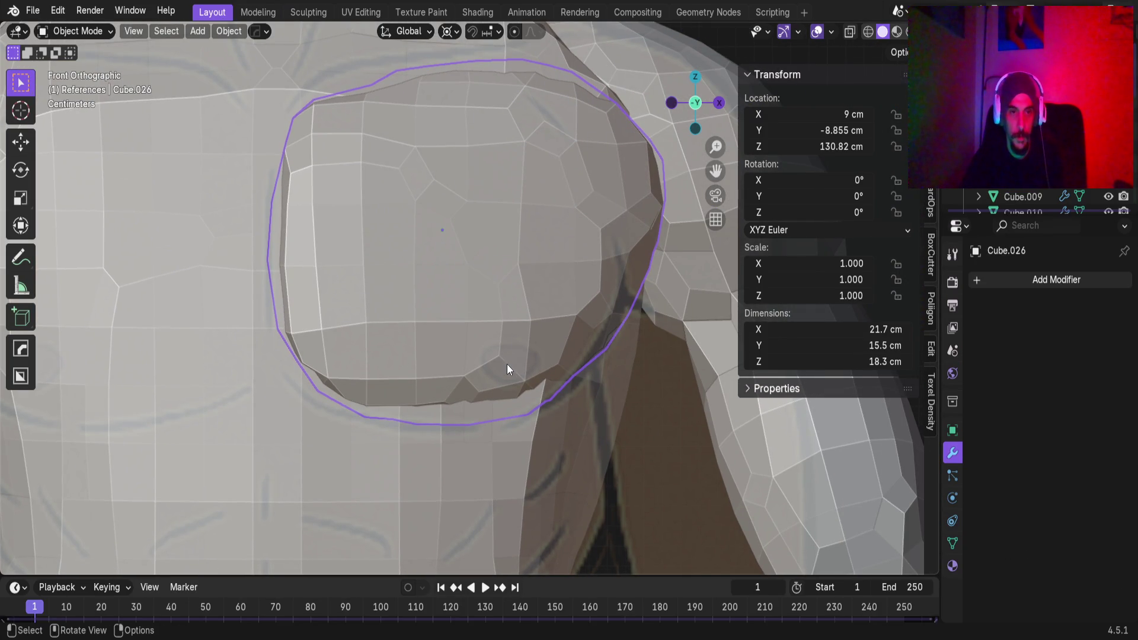
{"action": "key", "text": "g"}
{"action": "key", "text": "z"}
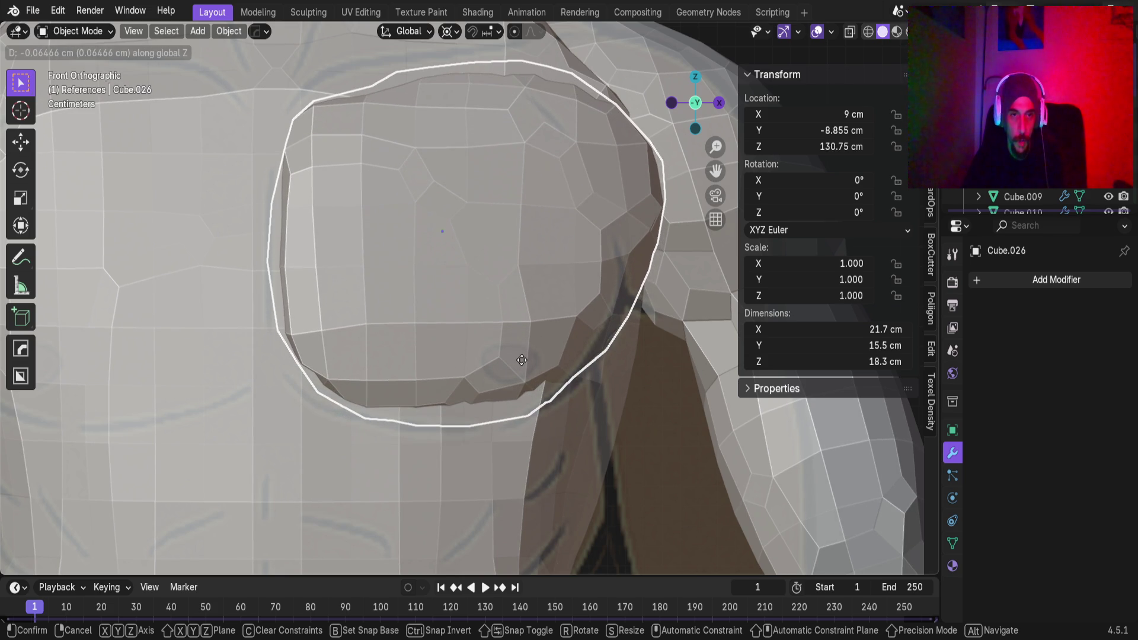
{"action": "key", "text": "Escape"}
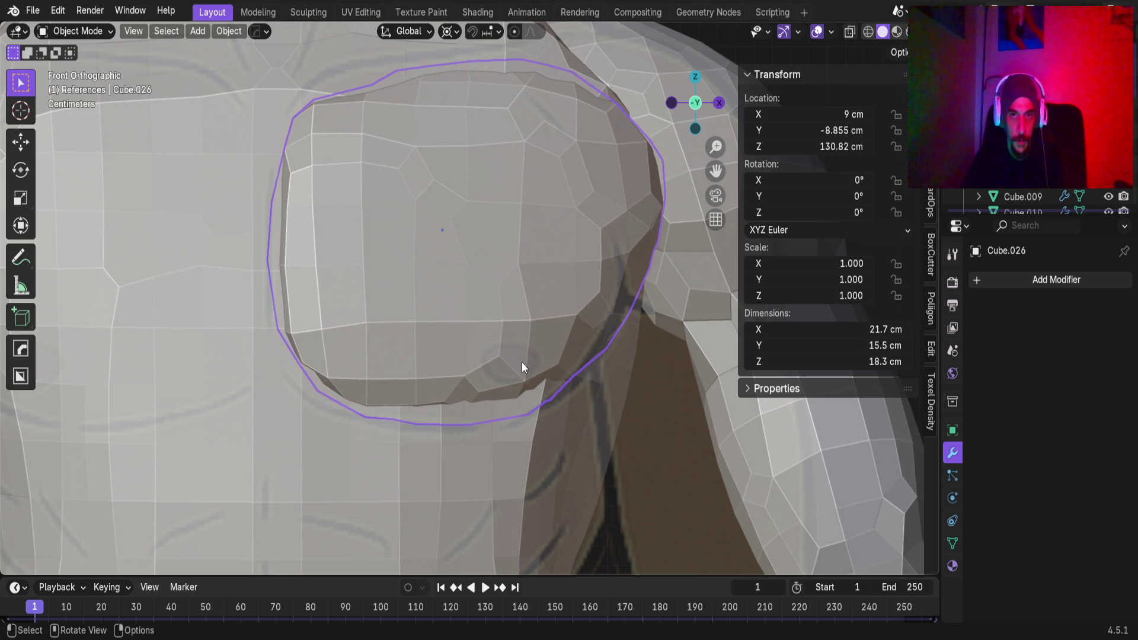
{"action": "key", "text": "g"}
{"action": "key", "text": "z"}
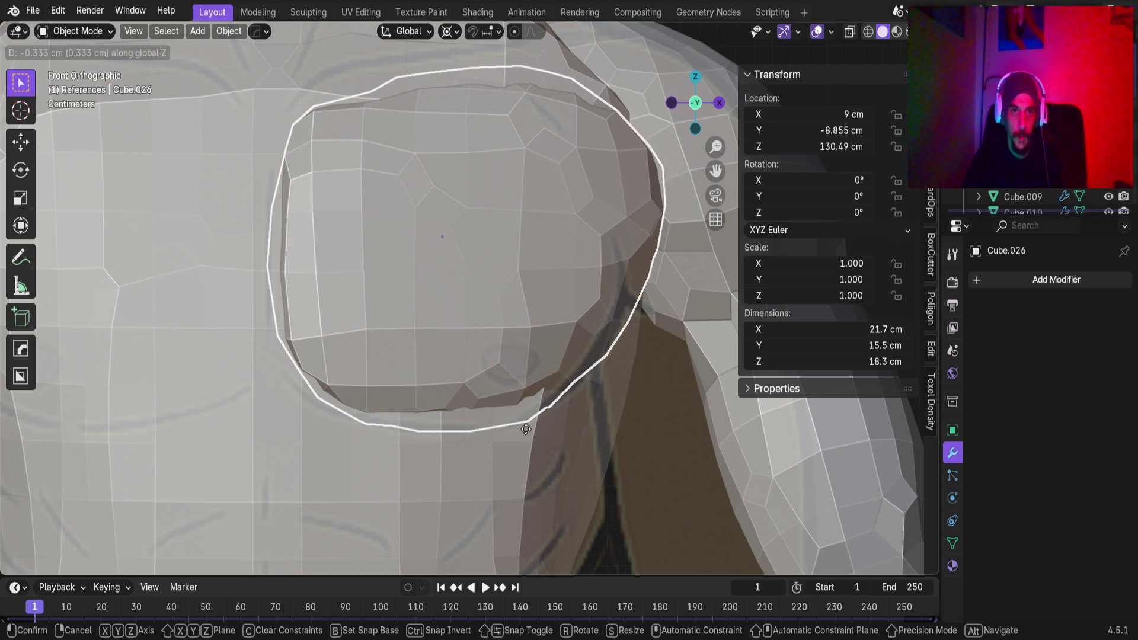
{"action": "left_click", "coordinate": [525, 428]}
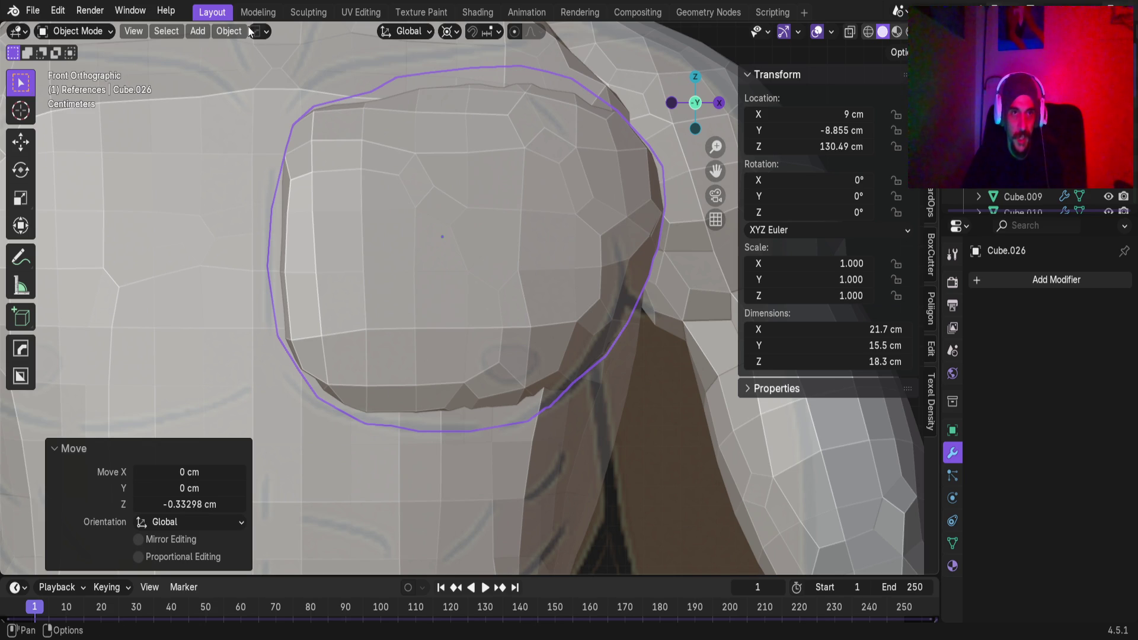
{"action": "left_click", "coordinate": [310, 13]}
{"action": "scroll", "coordinate": [410, 376], "scroll_direction": "up", "scroll_amount": 6}
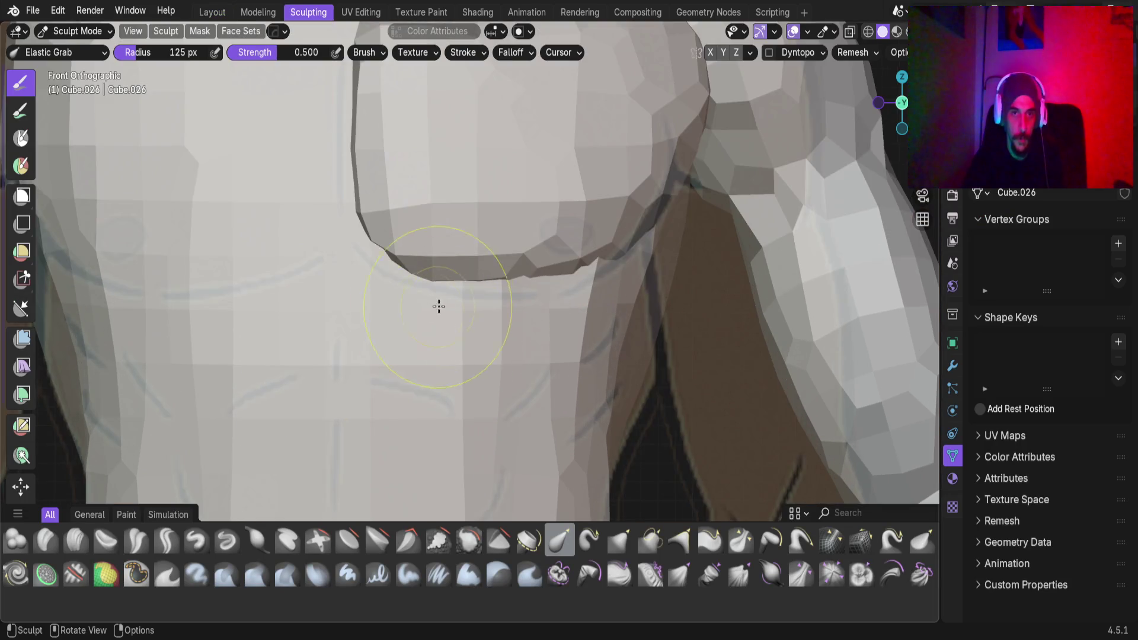
Orbit around the pec, view it straight from the front, and go back to Layout
{"action": "middle_click_drag", "start_coordinate": [451, 296], "coordinate": [489, 265]}
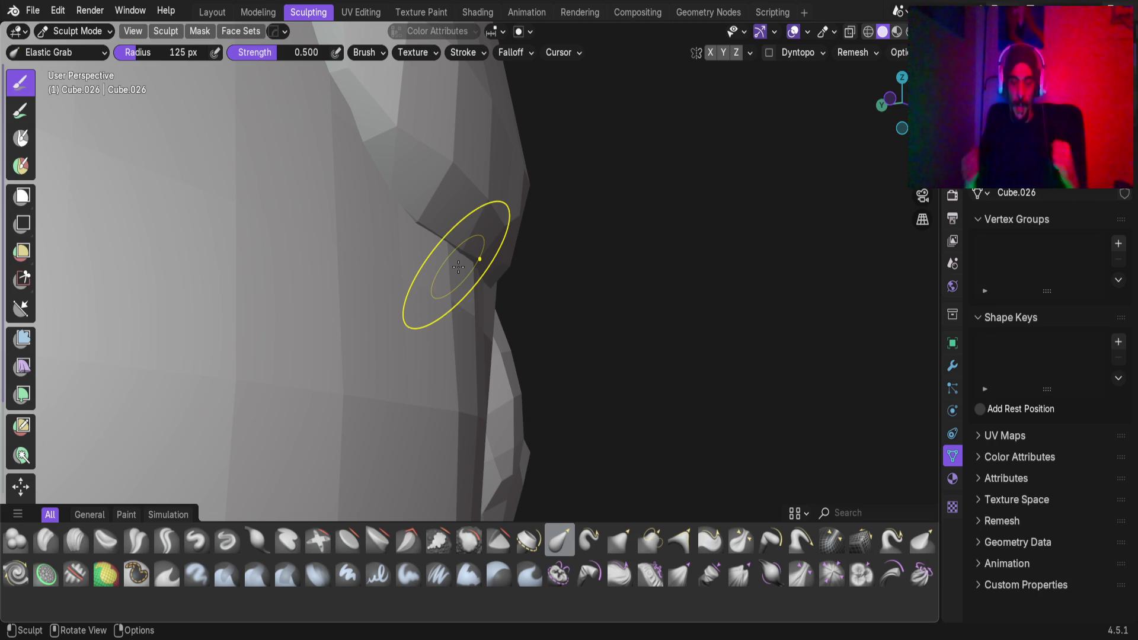
{"action": "key", "text": "KP_1"}
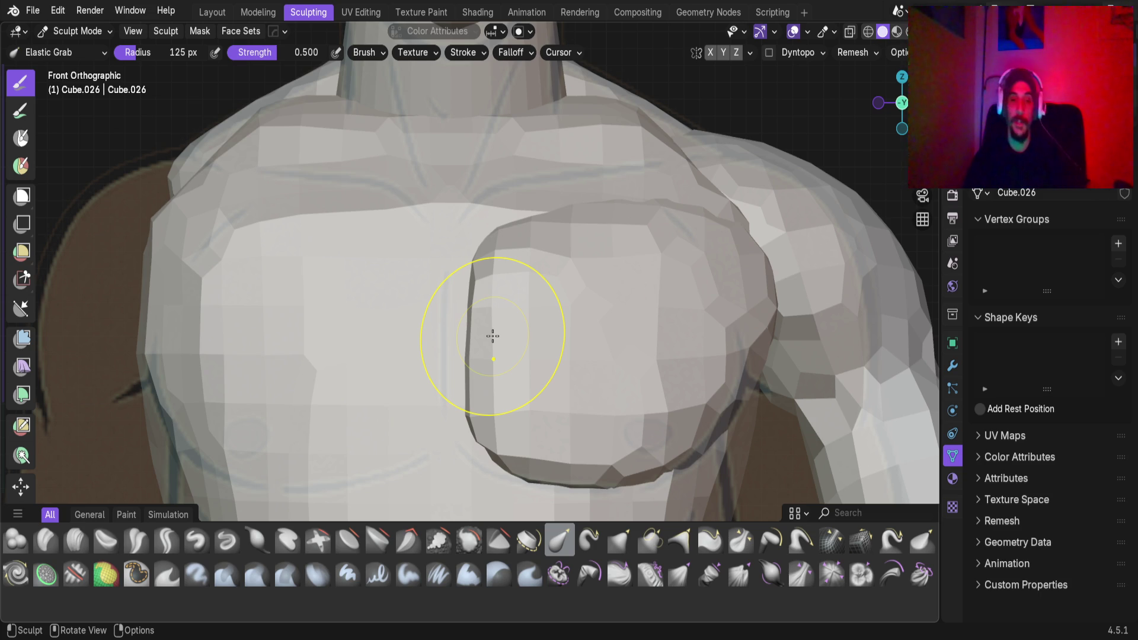
{"action": "left_click", "coordinate": [212, 12]}
{"action": "scroll", "coordinate": [372, 350], "scroll_direction": "down", "scroll_amount": 4}
{"action": "scroll", "coordinate": [397, 298], "scroll_direction": "up", "scroll_amount": 3}
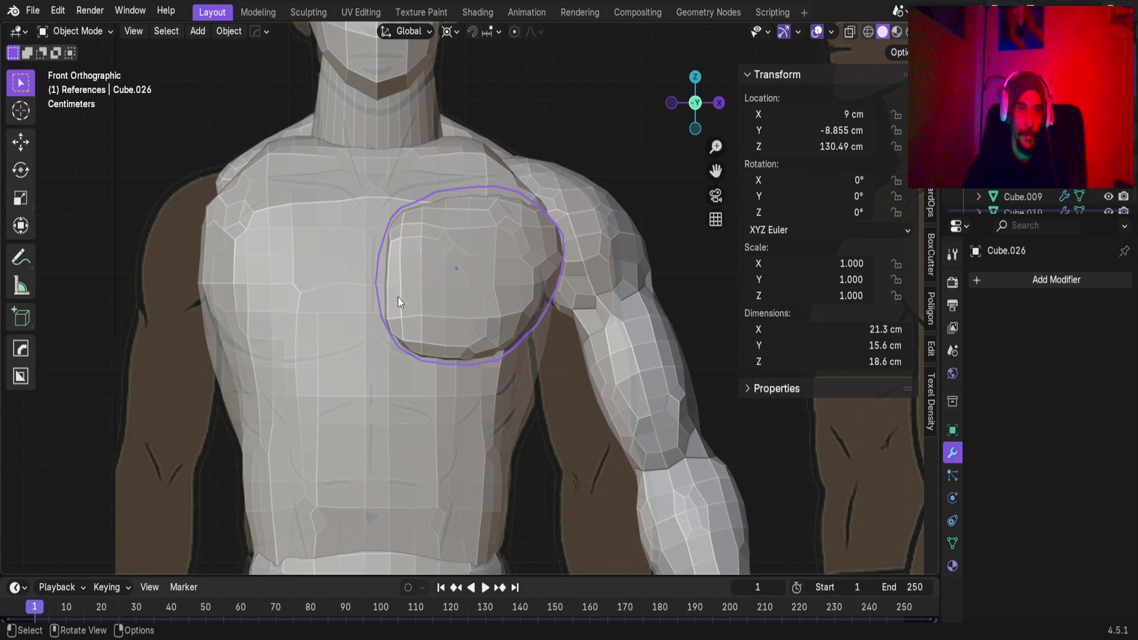
Add a trial Mirror modifier across Cube.001 to the pec, check both sides, then remove it
{"action": "left_click", "coordinate": [998, 279]}
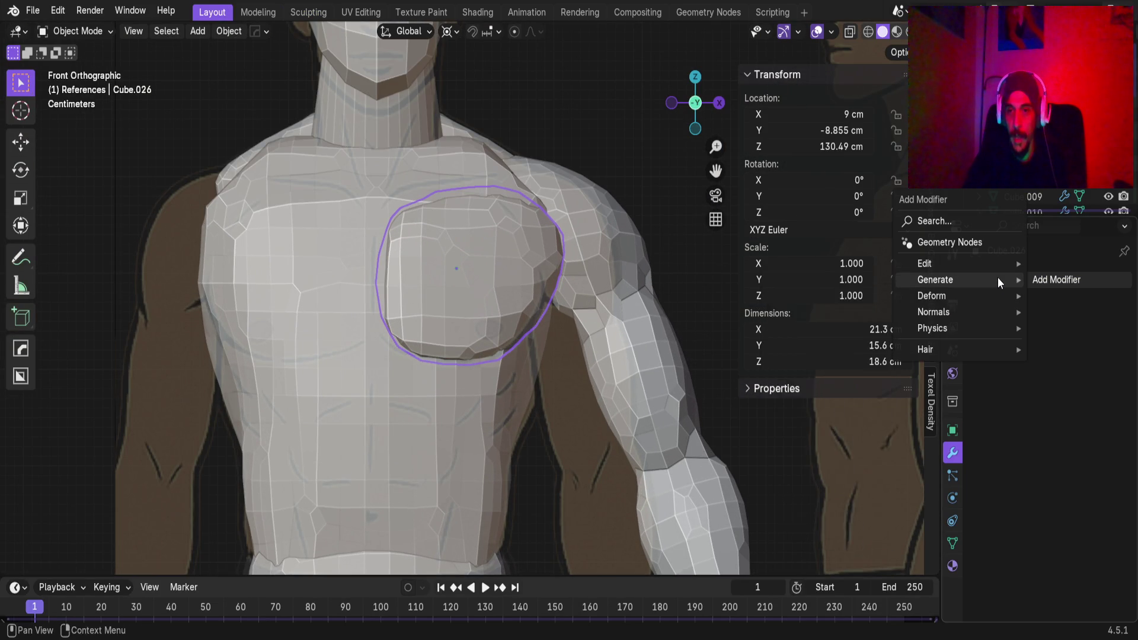
{"action": "mouse_move", "coordinate": [998, 279]}
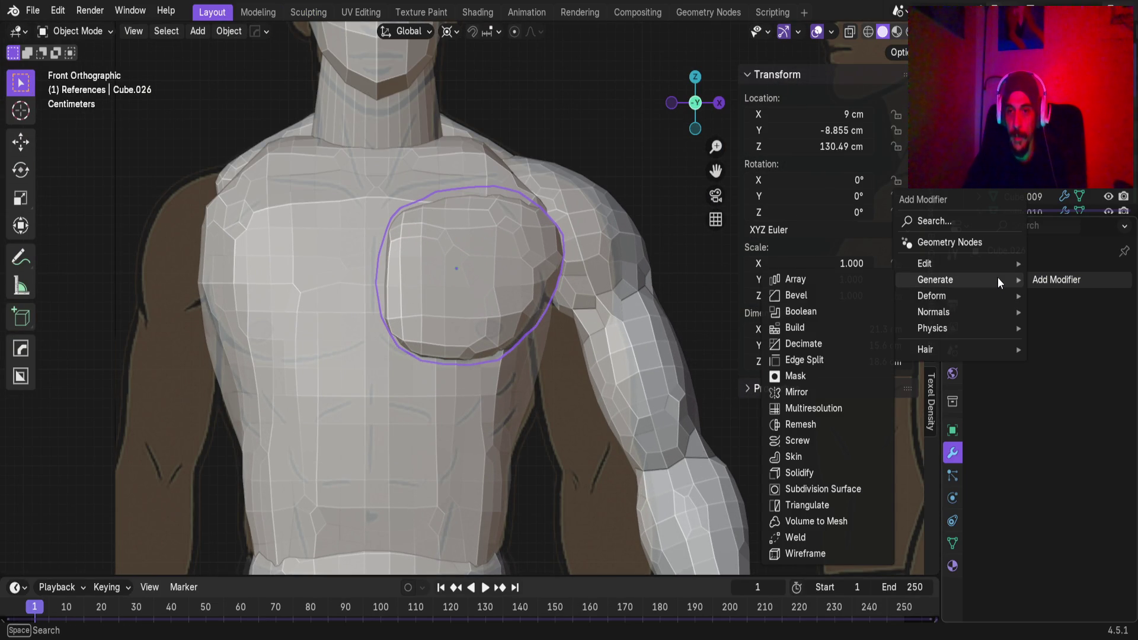
{"action": "left_click", "coordinate": [826, 394]}
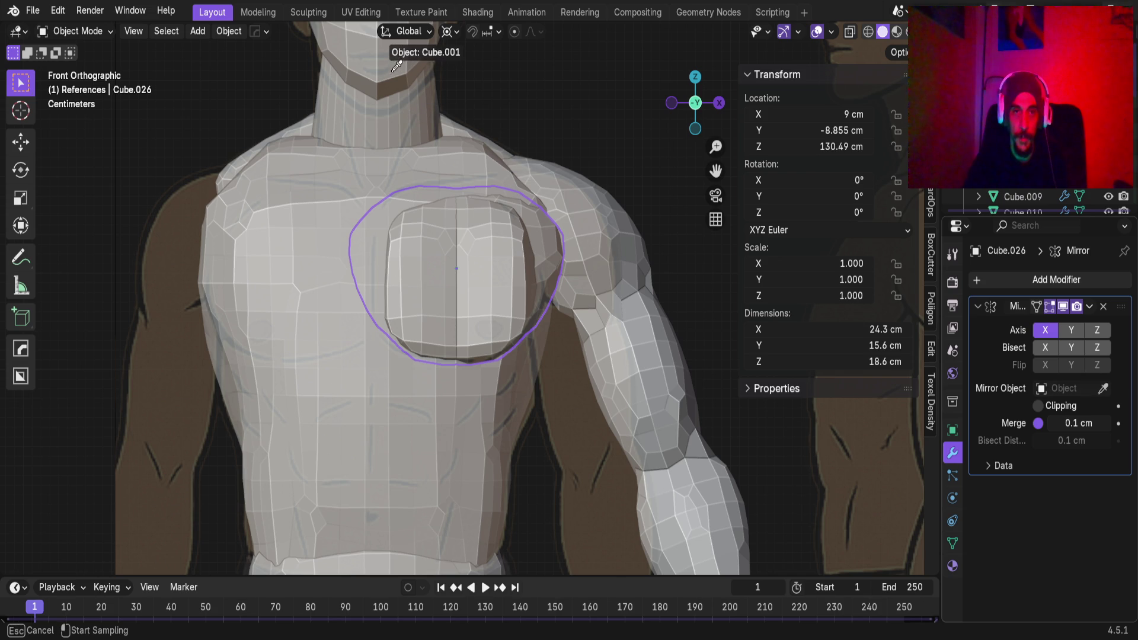
{"action": "left_click", "coordinate": [403, 105]}
{"action": "scroll", "coordinate": [446, 243], "scroll_direction": "up", "scroll_amount": 3}
{"action": "mouse_move", "coordinate": [412, 256]}
{"action": "middle_mouse_down"}
{"action": "mouse_move", "coordinate": [458, 315]}
{"action": "mouse_move", "coordinate": [464, 389]}
{"action": "mouse_move", "coordinate": [411, 409]}
{"action": "mouse_move", "coordinate": [391, 239]}
{"action": "mouse_move", "coordinate": [513, 190]}
{"action": "mouse_move", "coordinate": [508, 379]}
{"action": "mouse_move", "coordinate": [513, 148]}
{"action": "mouse_move", "coordinate": [505, 348]}
{"action": "mouse_move", "coordinate": [488, 245]}
{"action": "mouse_move", "coordinate": [499, 260]}
{"action": "mouse_move", "coordinate": [568, 159]}
{"action": "mouse_move", "coordinate": [520, 253]}
{"action": "mouse_move", "coordinate": [659, 225]}
{"action": "mouse_move", "coordinate": [472, 195]}
{"action": "mouse_move", "coordinate": [496, 355]}
{"action": "mouse_move", "coordinate": [616, 318]}
{"action": "middle_mouse_up"}
{"action": "scroll", "coordinate": [549, 306], "scroll_direction": "up", "scroll_amount": 3}
{"action": "key", "text": "ctrl+x"}
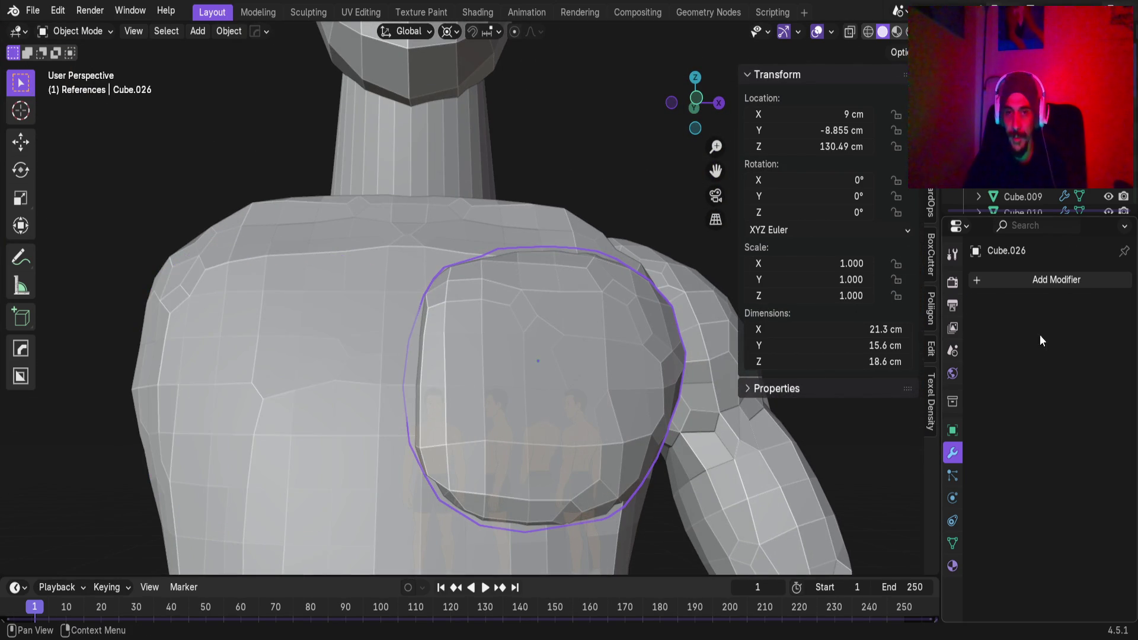
{"action": "scroll", "coordinate": [542, 364], "scroll_direction": "up", "scroll_amount": 4}
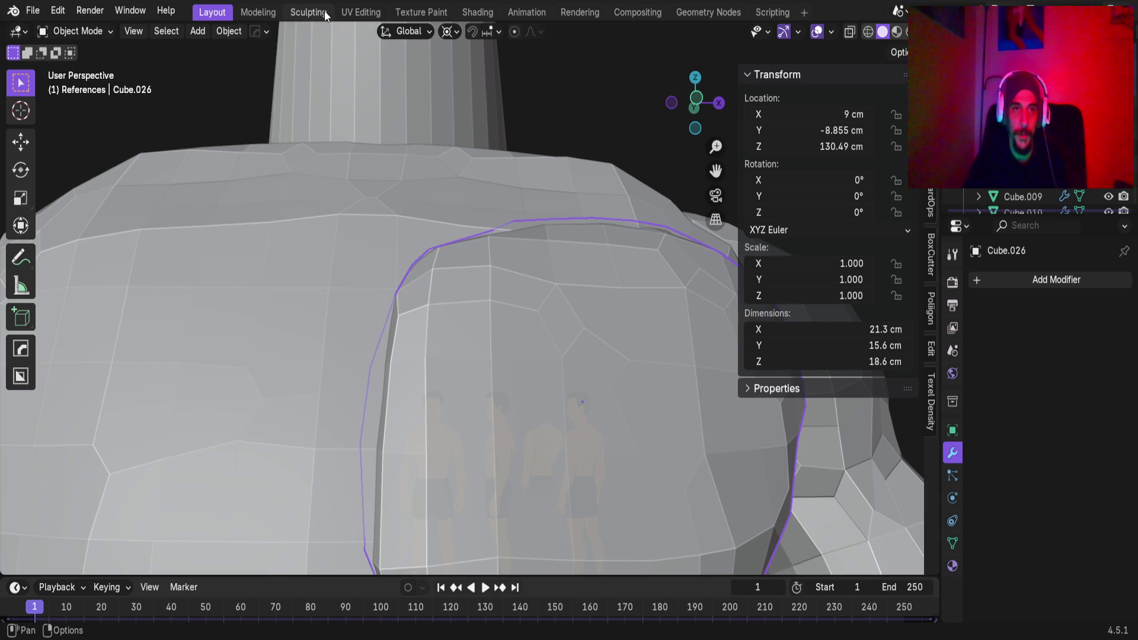
Reshape the pec's inner edge with Elastic Grab in Sculpting, then return to Layout
{"action": "left_click", "coordinate": [323, 11]}
{"action": "scroll", "coordinate": [510, 314], "scroll_direction": "up", "scroll_amount": 5}
{"action": "mouse_move", "coordinate": [481, 276]}
{"action": "left_mouse_down"}
{"action": "mouse_move", "coordinate": [444, 269]}
{"action": "mouse_move", "coordinate": [464, 348]}
{"action": "mouse_move", "coordinate": [446, 370]}
{"action": "mouse_move", "coordinate": [456, 419]}
{"action": "left_mouse_up"}
{"action": "scroll", "coordinate": [459, 355], "scroll_direction": "up", "scroll_amount": 2}
{"action": "mouse_move", "coordinate": [459, 287]}
{"action": "left_mouse_down"}
{"action": "mouse_move", "coordinate": [449, 357]}
{"action": "mouse_move", "coordinate": [421, 358]}
{"action": "mouse_move", "coordinate": [455, 251]}
{"action": "left_mouse_up"}
{"action": "scroll", "coordinate": [474, 148], "scroll_direction": "down", "scroll_amount": 3}
{"action": "scroll", "coordinate": [488, 235], "scroll_direction": "up", "scroll_amount": 5}
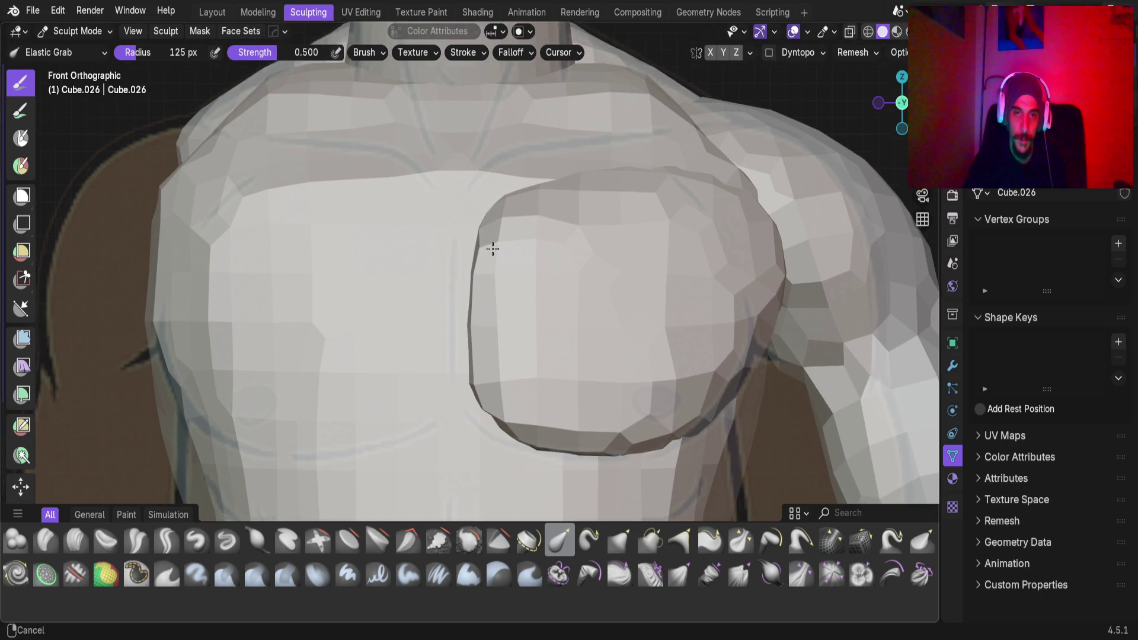
{"action": "left_click_drag", "start_coordinate": [490, 229], "coordinate": [488, 229]}
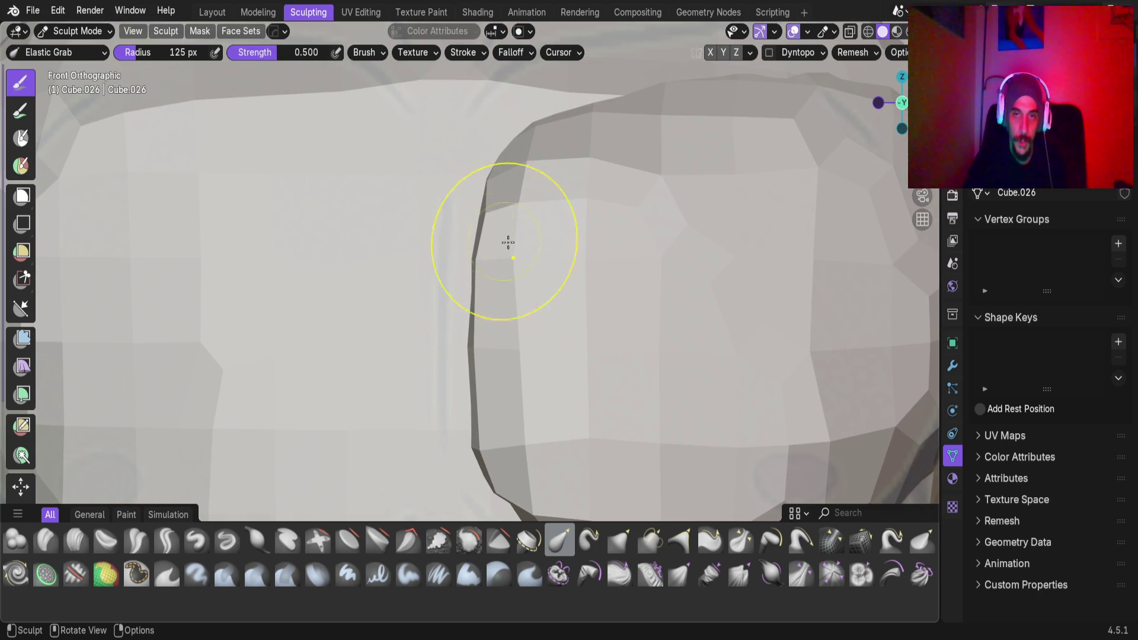
{"action": "left_click", "coordinate": [212, 13]}
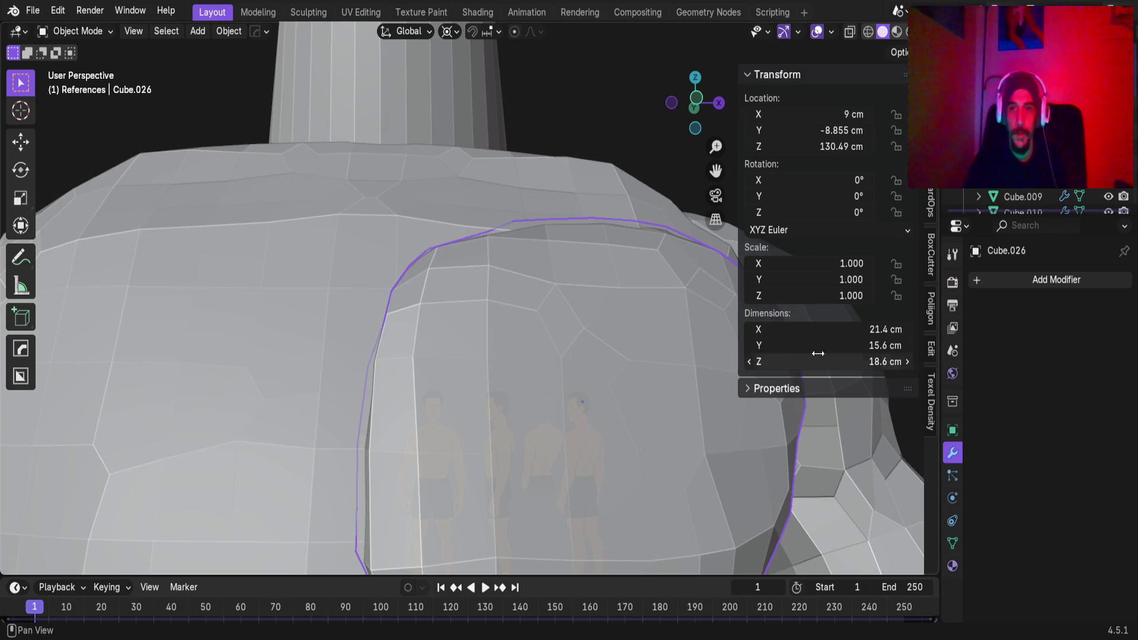
Mirror the pec across Cube.001 and inspect the matching pectorals from above and the side
{"action": "scroll", "coordinate": [560, 421], "scroll_direction": "down", "scroll_amount": 3}
{"action": "scroll", "coordinate": [561, 421], "scroll_direction": "up", "scroll_amount": 3}
{"action": "left_click", "coordinate": [1043, 279]}
{"action": "mouse_move", "coordinate": [1004, 274]}
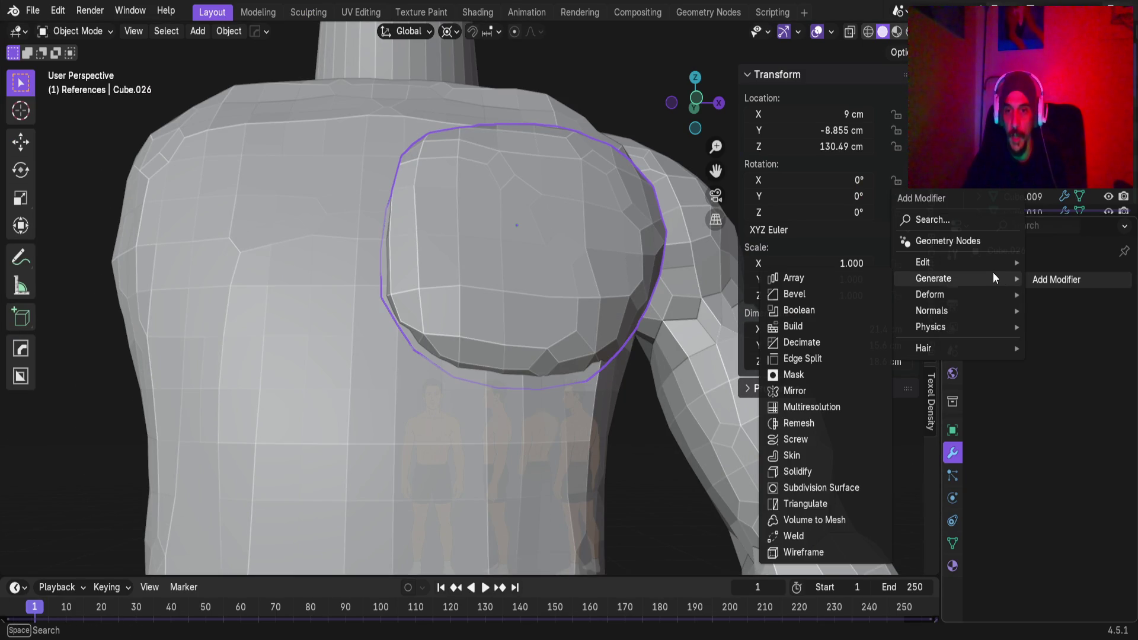
{"action": "left_click", "coordinate": [821, 391]}
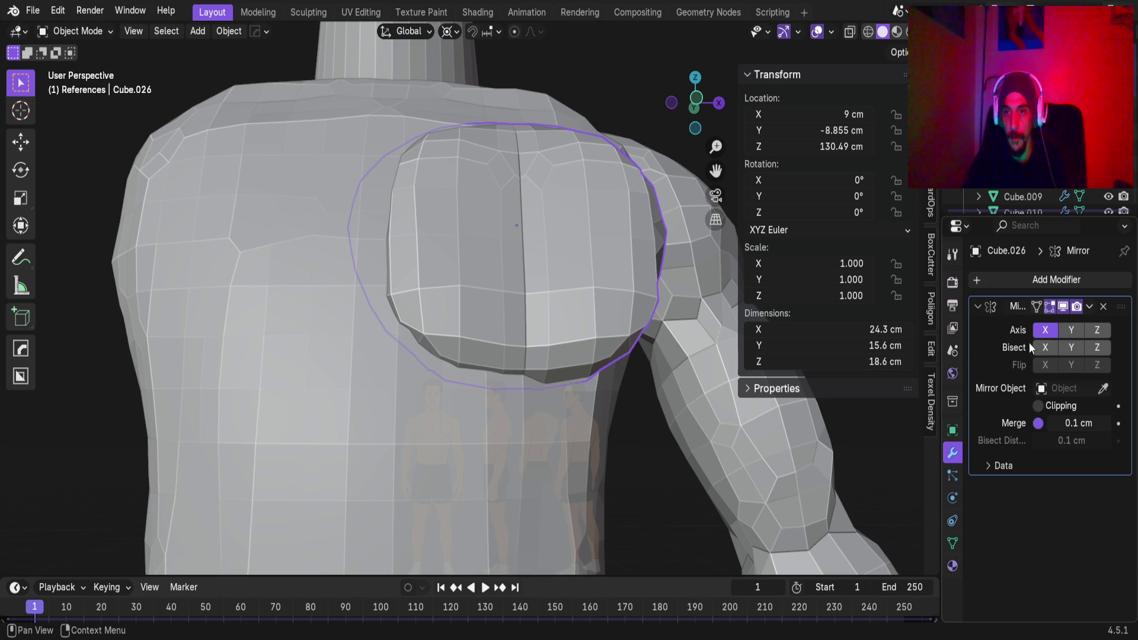
{"action": "scroll", "coordinate": [592, 257], "scroll_direction": "down", "scroll_amount": 3}
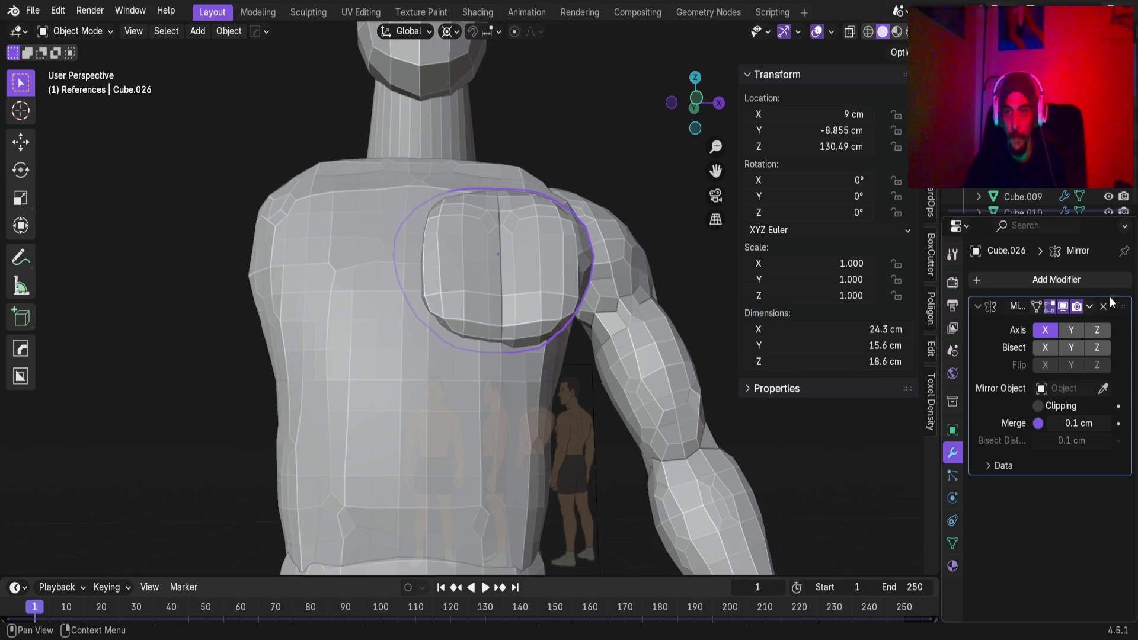
{"action": "left_click", "coordinate": [1102, 388]}
{"action": "left_click", "coordinate": [461, 156]}
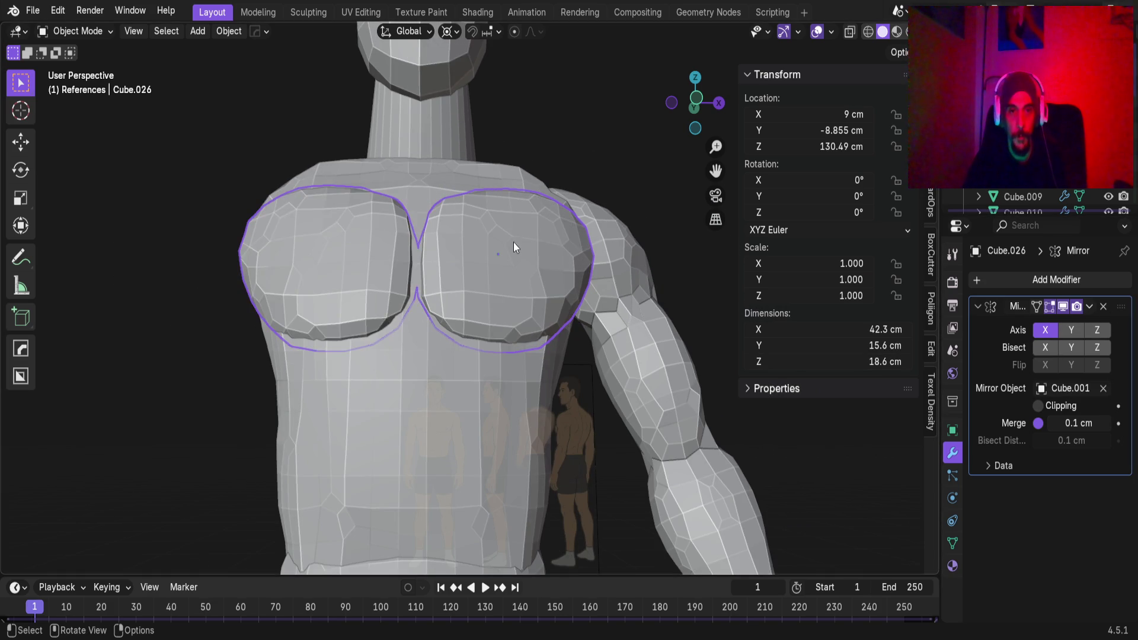
{"action": "scroll", "coordinate": [513, 240], "scroll_direction": "up", "scroll_amount": 2}
{"action": "left_click", "coordinate": [595, 138]}
{"action": "mouse_move", "coordinate": [595, 138]}
{"action": "middle_mouse_down"}
{"action": "mouse_move", "coordinate": [499, 289]}
{"action": "mouse_move", "coordinate": [423, 275]}
{"action": "middle_mouse_up"}
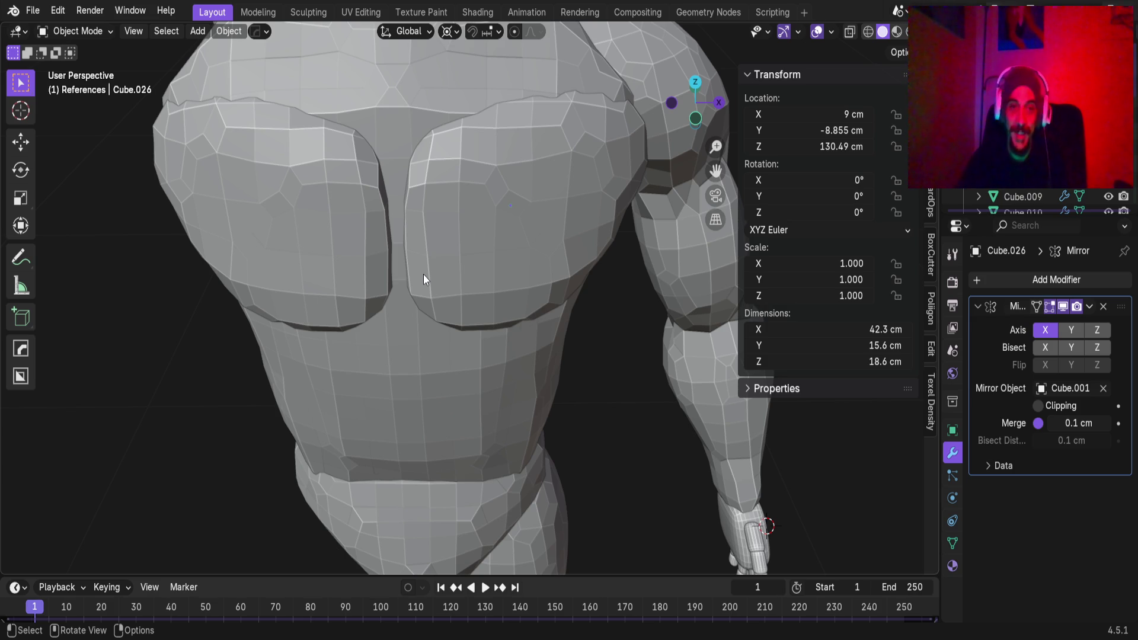
{"action": "scroll", "coordinate": [485, 265], "scroll_direction": "down", "scroll_amount": 5}
{"action": "mouse_move", "coordinate": [471, 267]}
{"action": "middle_mouse_down"}
{"action": "mouse_move", "coordinate": [585, 157]}
{"action": "mouse_move", "coordinate": [308, 177]}
{"action": "mouse_move", "coordinate": [481, 218]}
{"action": "mouse_move", "coordinate": [418, 388]}
{"action": "mouse_move", "coordinate": [530, 406]}
{"action": "mouse_move", "coordinate": [512, 277]}
{"action": "middle_mouse_up"}
Add a Mirror modifier to the arm Cube.006 with the body Cube.001 as mirror object
{"action": "left_click", "coordinate": [534, 322]}
{"action": "scroll", "coordinate": [534, 322], "scroll_direction": "down", "scroll_amount": 4}
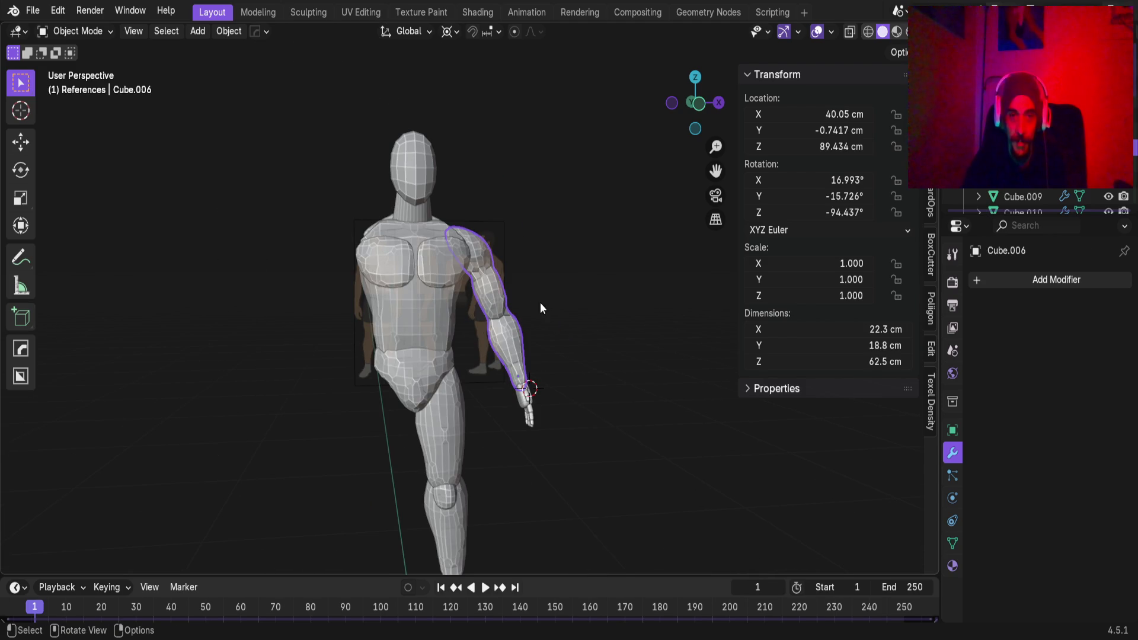
{"action": "left_click", "coordinate": [1002, 282]}
{"action": "mouse_move", "coordinate": [997, 287]}
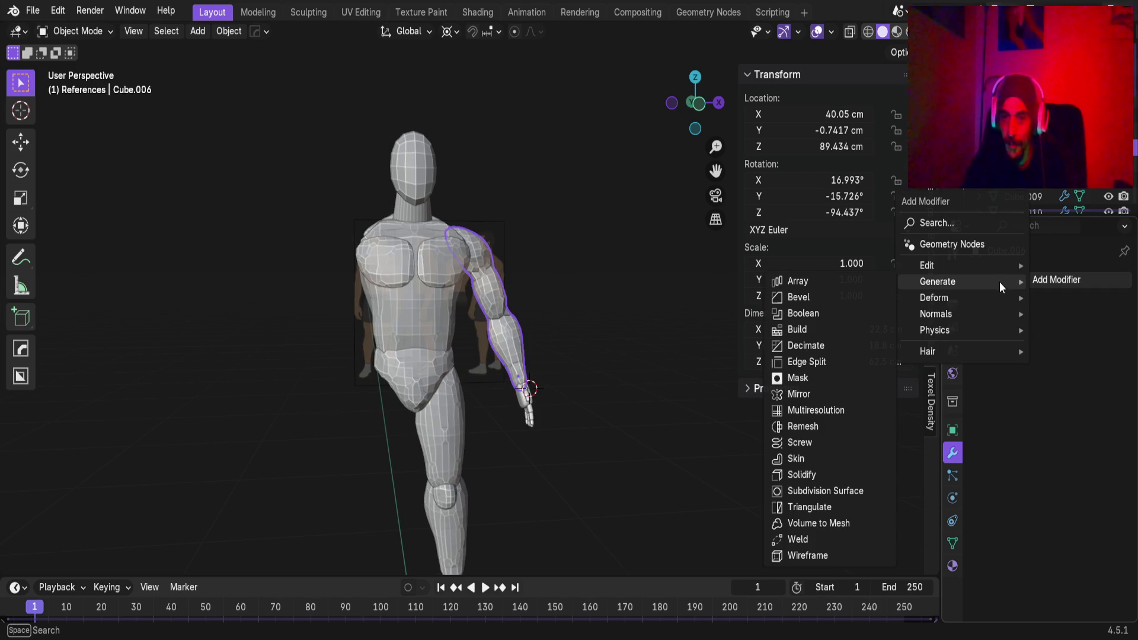
{"action": "left_click", "coordinate": [822, 392]}
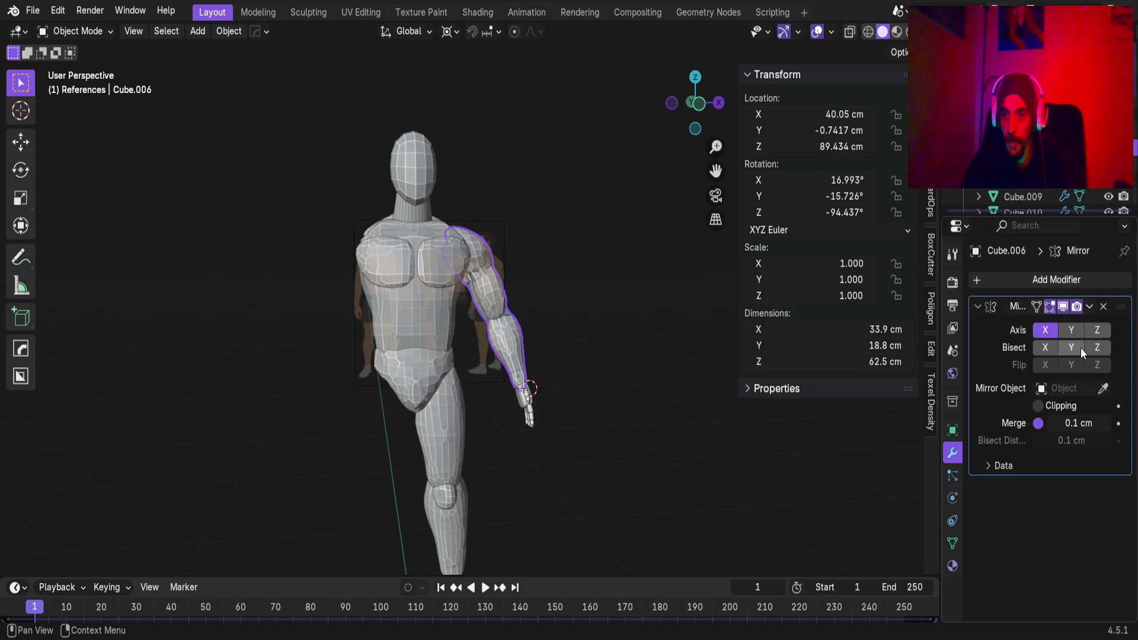
{"action": "left_click", "coordinate": [1103, 389]}
{"action": "left_click", "coordinate": [423, 164]}
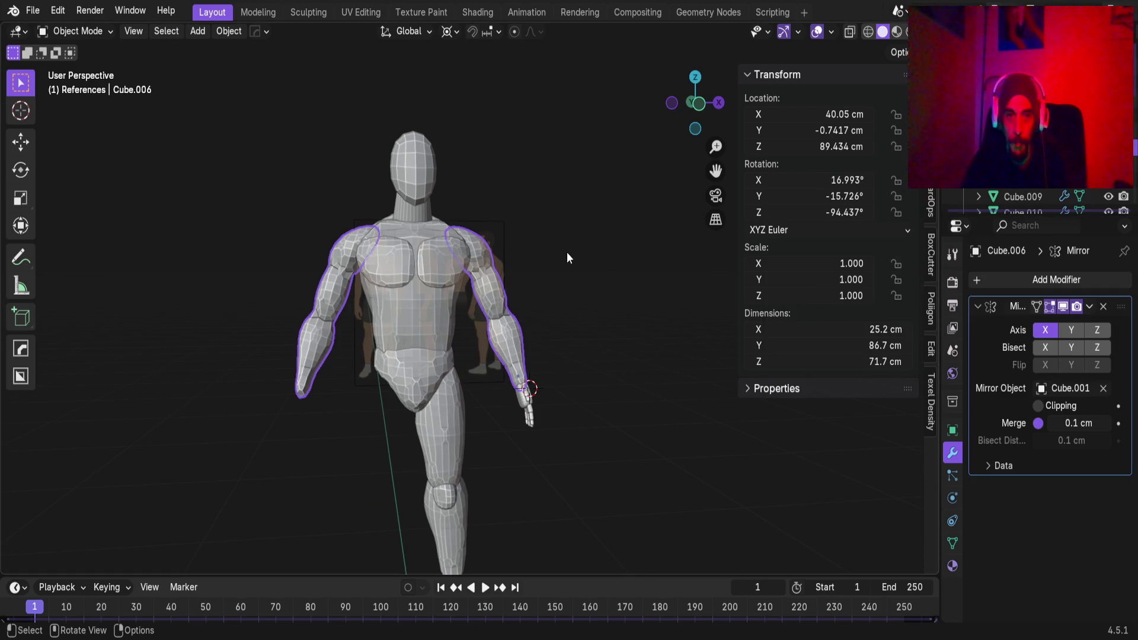
{"action": "scroll", "coordinate": [463, 280], "scroll_direction": "up", "scroll_amount": 4}
{"action": "mouse_move", "coordinate": [492, 262]}
{"action": "middle_mouse_down"}
{"action": "mouse_move", "coordinate": [439, 248]}
{"action": "mouse_move", "coordinate": [611, 211]}
{"action": "mouse_move", "coordinate": [582, 223]}
{"action": "mouse_move", "coordinate": [372, 231]}
{"action": "mouse_move", "coordinate": [329, 248]}
{"action": "mouse_move", "coordinate": [403, 250]}
{"action": "mouse_move", "coordinate": [503, 201]}
{"action": "mouse_move", "coordinate": [567, 348]}
{"action": "middle_mouse_up"}
{"action": "scroll", "coordinate": [461, 329], "scroll_direction": "up", "scroll_amount": 3}
{"action": "mouse_move", "coordinate": [461, 329]}
{"action": "middle_mouse_down"}
{"action": "mouse_move", "coordinate": [564, 437]}
{"action": "mouse_move", "coordinate": [429, 372]}
{"action": "mouse_move", "coordinate": [249, 360]}
{"action": "mouse_move", "coordinate": [503, 381]}
{"action": "mouse_move", "coordinate": [568, 452]}
{"action": "mouse_move", "coordinate": [489, 257]}
{"action": "mouse_move", "coordinate": [480, 180]}
{"action": "mouse_move", "coordinate": [445, 296]}
{"action": "mouse_move", "coordinate": [495, 296]}
{"action": "middle_mouse_up"}
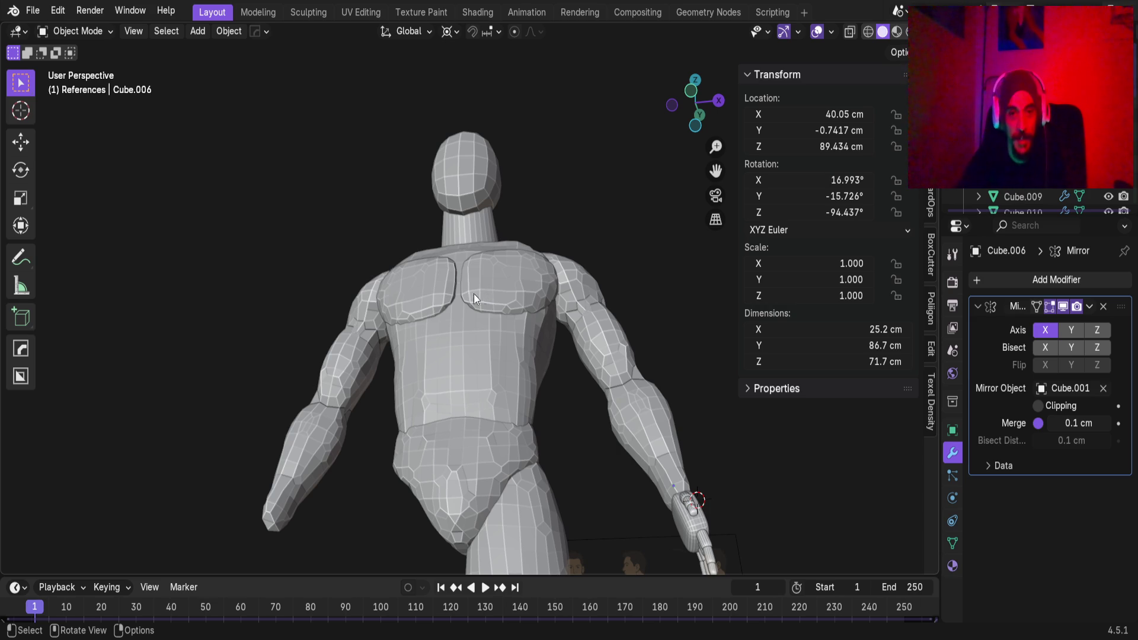
{"action": "mouse_move", "coordinate": [486, 368]}
{"action": "middle_mouse_down"}
{"action": "mouse_move", "coordinate": [484, 393]}
{"action": "mouse_move", "coordinate": [507, 286]}
{"action": "mouse_move", "coordinate": [527, 342]}
{"action": "mouse_move", "coordinate": [478, 393]}
{"action": "mouse_move", "coordinate": [556, 415]}
{"action": "mouse_move", "coordinate": [735, 396]}
{"action": "mouse_move", "coordinate": [705, 407]}
{"action": "middle_mouse_up"}
{"action": "scroll", "coordinate": [581, 336], "scroll_direction": "down", "scroll_amount": 5}
{"action": "mouse_move", "coordinate": [580, 336]}
{"action": "middle_mouse_down"}
{"action": "mouse_move", "coordinate": [606, 314]}
{"action": "mouse_move", "coordinate": [628, 318]}
{"action": "mouse_move", "coordinate": [644, 580]}
{"action": "middle_mouse_up"}
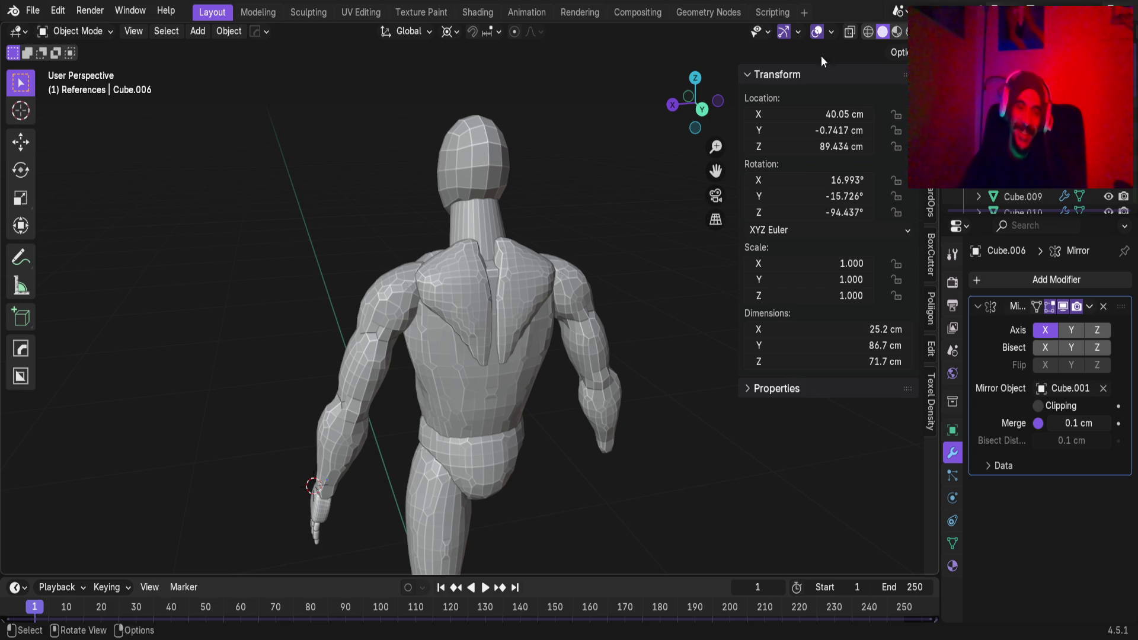
{"action": "scroll", "coordinate": [518, 457], "scroll_direction": "up", "scroll_amount": 5}
{"action": "mouse_move", "coordinate": [497, 364]}
{"action": "middle_mouse_down"}
{"action": "mouse_move", "coordinate": [491, 290]}
{"action": "mouse_move", "coordinate": [499, 347]}
{"action": "mouse_move", "coordinate": [439, 371]}
{"action": "middle_mouse_up"}
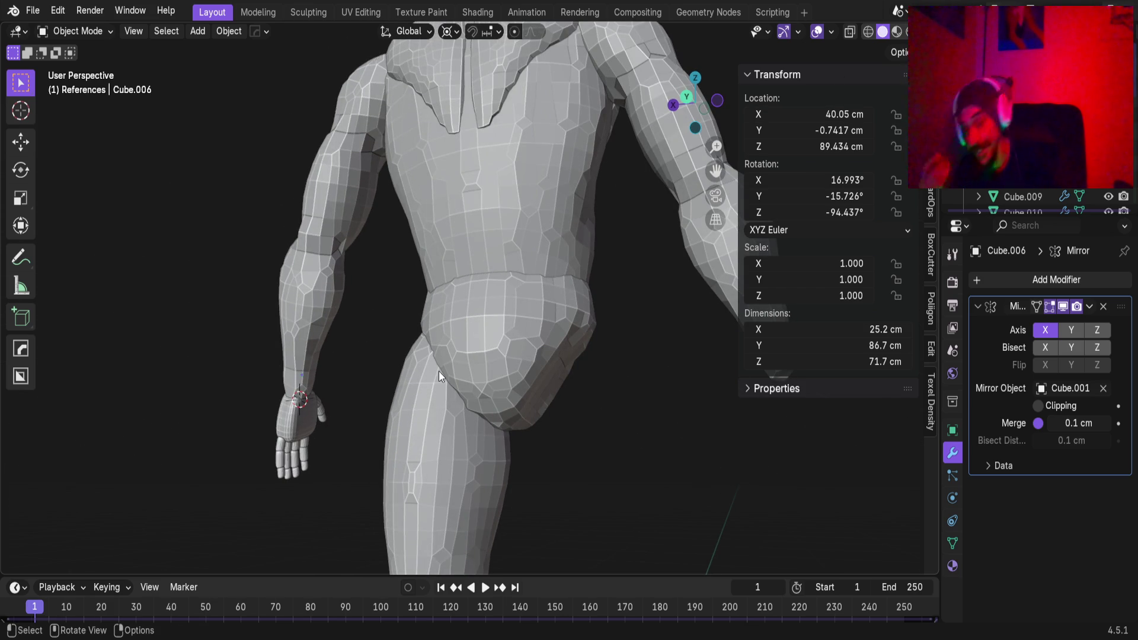
{"action": "mouse_move", "coordinate": [556, 341]}
{"action": "middle_mouse_down"}
{"action": "mouse_move", "coordinate": [534, 375]}
{"action": "mouse_move", "coordinate": [448, 355]}
{"action": "mouse_move", "coordinate": [653, 345]}
{"action": "mouse_move", "coordinate": [512, 354]}
{"action": "middle_mouse_up"}
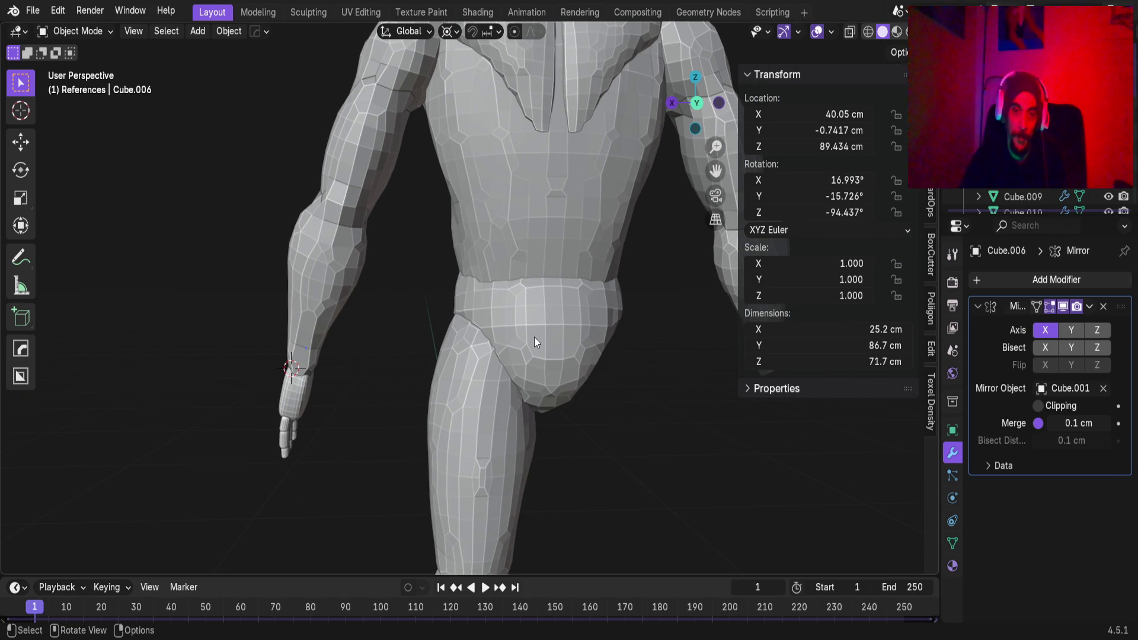
Snap the 3D cursor to the selected pelvis mesh
{"action": "left_click", "coordinate": [535, 343]}
{"action": "key", "text": "shift+s"}
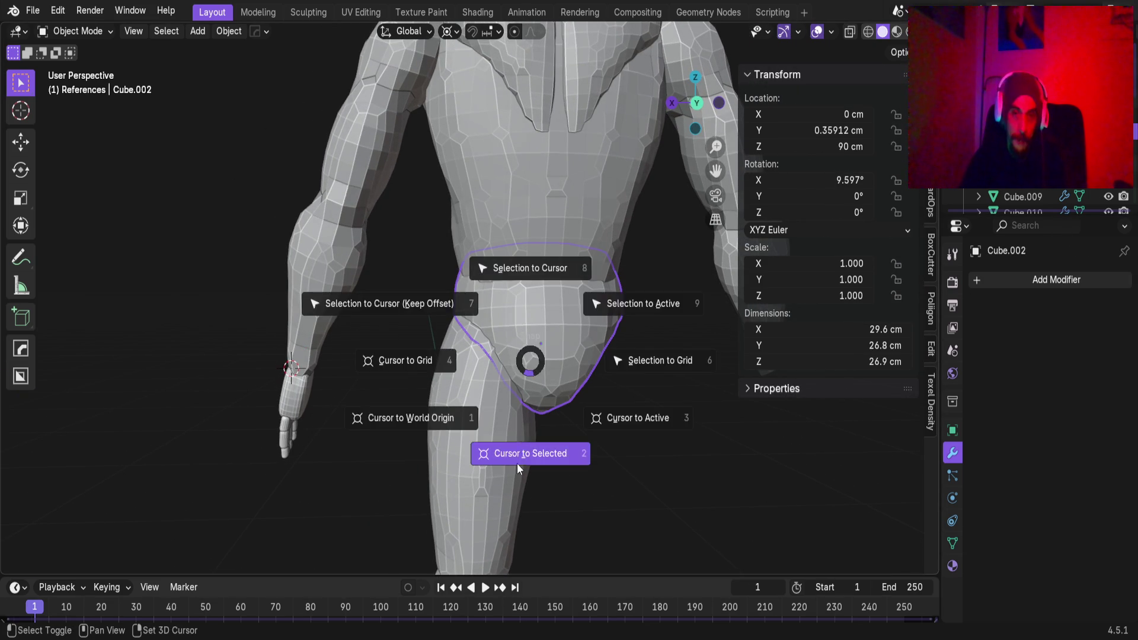
{"action": "left_click", "coordinate": [519, 453]}
Add a cube at the cursor and scale it down to 0.1
{"action": "key", "text": "shift+a"}
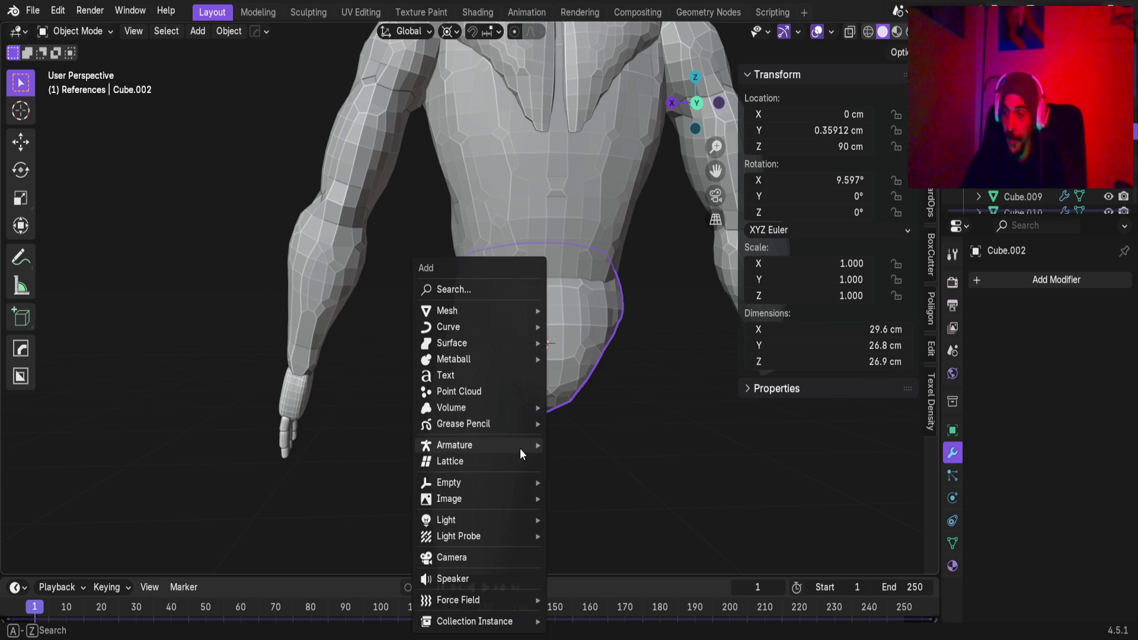
{"action": "mouse_move", "coordinate": [498, 308]}
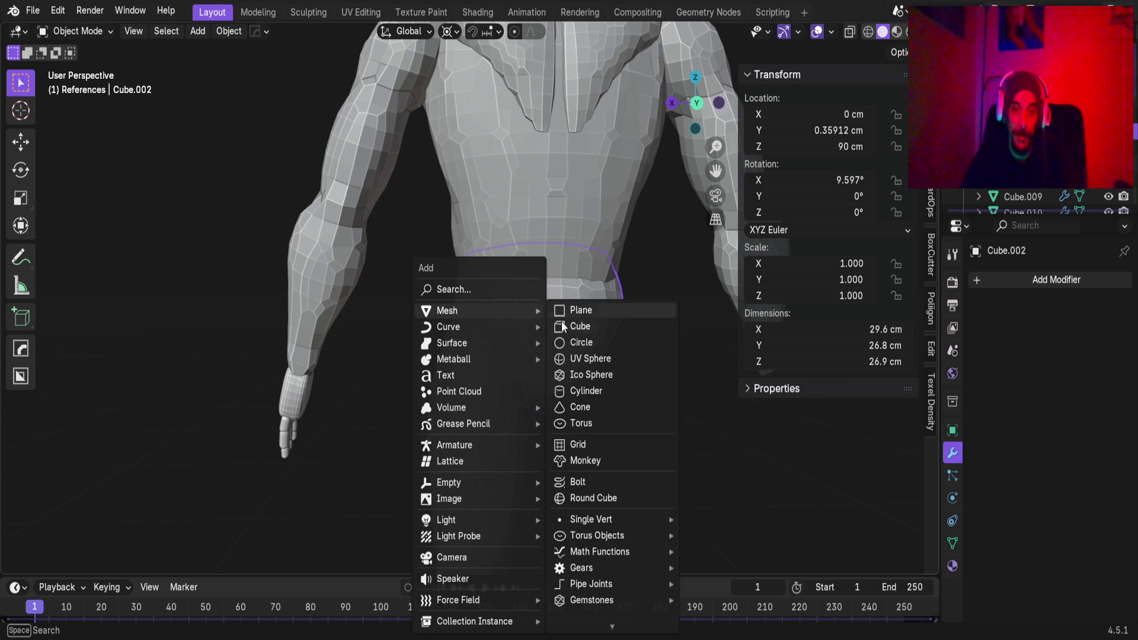
{"action": "left_click", "coordinate": [592, 326]}
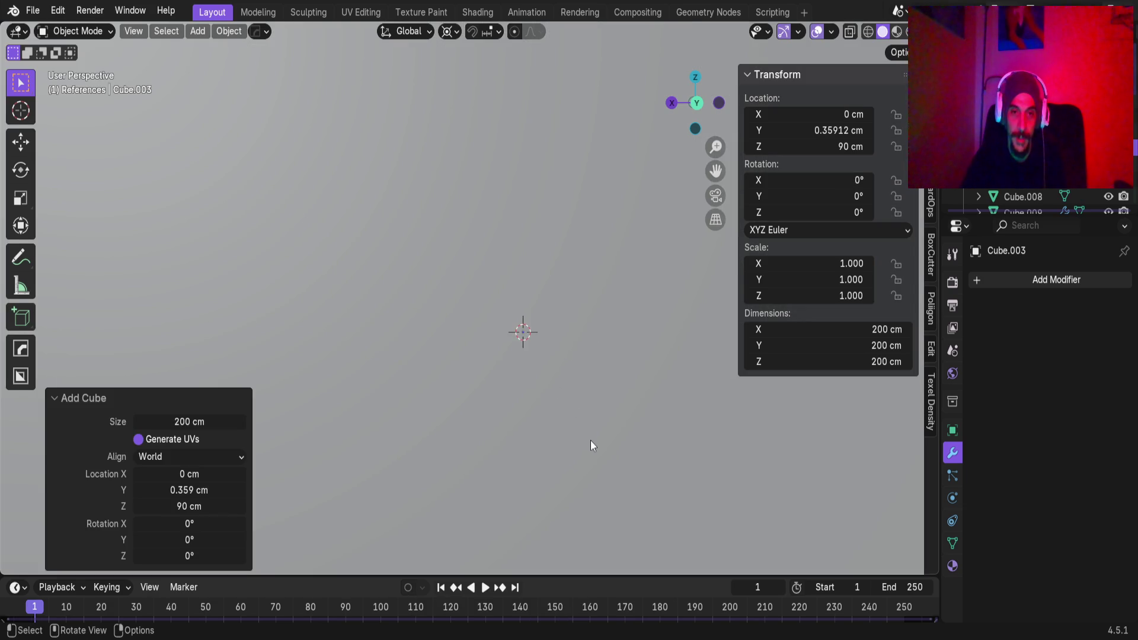
{"action": "scroll", "coordinate": [587, 438], "scroll_direction": "down", "scroll_amount": 5}
{"action": "key", "text": "s"}
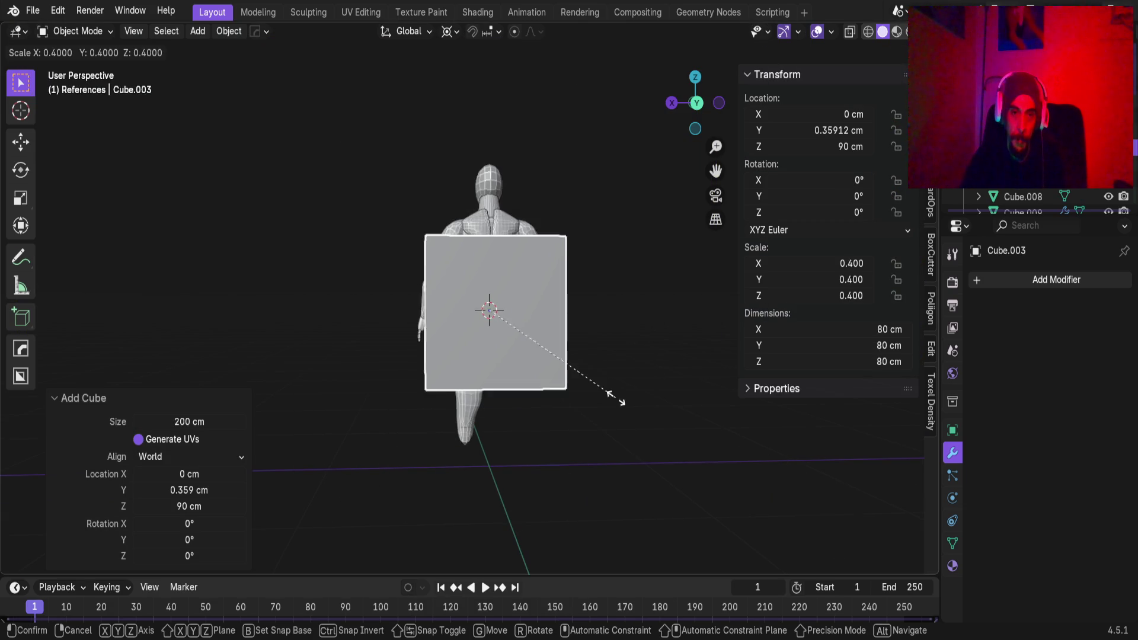
{"action": "left_click", "coordinate": [529, 345]}
{"action": "scroll", "coordinate": [522, 351], "scroll_direction": "up", "scroll_amount": 8}
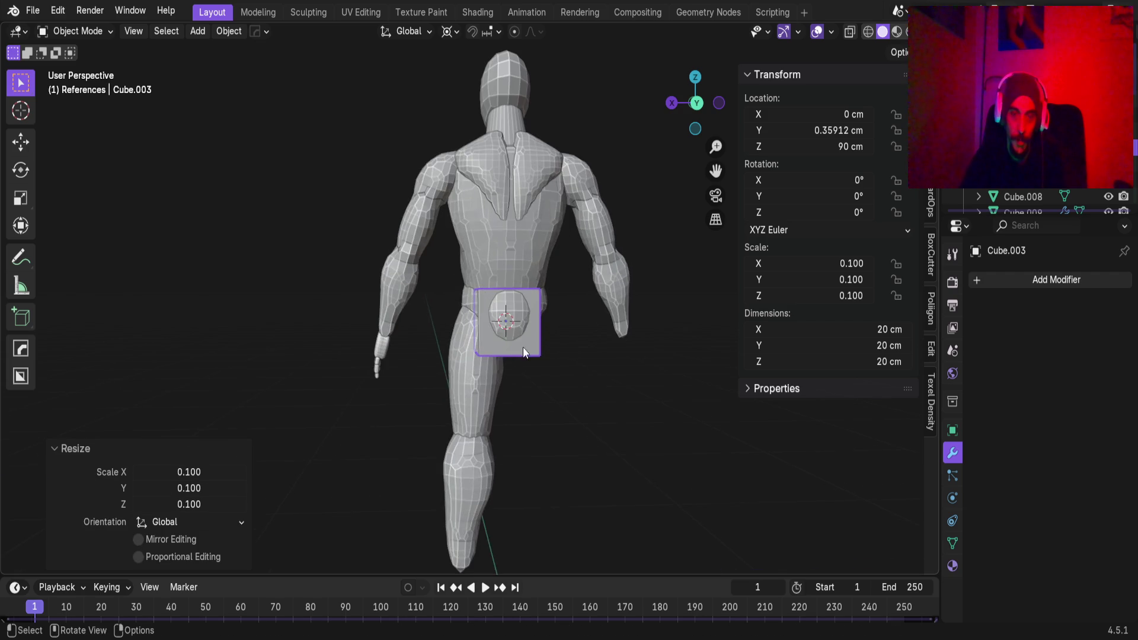
{"action": "mouse_move", "coordinate": [455, 304]}
{"action": "middle_mouse_down"}
{"action": "mouse_move", "coordinate": [460, 280]}
{"action": "mouse_move", "coordinate": [321, 275]}
{"action": "mouse_move", "coordinate": [483, 306]}
{"action": "middle_mouse_up"}
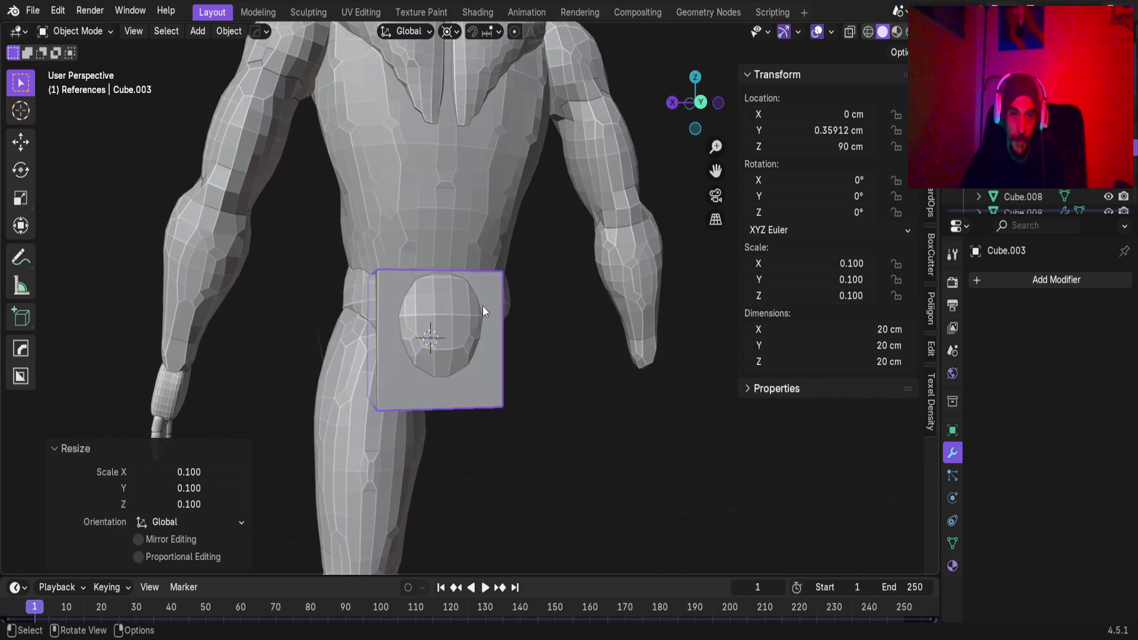
Apply the cube's scale and give it a level-2 subdivision to make a sphere
{"action": "key", "text": "ctrl+a"}
{"action": "left_click", "coordinate": [489, 353]}
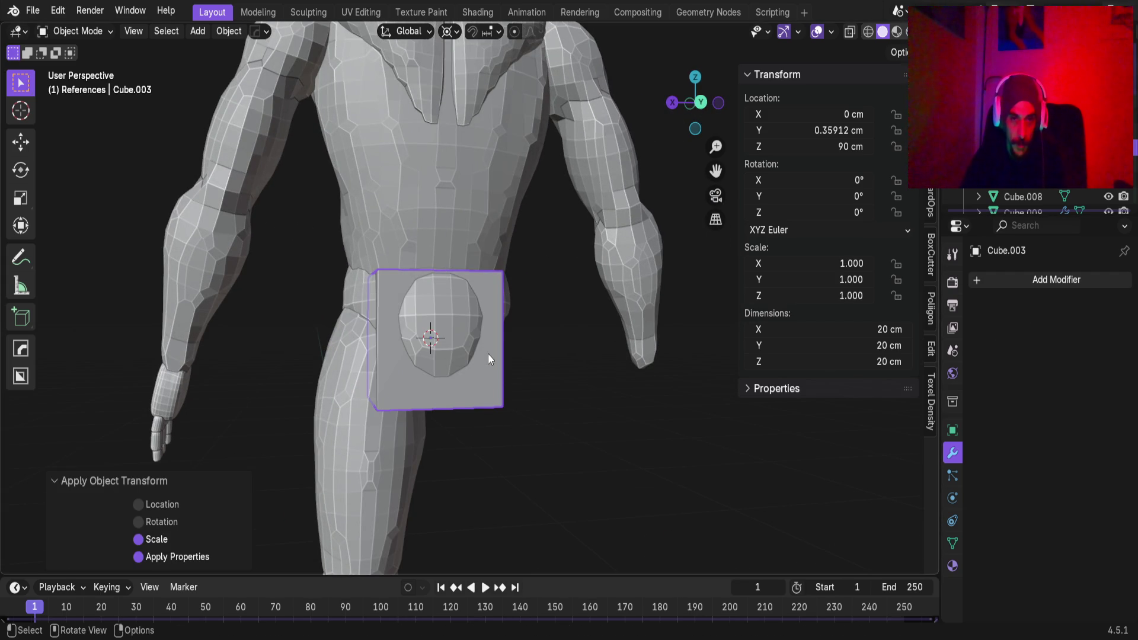
{"action": "key", "text": "ctrl+2"}
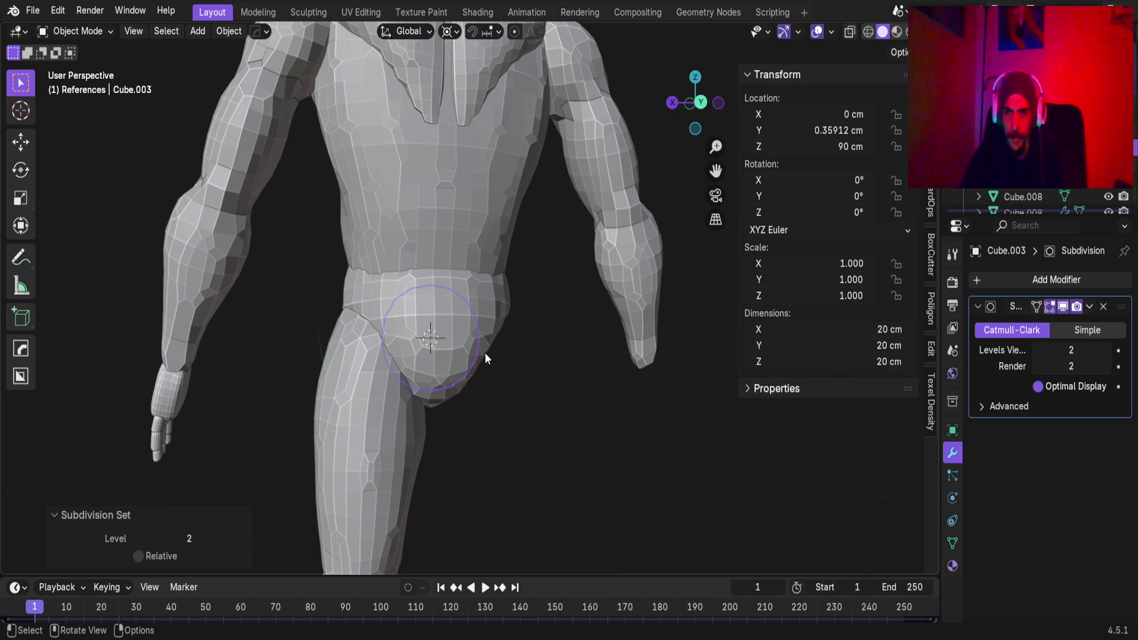
In Right Orthographic view, move the sphere back along Y behind the pelvis
{"action": "key", "text": "KP_1"}
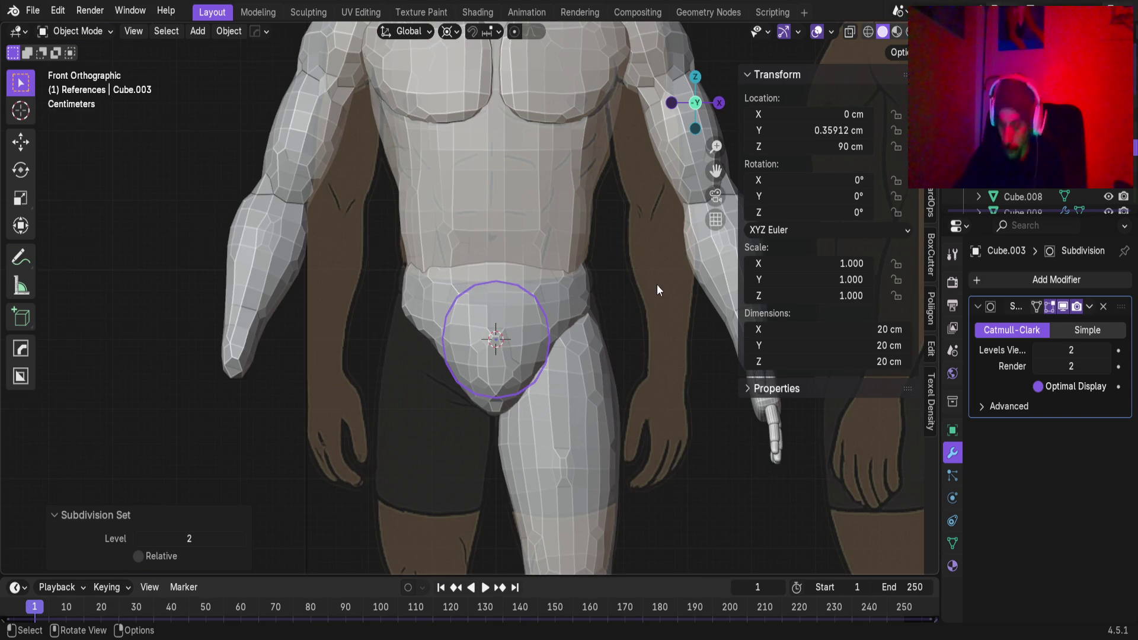
{"action": "key", "text": "KP_3"}
{"action": "middle_click_drag", "start_coordinate": [497, 423], "coordinate": [462, 399], "text": "shift"}
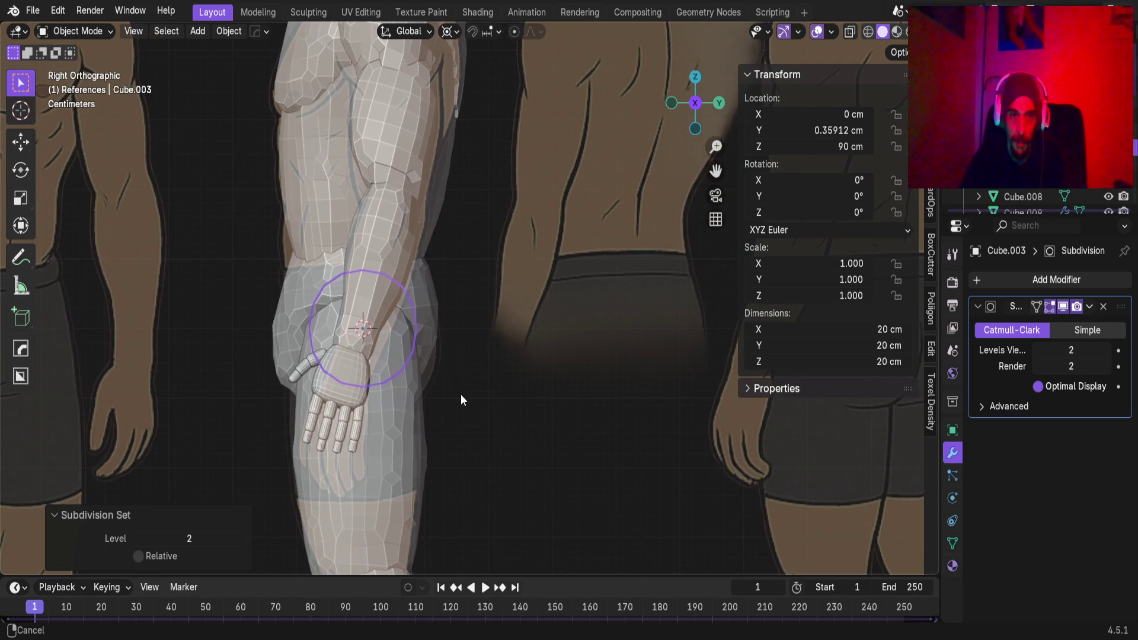
{"action": "key", "text": "g"}
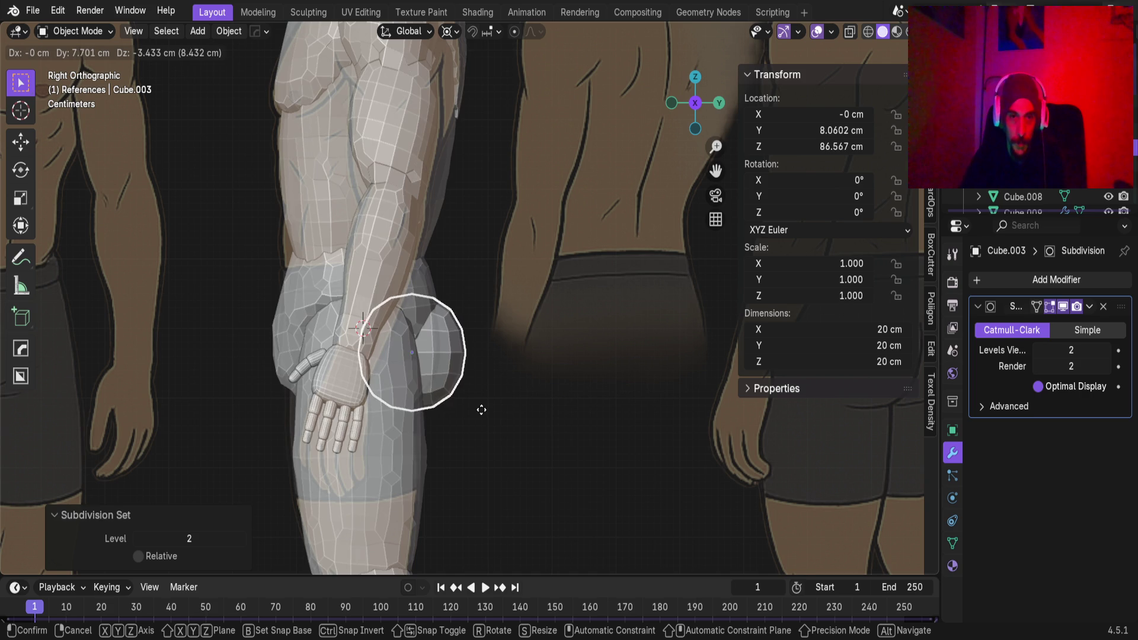
{"action": "key", "text": "x"}
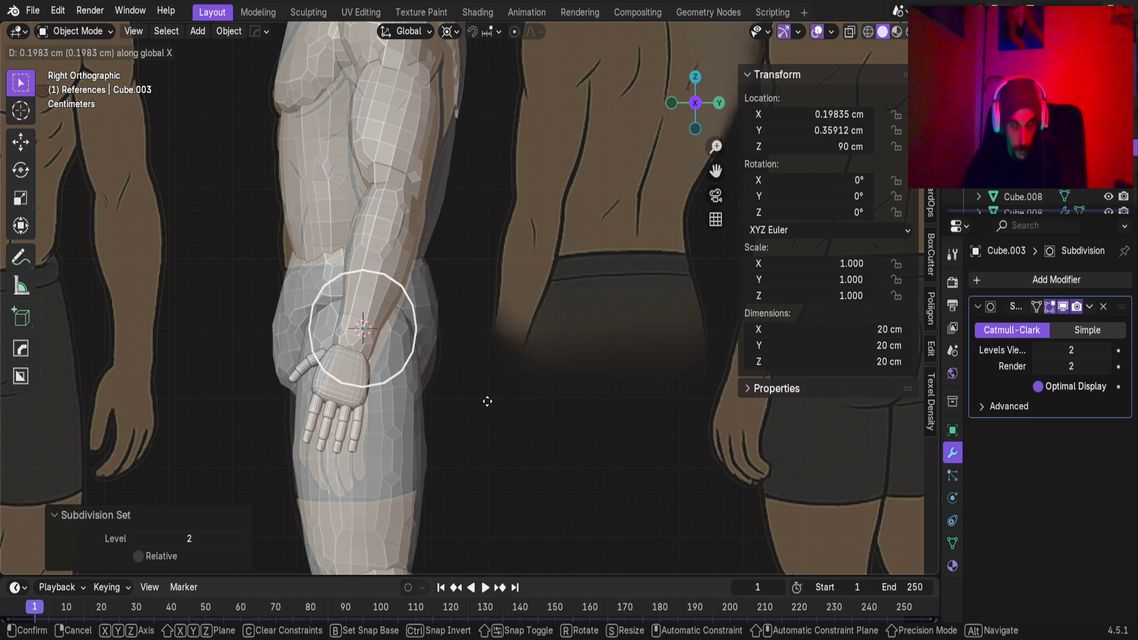
{"action": "key", "text": "y"}
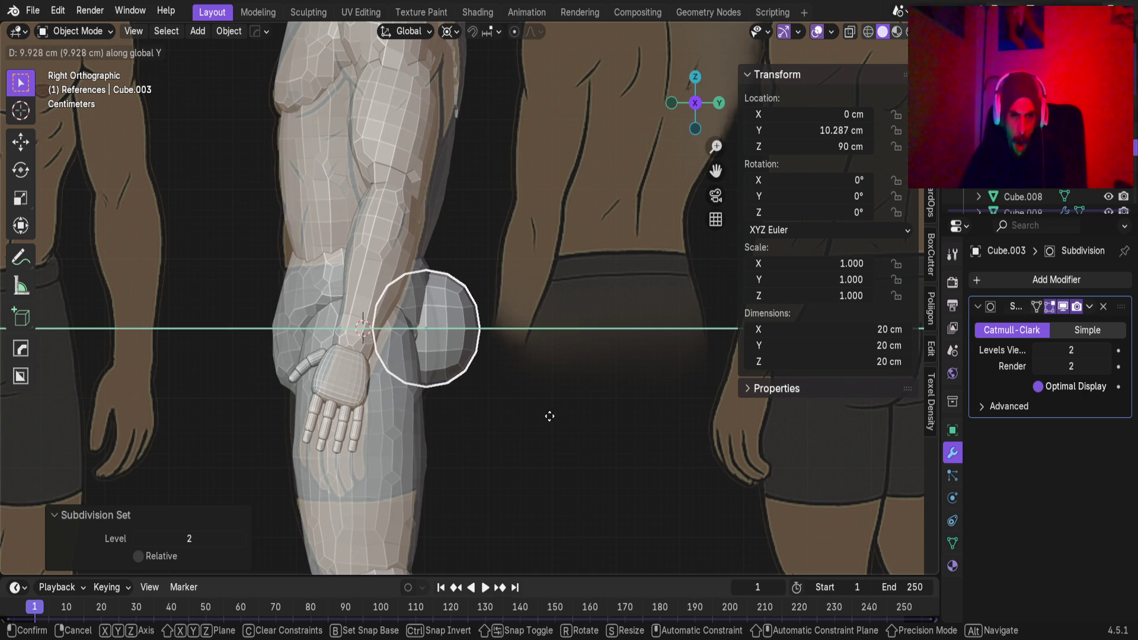
{"action": "left_click", "coordinate": [549, 421]}
{"action": "key", "text": "g"}
{"action": "key", "text": "y"}
{"action": "left_click", "coordinate": [539, 410]}
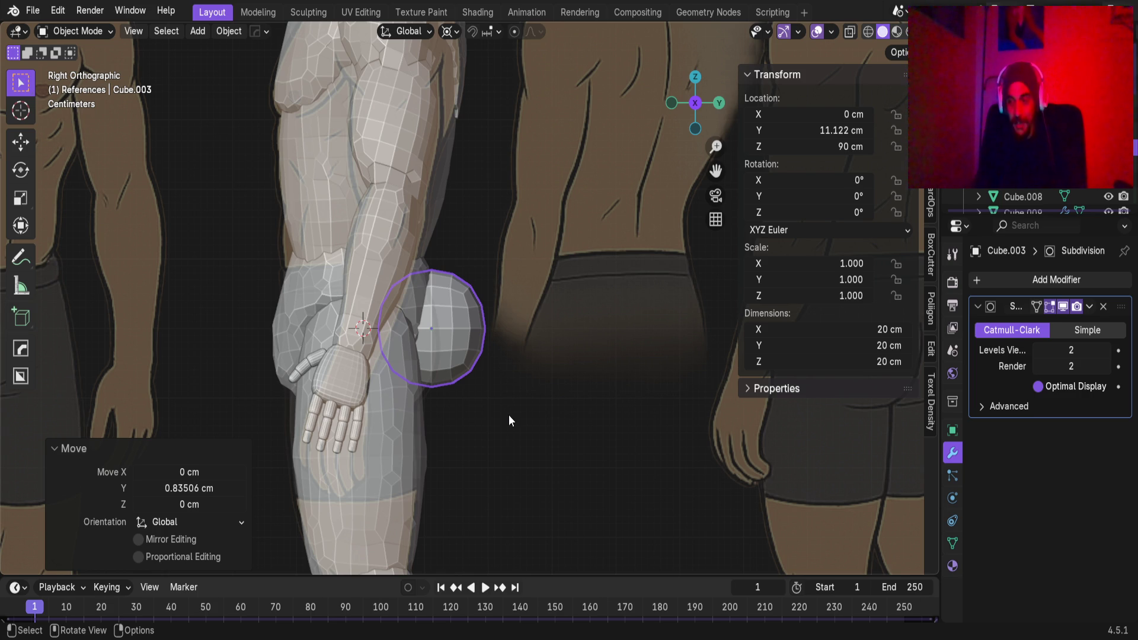
Save Base_Male_AV.blend with the glute sphere in place
{"action": "key", "text": "ctrl+s"}
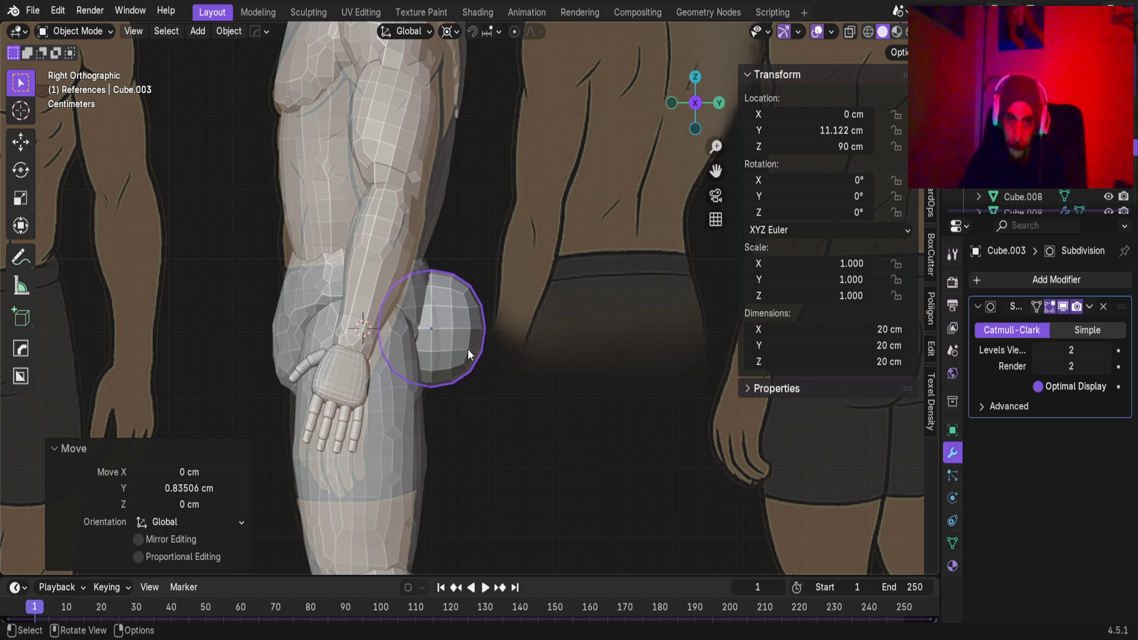
Apply the Subdivision modifier to the hip sphere
{"action": "left_click", "coordinate": [1088, 309]}
{"action": "left_click", "coordinate": [1079, 324]}
{"action": "scroll", "coordinate": [469, 376], "scroll_direction": "up", "scroll_amount": 3}
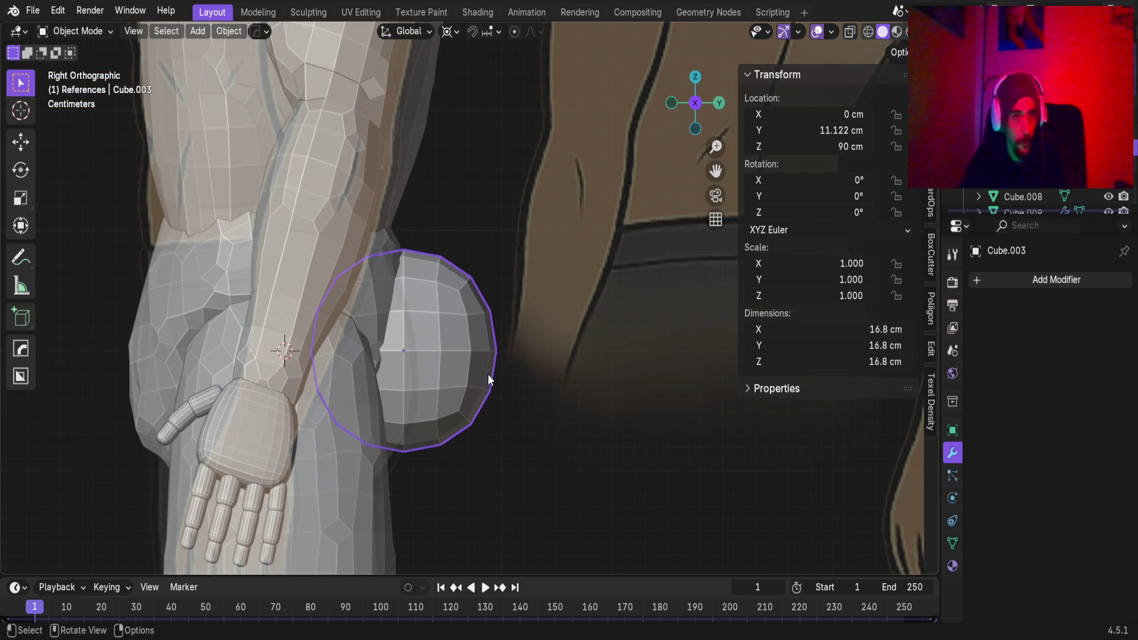
{"action": "key", "text": "ctrl"}
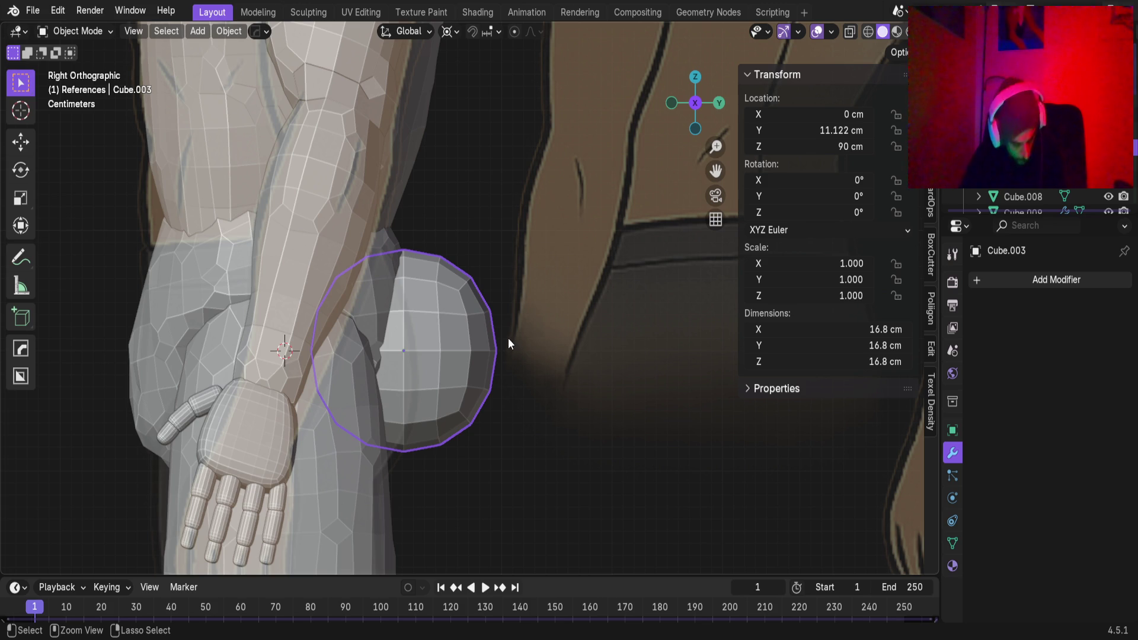
{"action": "scroll", "coordinate": [503, 332], "scroll_direction": "down", "scroll_amount": 1}
Switch to the Sculpting workspace and frame the shoulder in right side view
{"action": "left_click", "coordinate": [308, 12]}
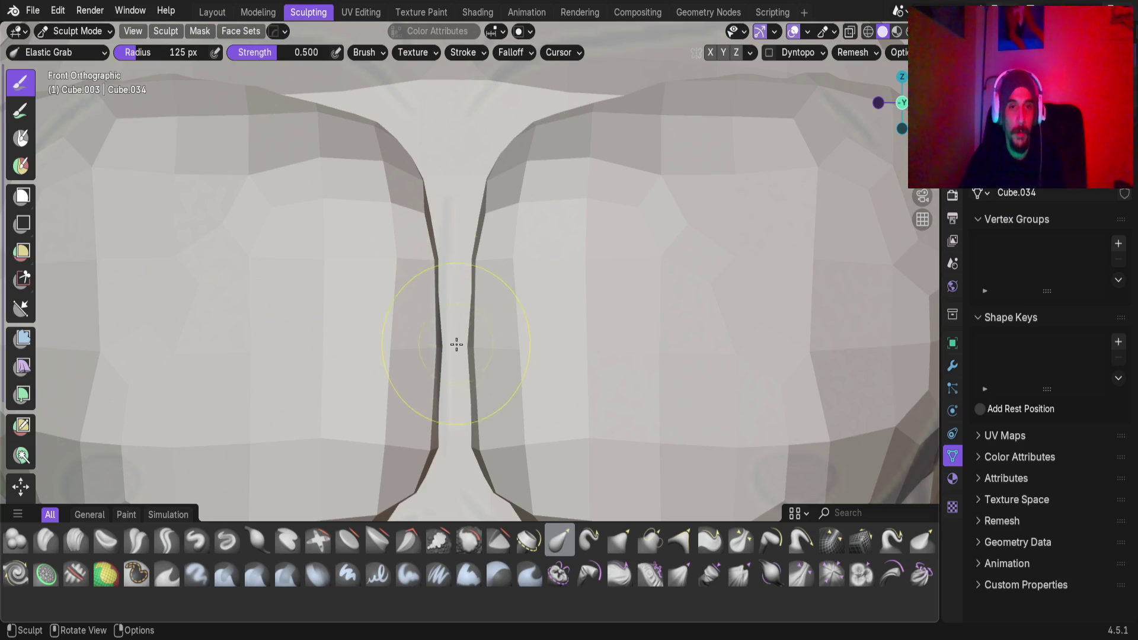
{"action": "scroll", "coordinate": [459, 354], "scroll_direction": "down", "scroll_amount": 5}
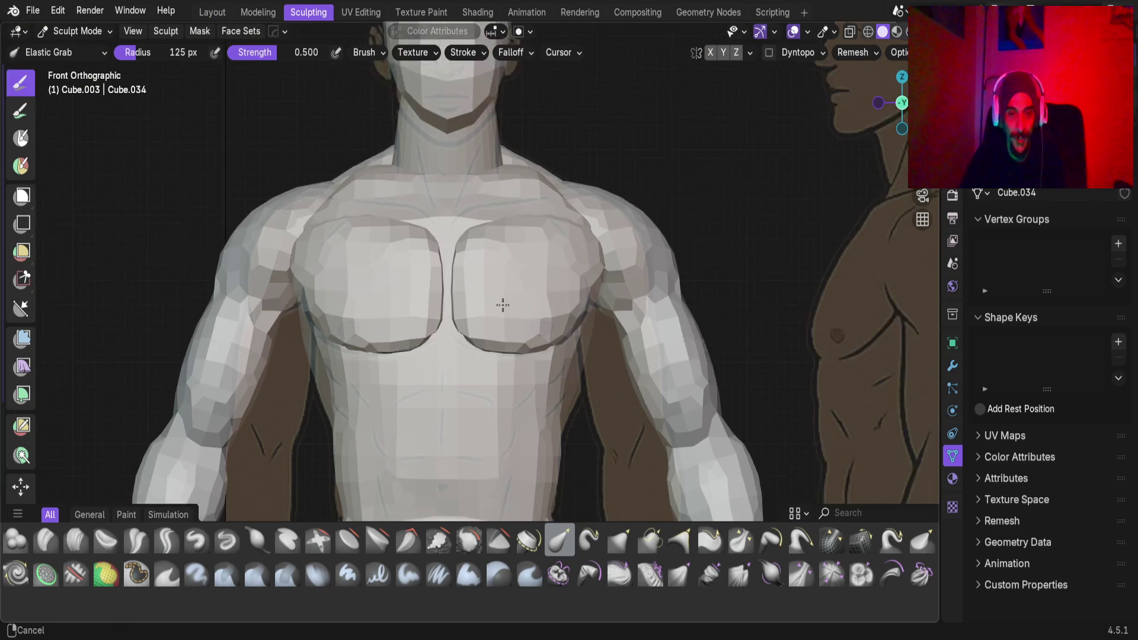
{"action": "key", "text": "KP_3"}
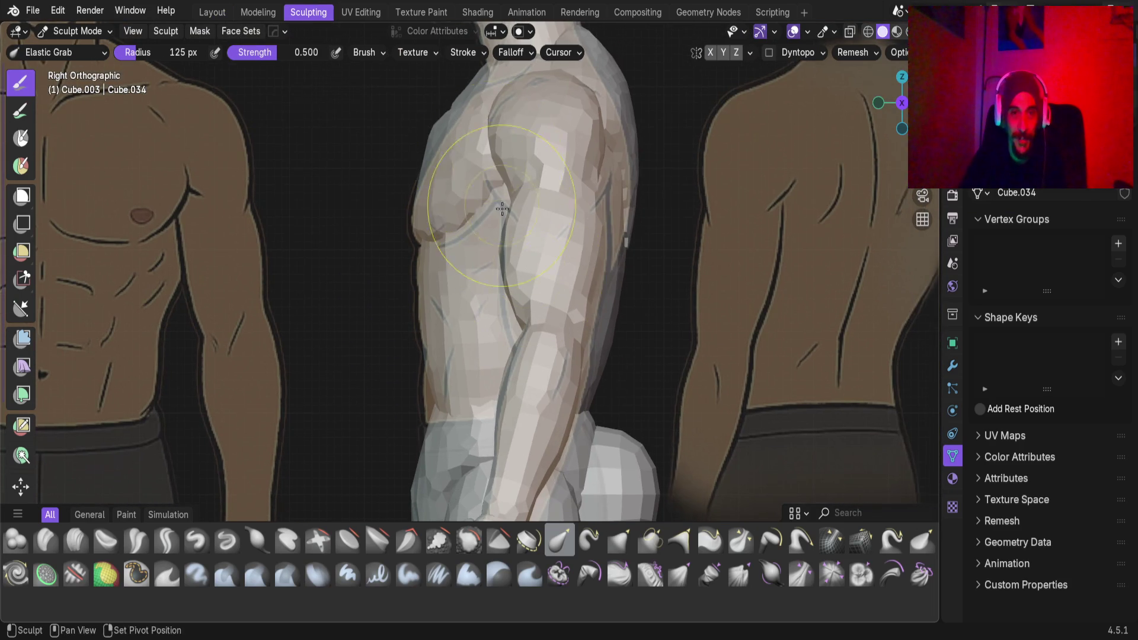
{"action": "middle_click_drag", "start_coordinate": [501, 209], "coordinate": [462, 279], "text": "shift"}
{"action": "scroll", "coordinate": [450, 237], "scroll_direction": "up", "scroll_amount": 4}
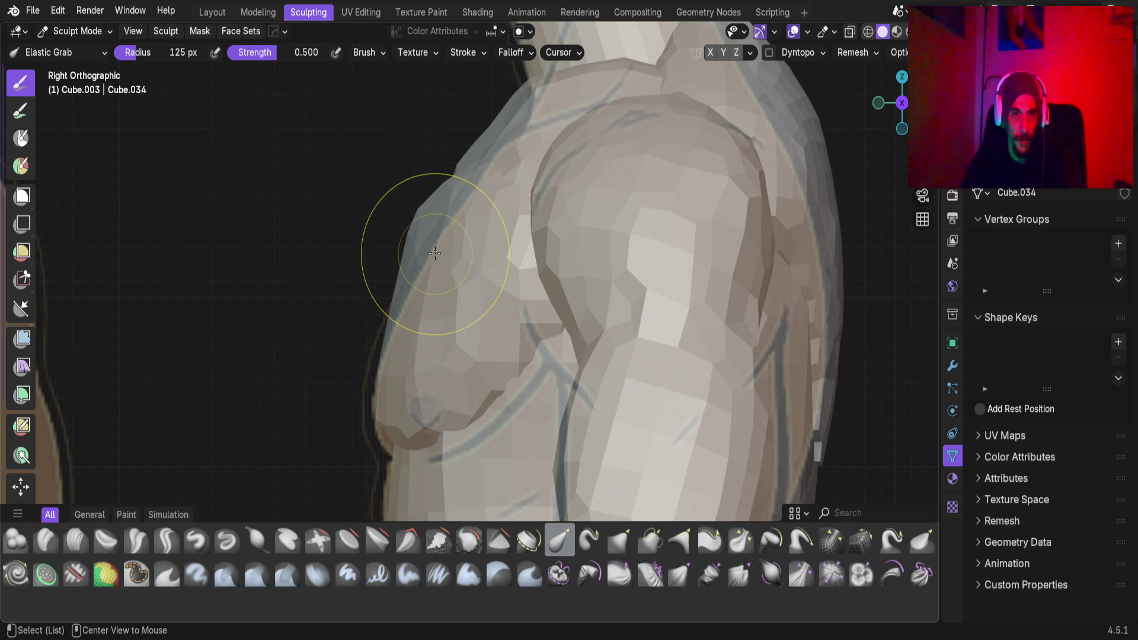
Turn on Topology auto-masking so the brush affects only connected geometry
{"action": "key", "text": "alt+a"}
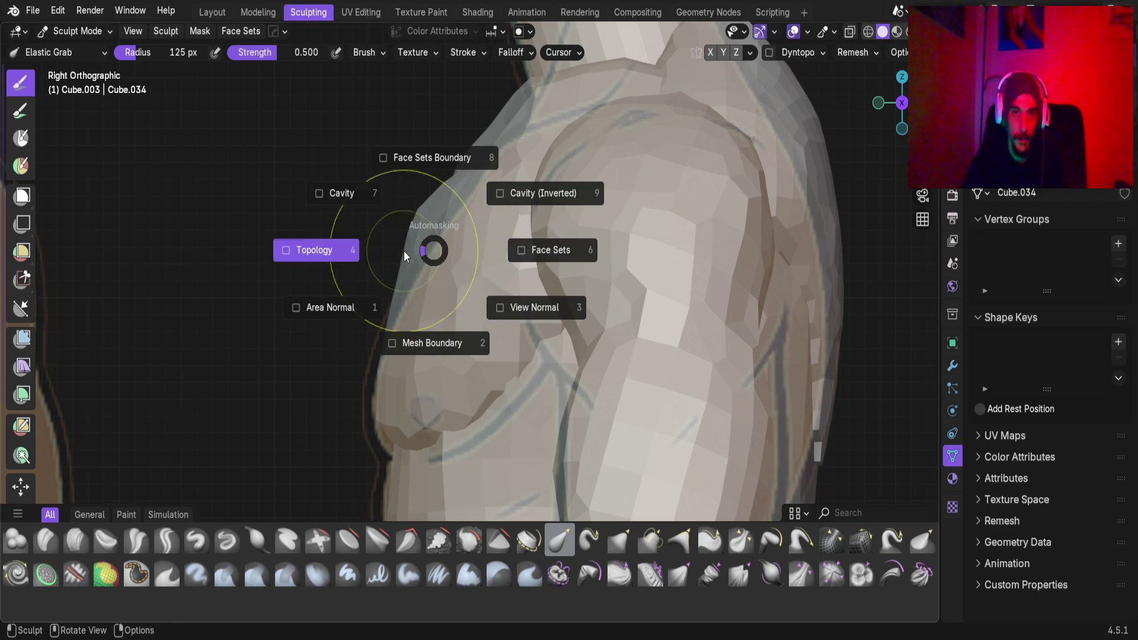
{"action": "left_click", "coordinate": [410, 257]}
{"action": "key", "text": "alt+q"}
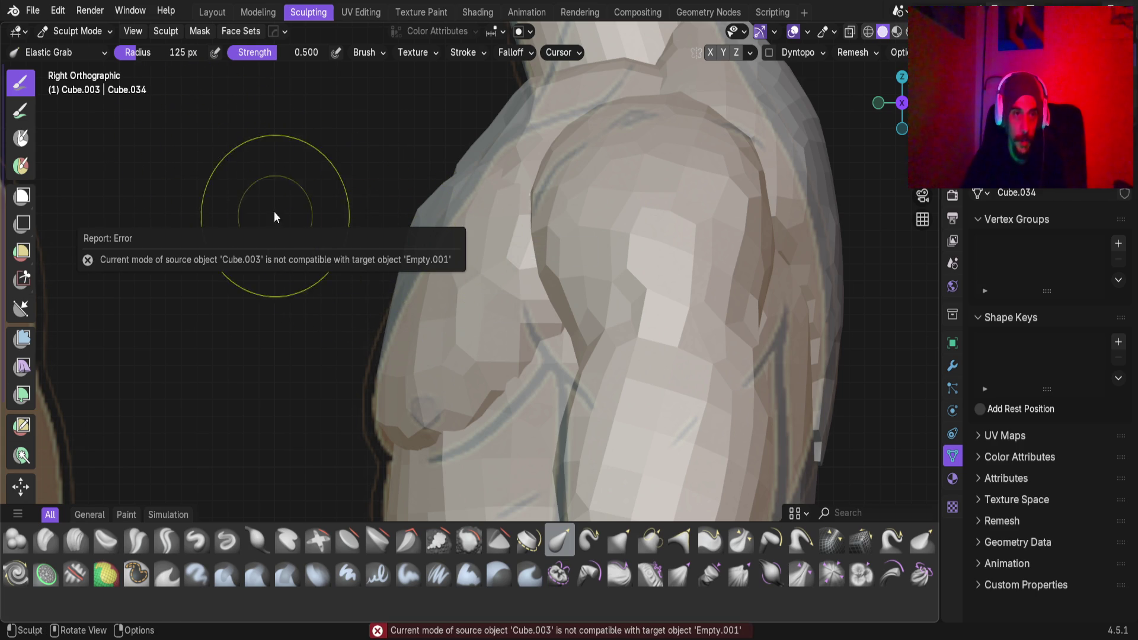
{"action": "scroll", "coordinate": [509, 350], "scroll_direction": "down", "scroll_amount": 6}
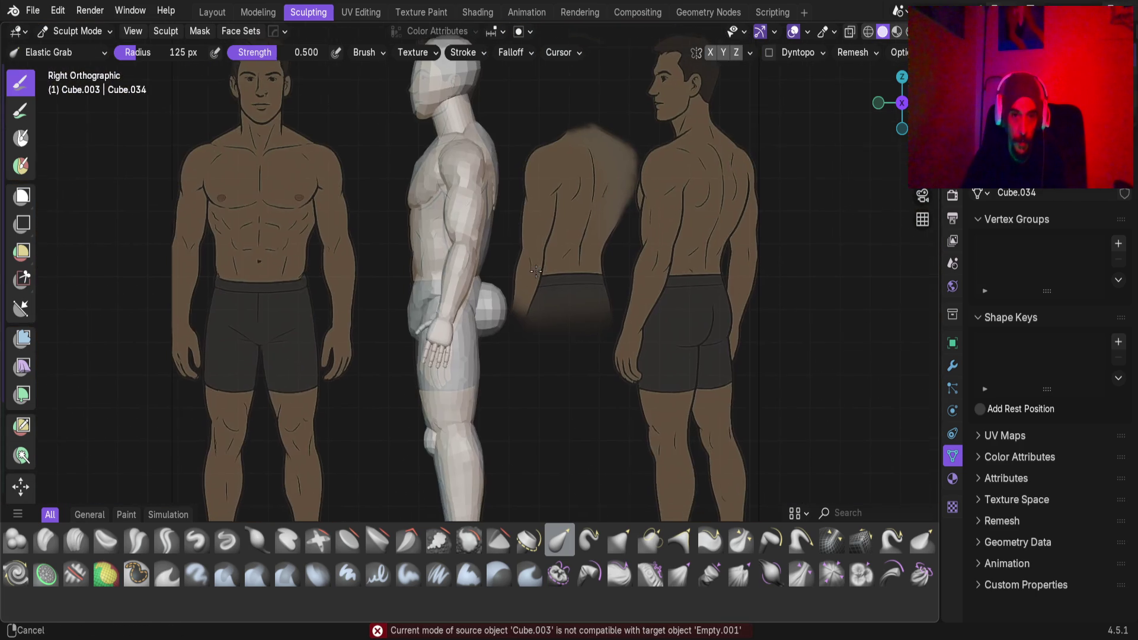
{"action": "scroll", "coordinate": [484, 314], "scroll_direction": "up", "scroll_amount": 4}
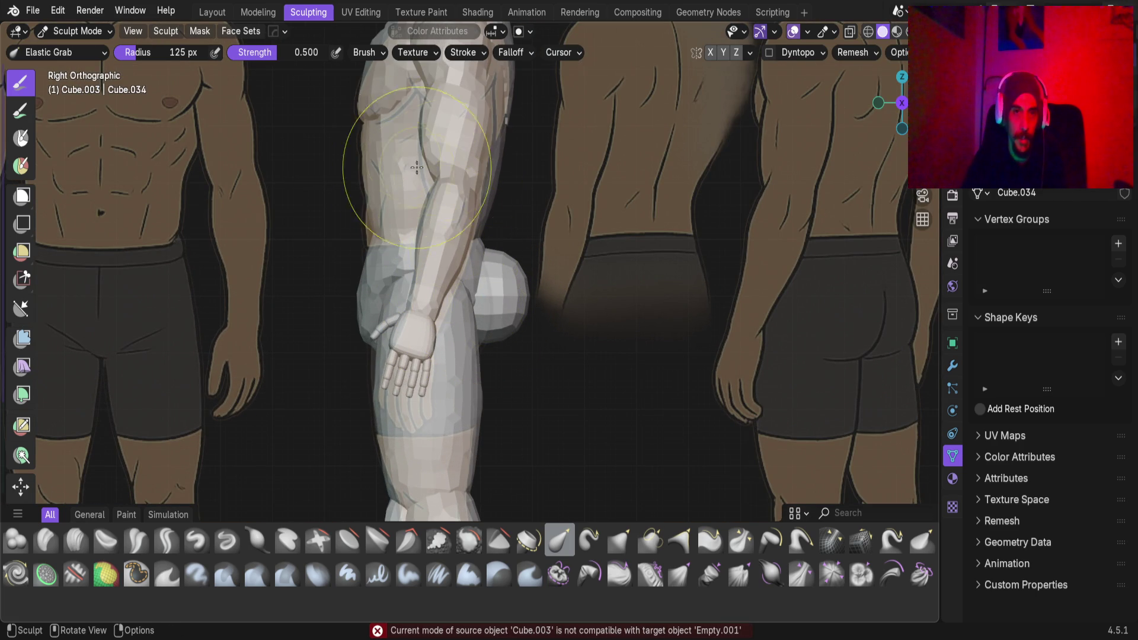
Switch to the chest mesh and push its silhouette inward and smooth it with Elastic Grab
{"action": "key", "text": "alt+q"}
{"action": "key", "text": "alt+q"}
{"action": "scroll", "coordinate": [474, 222], "scroll_direction": "up", "scroll_amount": 4}
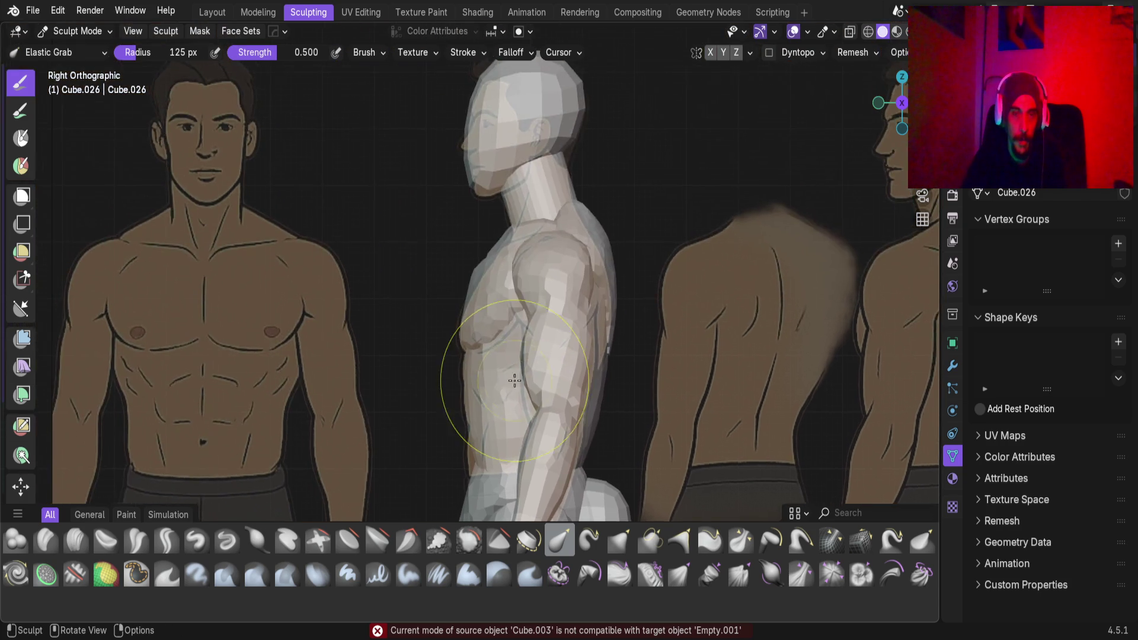
{"action": "mouse_move", "coordinate": [474, 222]}
{"action": "left_mouse_down"}
{"action": "mouse_move", "coordinate": [509, 245]}
{"action": "mouse_move", "coordinate": [278, 155]}
{"action": "left_mouse_up"}
{"action": "scroll", "coordinate": [519, 251], "scroll_direction": "up", "scroll_amount": 3}
{"action": "scroll", "coordinate": [519, 251], "scroll_direction": "down", "scroll_amount": 4}
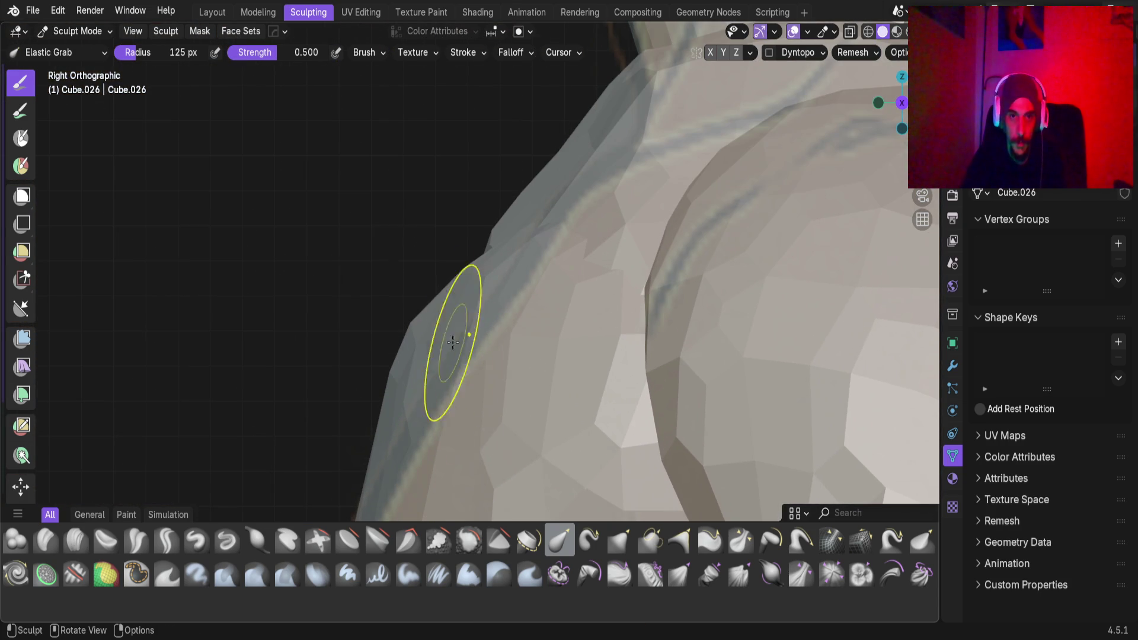
{"action": "left_click_drag", "start_coordinate": [411, 323], "coordinate": [553, 413]}
{"action": "mouse_move", "coordinate": [419, 332]}
{"action": "left_mouse_down"}
{"action": "mouse_move", "coordinate": [405, 399]}
{"action": "mouse_move", "coordinate": [414, 432]}
{"action": "mouse_move", "coordinate": [464, 350]}
{"action": "left_mouse_up"}
Pull the shoulder silhouette inward, then inspect the neck and shoulders from the front
{"action": "scroll", "coordinate": [474, 334], "scroll_direction": "down", "scroll_amount": 2}
{"action": "mouse_move", "coordinate": [478, 303]}
{"action": "left_mouse_down"}
{"action": "mouse_move", "coordinate": [501, 316]}
{"action": "mouse_move", "coordinate": [449, 336]}
{"action": "left_mouse_up"}
{"action": "mouse_move", "coordinate": [449, 335]}
{"action": "middle_mouse_down"}
{"action": "mouse_move", "coordinate": [691, 401]}
{"action": "mouse_move", "coordinate": [741, 376]}
{"action": "mouse_move", "coordinate": [658, 394]}
{"action": "middle_mouse_up"}
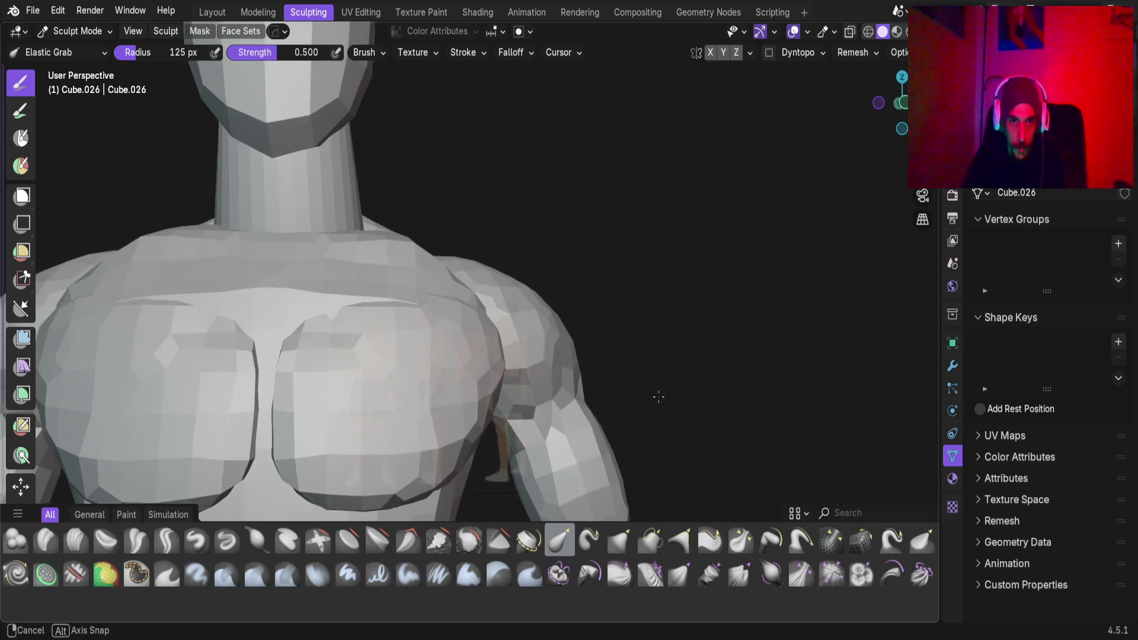
{"action": "scroll", "coordinate": [515, 393], "scroll_direction": "up", "scroll_amount": 5}
{"action": "scroll", "coordinate": [613, 384], "scroll_direction": "down", "scroll_amount": 4}
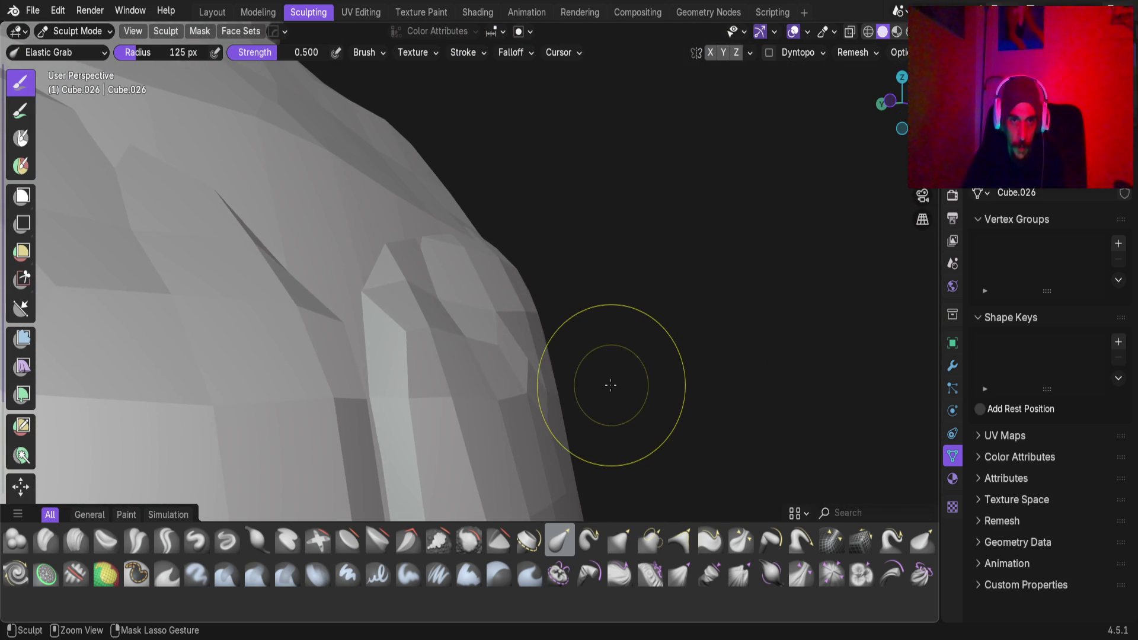
{"action": "mouse_move", "coordinate": [604, 383]}
{"action": "middle_mouse_down"}
{"action": "mouse_move", "coordinate": [377, 382]}
{"action": "mouse_move", "coordinate": [407, 415]}
{"action": "mouse_move", "coordinate": [470, 325]}
{"action": "mouse_move", "coordinate": [643, 376]}
{"action": "mouse_move", "coordinate": [766, 471]}
{"action": "mouse_move", "coordinate": [419, 374]}
{"action": "mouse_move", "coordinate": [749, 396]}
{"action": "mouse_move", "coordinate": [776, 314]}
{"action": "mouse_move", "coordinate": [407, 328]}
{"action": "mouse_move", "coordinate": [568, 242]}
{"action": "mouse_move", "coordinate": [538, 273]}
{"action": "middle_mouse_up"}
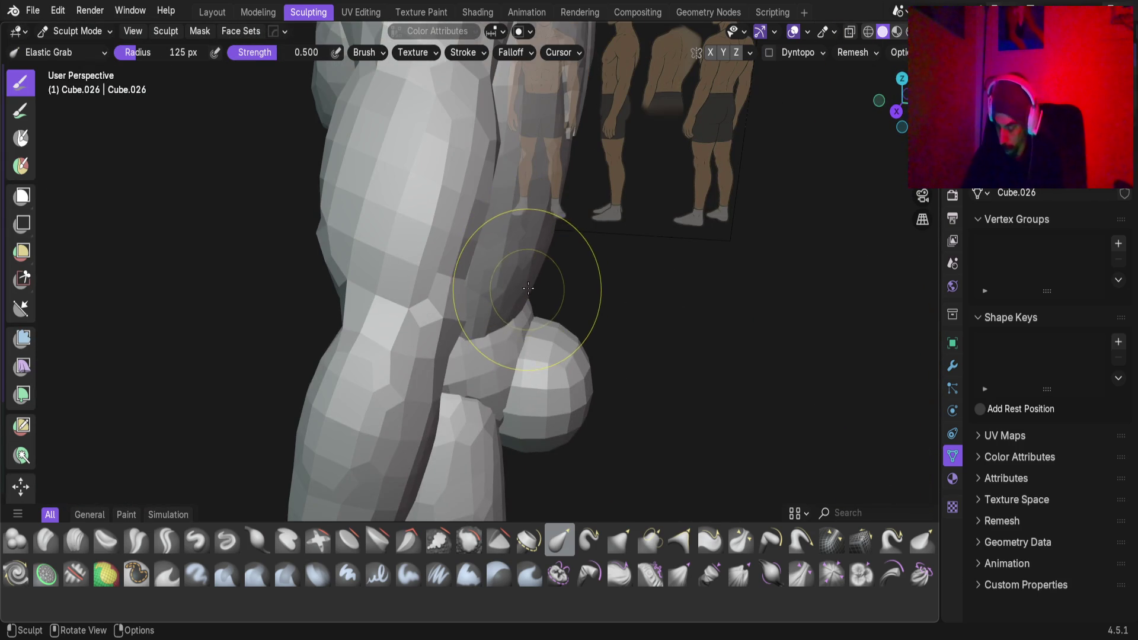
In right side view, make hip sphere Cube.003 the sculpt object and give it one Elastic Grab stroke
{"action": "key", "text": "KP_3"}
{"action": "mouse_move", "coordinate": [589, 414]}
{"action": "middle_mouse_down"}
{"action": "mouse_move", "coordinate": [474, 331]}
{"action": "mouse_move", "coordinate": [459, 355]}
{"action": "mouse_move", "coordinate": [497, 371]}
{"action": "mouse_move", "coordinate": [439, 320]}
{"action": "mouse_move", "coordinate": [581, 297]}
{"action": "mouse_move", "coordinate": [446, 271]}
{"action": "mouse_move", "coordinate": [472, 302]}
{"action": "mouse_move", "coordinate": [556, 312]}
{"action": "mouse_move", "coordinate": [202, 310]}
{"action": "mouse_move", "coordinate": [272, 297]}
{"action": "mouse_move", "coordinate": [233, 274]}
{"action": "mouse_move", "coordinate": [437, 216]}
{"action": "mouse_move", "coordinate": [553, 265]}
{"action": "mouse_move", "coordinate": [509, 285]}
{"action": "mouse_move", "coordinate": [587, 296]}
{"action": "mouse_move", "coordinate": [437, 345]}
{"action": "mouse_move", "coordinate": [462, 266]}
{"action": "mouse_move", "coordinate": [423, 302]}
{"action": "mouse_move", "coordinate": [492, 290]}
{"action": "mouse_move", "coordinate": [450, 275]}
{"action": "mouse_move", "coordinate": [419, 287]}
{"action": "mouse_move", "coordinate": [452, 386]}
{"action": "mouse_move", "coordinate": [482, 305]}
{"action": "mouse_move", "coordinate": [530, 441]}
{"action": "mouse_move", "coordinate": [563, 53]}
{"action": "mouse_move", "coordinate": [373, 317]}
{"action": "mouse_move", "coordinate": [509, 53]}
{"action": "mouse_move", "coordinate": [634, 335]}
{"action": "mouse_move", "coordinate": [680, 333]}
{"action": "mouse_move", "coordinate": [566, 370]}
{"action": "middle_mouse_up"}
{"action": "scroll", "coordinate": [394, 330], "scroll_direction": "up", "scroll_amount": 4}
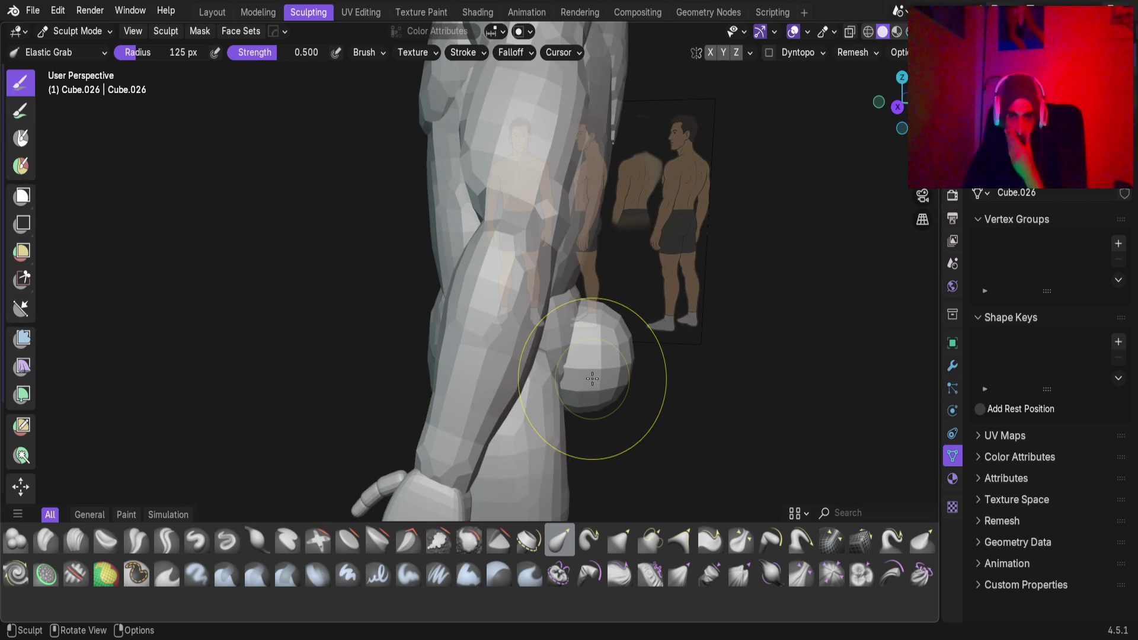
{"action": "middle_click_drag", "start_coordinate": [660, 427], "coordinate": [576, 330]}
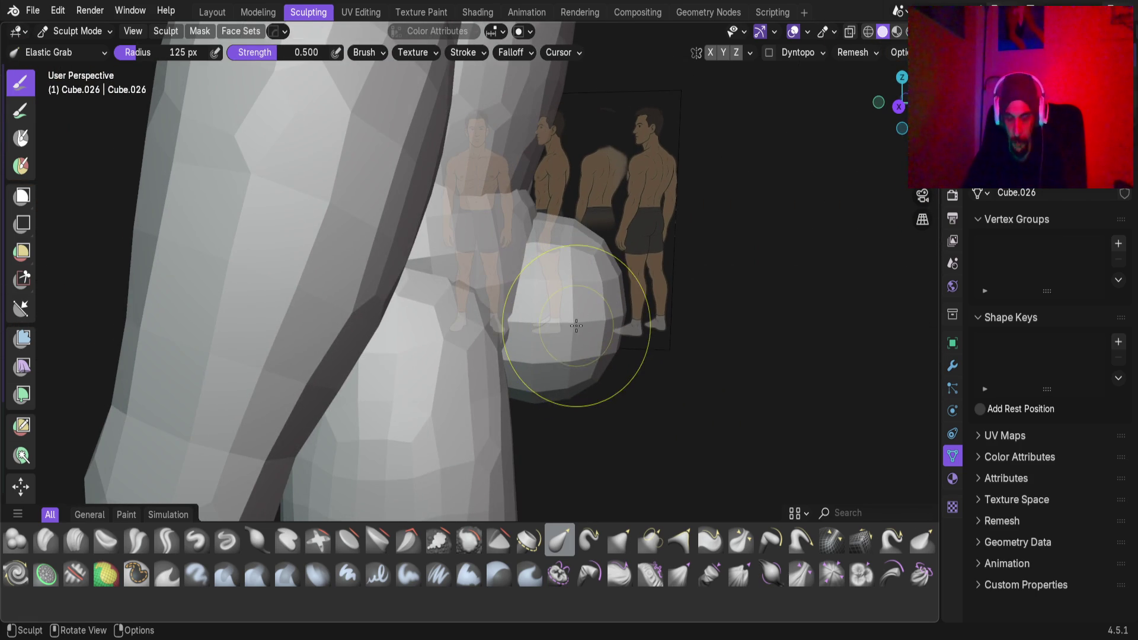
{"action": "key", "text": "KP_3"}
{"action": "scroll", "coordinate": [591, 323], "scroll_direction": "down", "scroll_amount": 3}
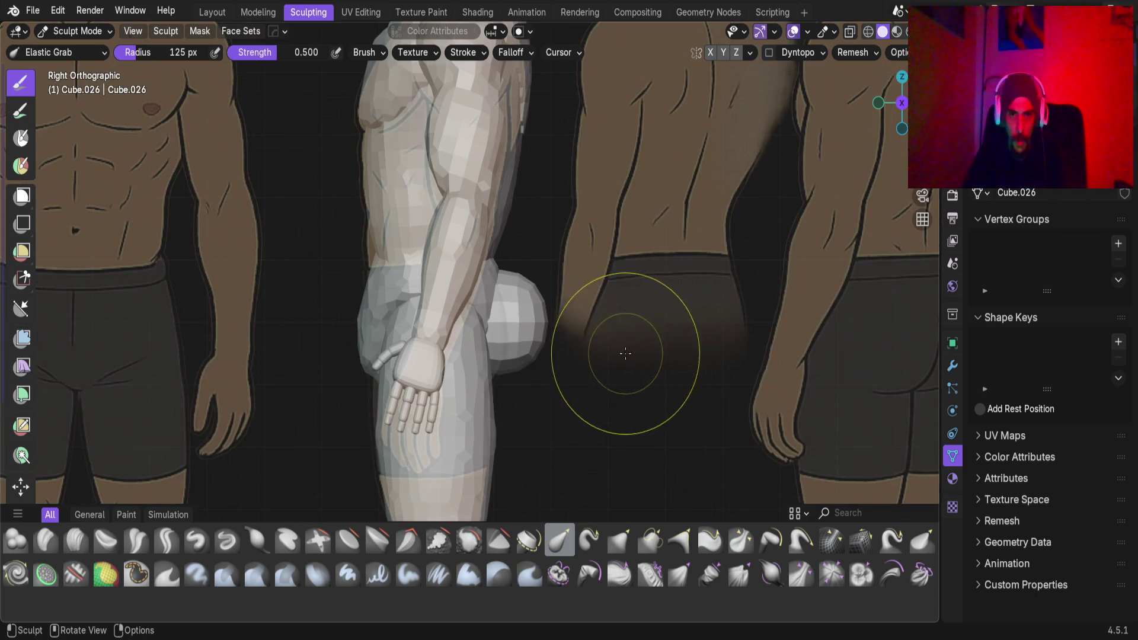
{"action": "key", "text": "alt+q"}
{"action": "middle_click_drag", "start_coordinate": [532, 329], "coordinate": [489, 325], "text": "shift"}
{"action": "mouse_move", "coordinate": [489, 324]}
{"action": "left_mouse_down"}
{"action": "mouse_move", "coordinate": [446, 331]}
{"action": "mouse_move", "coordinate": [482, 317]}
{"action": "left_mouse_up"}
{"action": "mouse_move", "coordinate": [482, 318]}
{"action": "middle_mouse_down"}
{"action": "mouse_move", "coordinate": [405, 343]}
{"action": "mouse_move", "coordinate": [233, 333]}
{"action": "mouse_move", "coordinate": [414, 323]}
{"action": "mouse_move", "coordinate": [408, 355]}
{"action": "middle_mouse_up"}
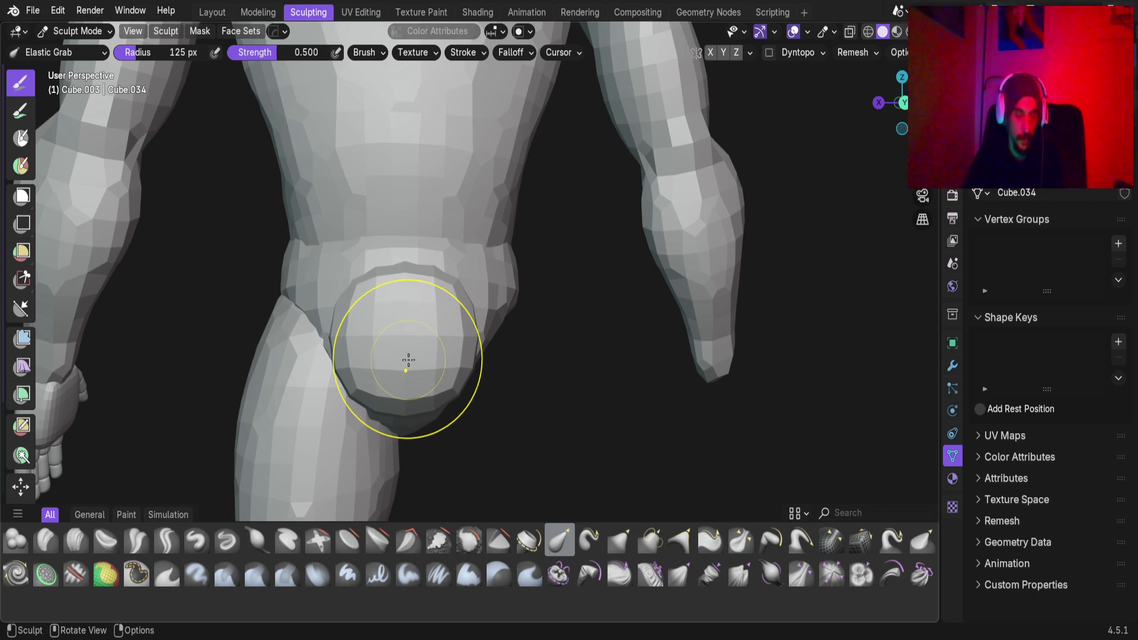
In Object Mode, slide the glute sphere left along X over the hip, then resume sculpting
{"action": "key", "text": "ctrl+Tab"}
{"action": "left_click", "coordinate": [348, 372]}
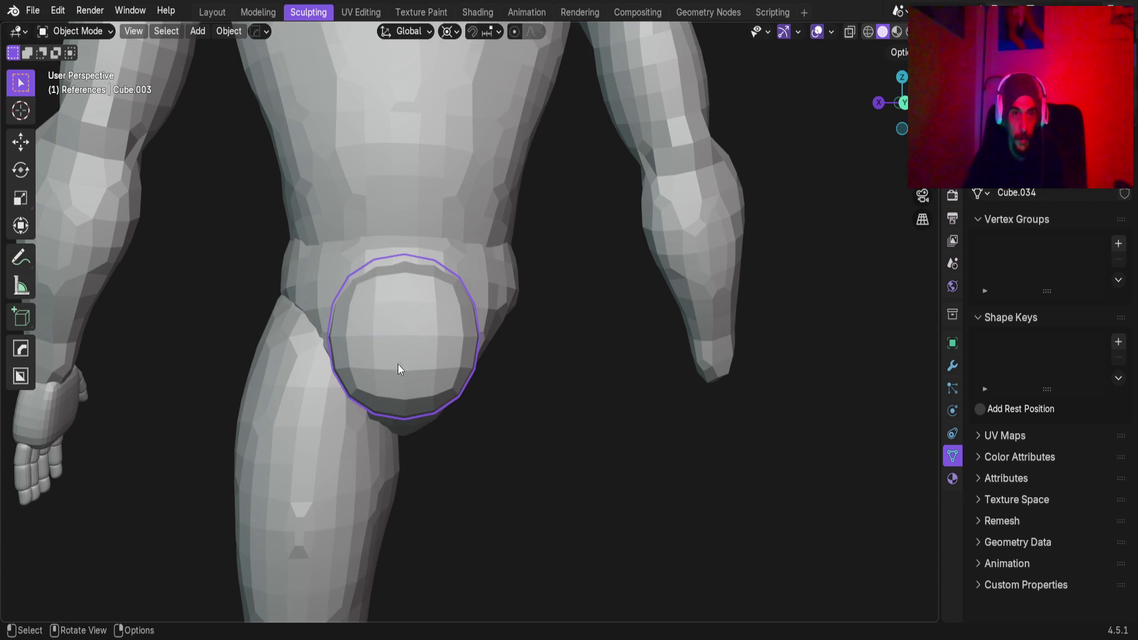
{"action": "key", "text": "g"}
{"action": "key", "text": "x"}
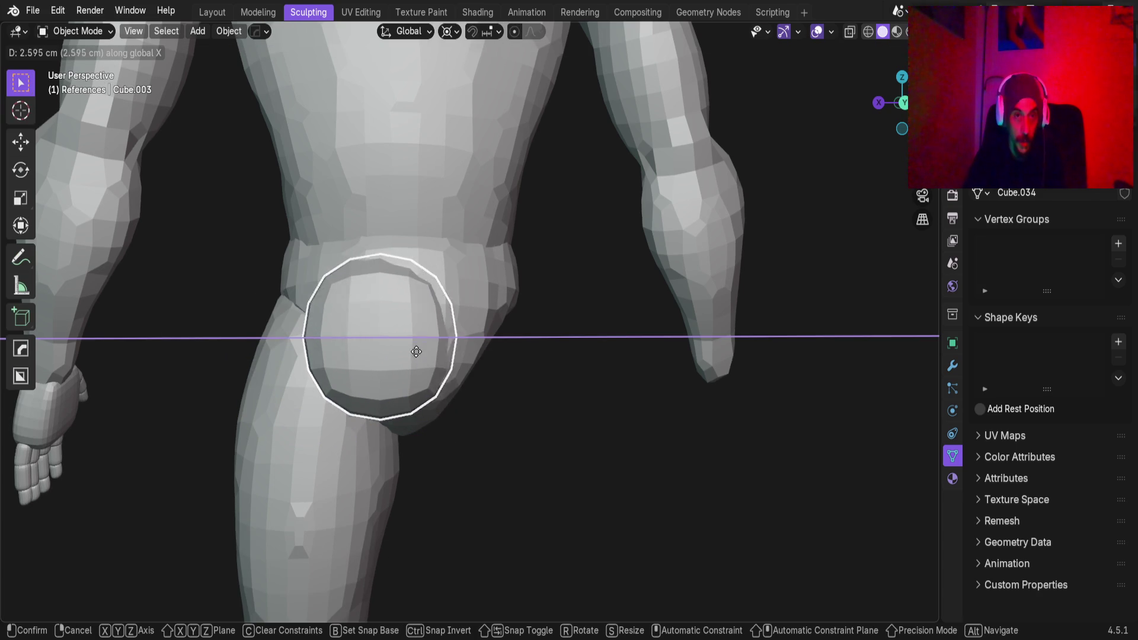
{"action": "left_click", "coordinate": [397, 358]}
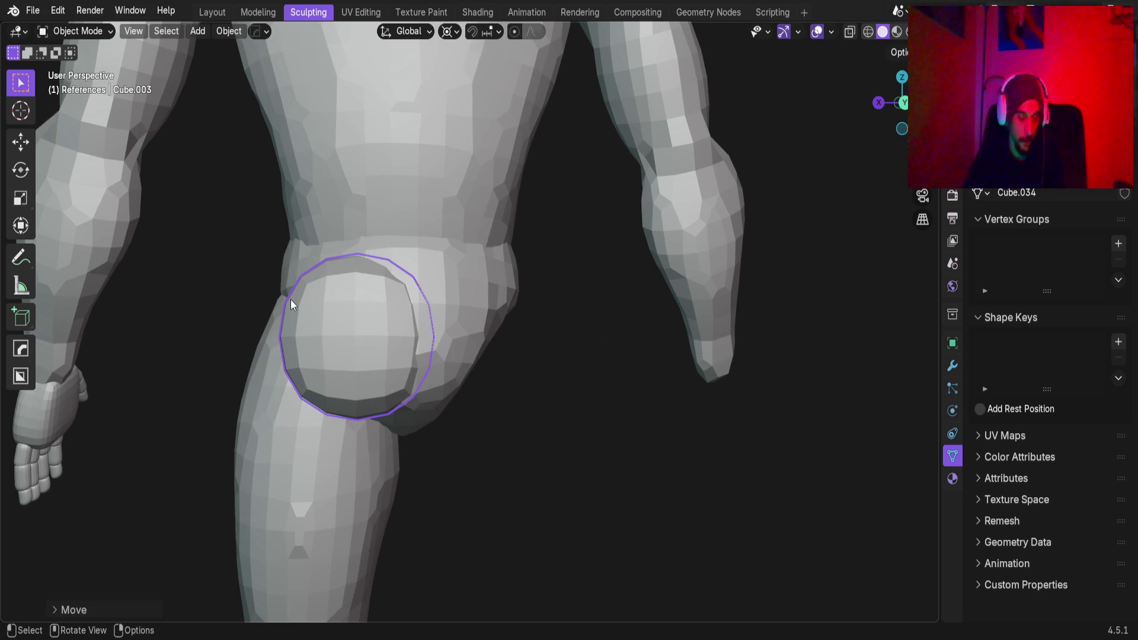
{"action": "key", "text": "ctrl+Tab"}
{"action": "left_click", "coordinate": [333, 351]}
{"action": "mouse_move", "coordinate": [333, 351]}
{"action": "middle_mouse_down"}
{"action": "mouse_move", "coordinate": [421, 302]}
{"action": "mouse_move", "coordinate": [393, 364]}
{"action": "mouse_move", "coordinate": [389, 325]}
{"action": "middle_mouse_up"}
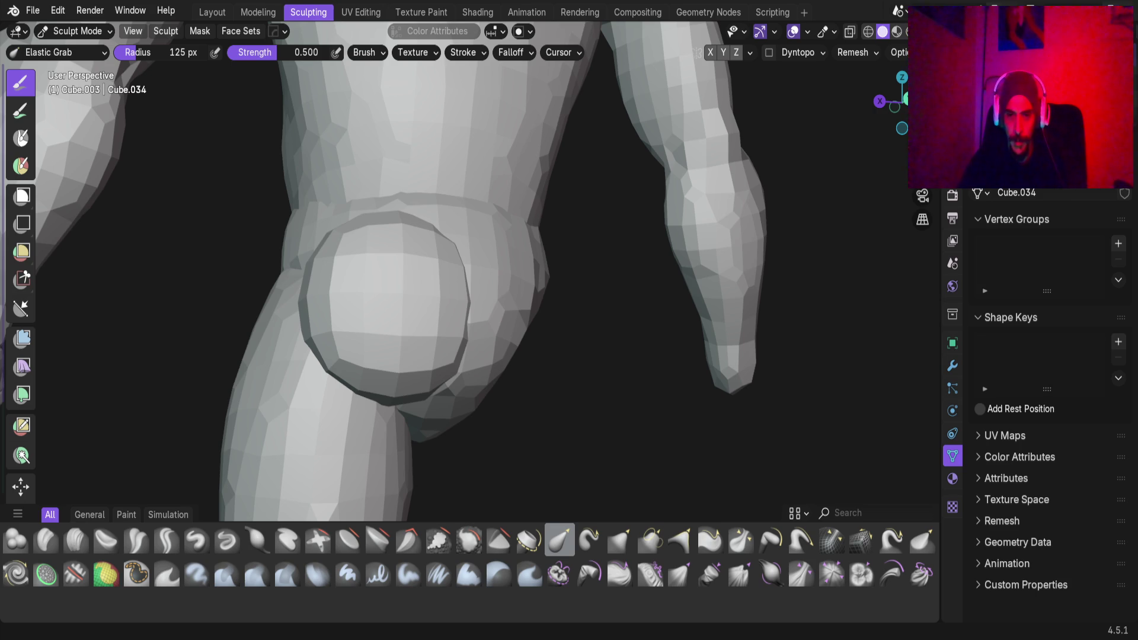
Reshape the glute bulge's lower edge, left edge and upper ridge with Elastic Grab
{"action": "mouse_move", "coordinate": [538, 330]}
{"action": "middle_mouse_down"}
{"action": "mouse_move", "coordinate": [457, 300]}
{"action": "mouse_move", "coordinate": [496, 268]}
{"action": "middle_mouse_up"}
{"action": "scroll", "coordinate": [496, 268], "scroll_direction": "up", "scroll_amount": 1}
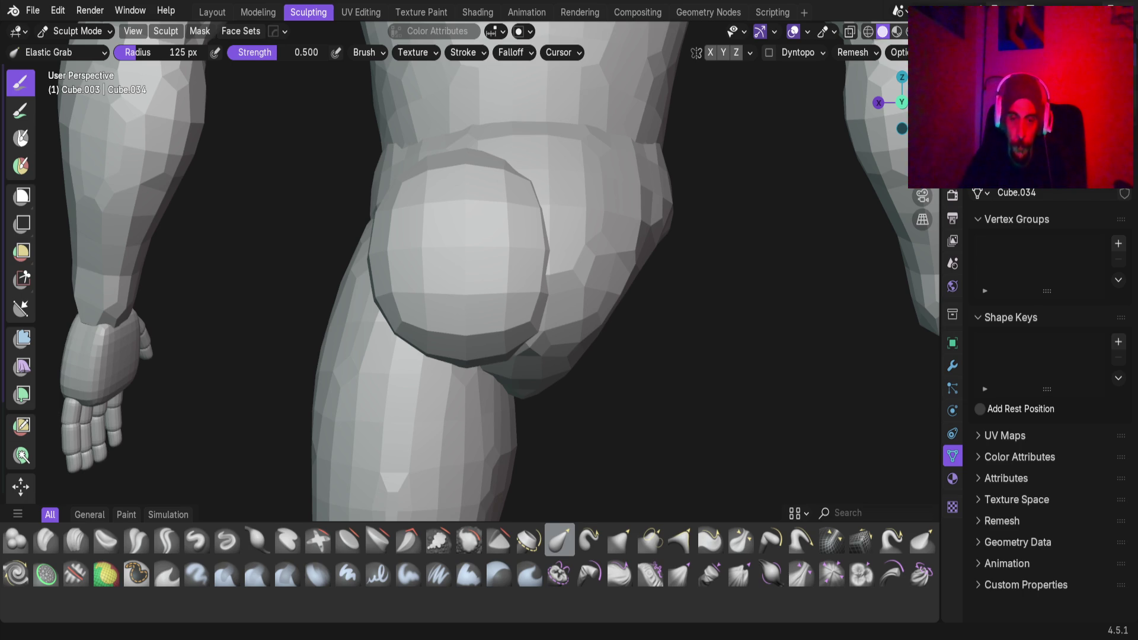
{"action": "scroll", "coordinate": [524, 409], "scroll_direction": "up", "scroll_amount": 2}
{"action": "scroll", "coordinate": [403, 332], "scroll_direction": "up", "scroll_amount": 1}
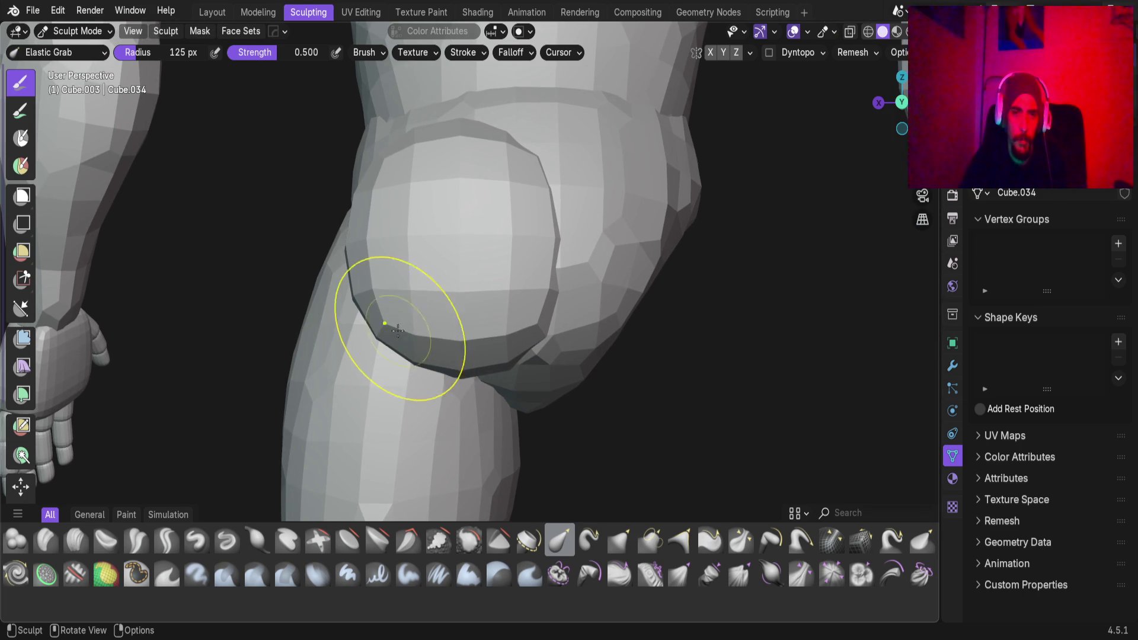
{"action": "mouse_move", "coordinate": [394, 279]}
{"action": "left_mouse_down"}
{"action": "mouse_move", "coordinate": [452, 279]}
{"action": "mouse_move", "coordinate": [437, 275]}
{"action": "left_mouse_up"}
{"action": "scroll", "coordinate": [355, 255], "scroll_direction": "up", "scroll_amount": 2}
{"action": "mouse_move", "coordinate": [345, 241]}
{"action": "left_mouse_down"}
{"action": "mouse_move", "coordinate": [394, 242]}
{"action": "mouse_move", "coordinate": [356, 224]}
{"action": "mouse_move", "coordinate": [375, 198]}
{"action": "left_mouse_up"}
{"action": "middle_click_drag", "start_coordinate": [376, 198], "coordinate": [385, 241]}
{"action": "mouse_move", "coordinate": [385, 241]}
{"action": "left_mouse_down"}
{"action": "mouse_move", "coordinate": [386, 193]}
{"action": "mouse_move", "coordinate": [381, 203]}
{"action": "mouse_move", "coordinate": [401, 193]}
{"action": "mouse_move", "coordinate": [393, 206]}
{"action": "mouse_move", "coordinate": [385, 119]}
{"action": "mouse_move", "coordinate": [528, 261]}
{"action": "mouse_move", "coordinate": [510, 237]}
{"action": "mouse_move", "coordinate": [517, 285]}
{"action": "mouse_move", "coordinate": [508, 297]}
{"action": "mouse_move", "coordinate": [514, 284]}
{"action": "left_mouse_up"}
Reshape the crease on the lower part of the glute bulge
{"action": "mouse_move", "coordinate": [546, 415]}
{"action": "left_mouse_down"}
{"action": "mouse_move", "coordinate": [552, 376]}
{"action": "mouse_move", "coordinate": [556, 391]}
{"action": "mouse_move", "coordinate": [563, 382]}
{"action": "mouse_move", "coordinate": [560, 397]}
{"action": "mouse_move", "coordinate": [536, 318]}
{"action": "mouse_move", "coordinate": [539, 452]}
{"action": "left_mouse_up"}
{"action": "scroll", "coordinate": [538, 452], "scroll_direction": "down", "scroll_amount": 1}
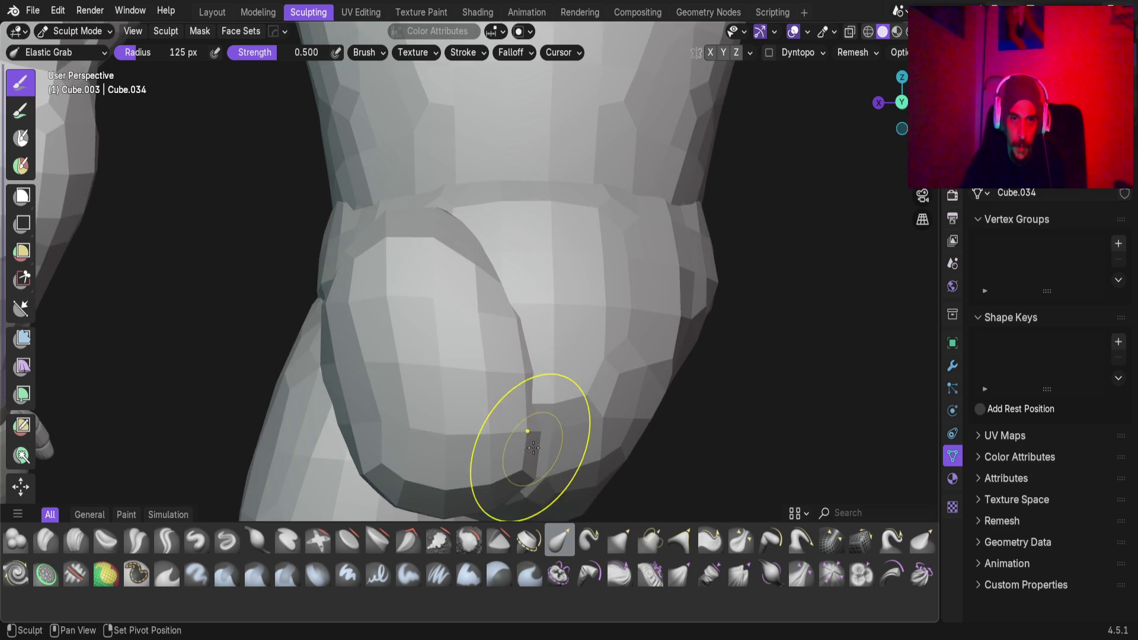
{"action": "middle_click_drag", "start_coordinate": [534, 447], "coordinate": [482, 355], "text": "shift"}
{"action": "left_click_drag", "start_coordinate": [495, 356], "coordinate": [501, 368]}
{"action": "mouse_move", "coordinate": [322, 330]}
{"action": "middle_mouse_down", "text": "ctrl"}
{"action": "mouse_move", "coordinate": [306, 278]}
{"action": "mouse_move", "coordinate": [332, 302]}
{"action": "middle_mouse_up", "text": "ctrl"}
{"action": "mouse_move", "coordinate": [396, 318]}
{"action": "middle_mouse_down"}
{"action": "mouse_move", "coordinate": [414, 330]}
{"action": "mouse_move", "coordinate": [351, 314]}
{"action": "mouse_move", "coordinate": [419, 318]}
{"action": "middle_mouse_up"}
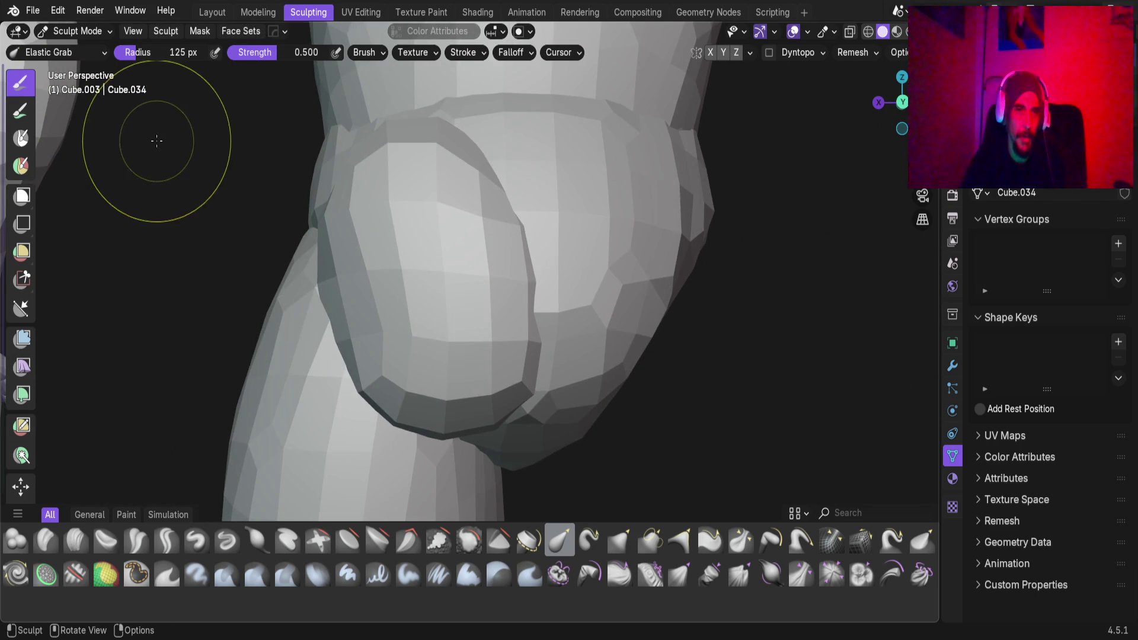
Set the sphere's remesh voxel size to about 3 cm
{"action": "key", "text": "shift+r"}
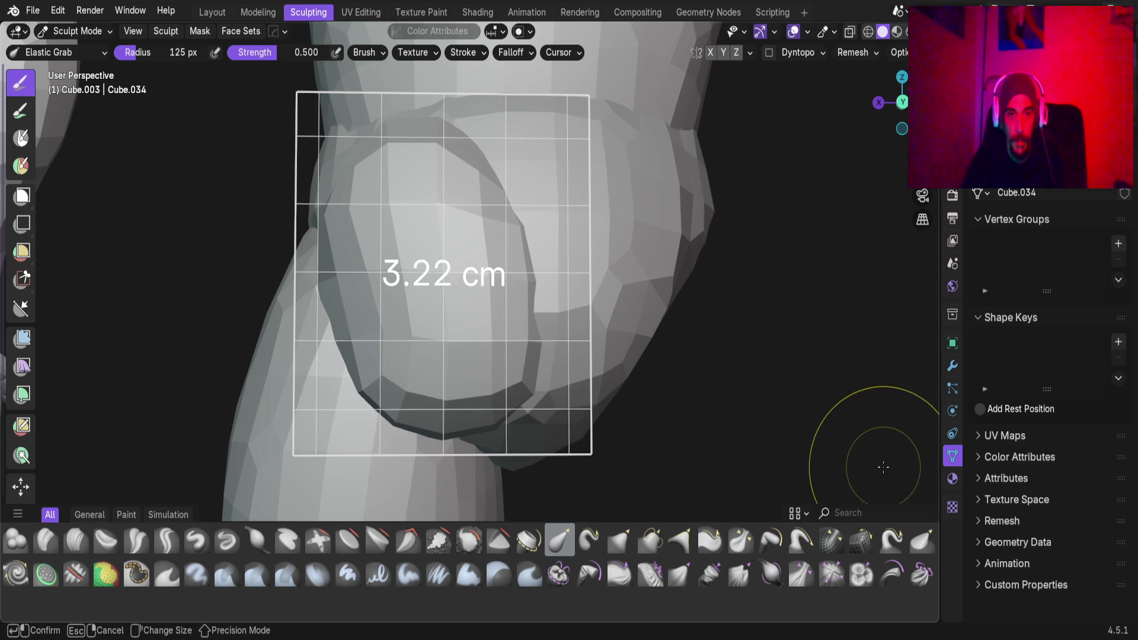
{"action": "left_click", "coordinate": [913, 469]}
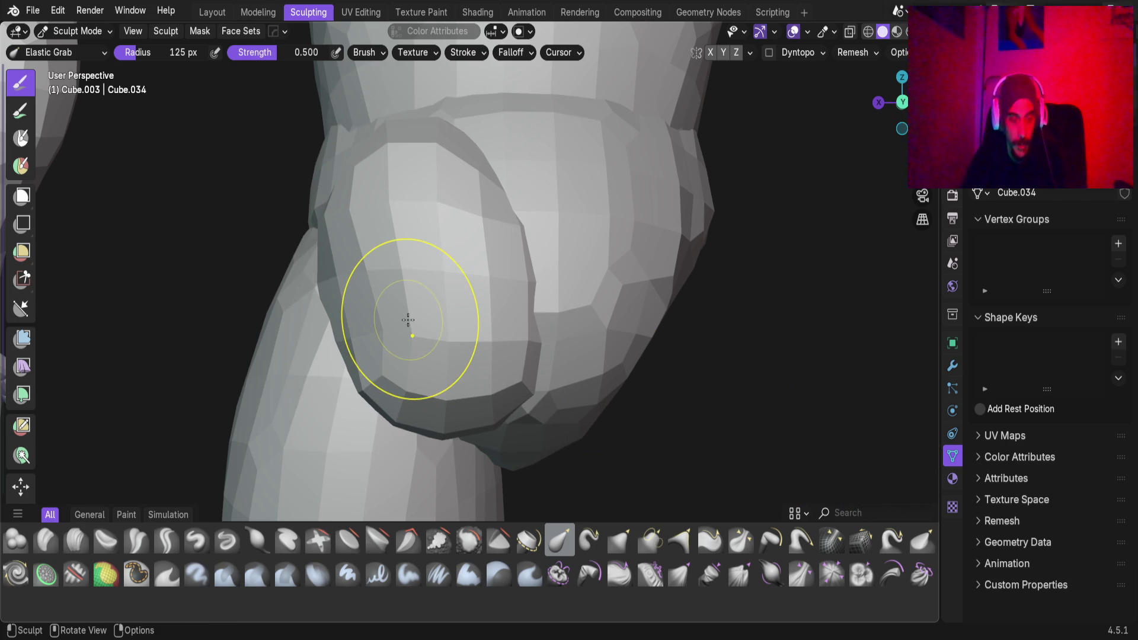
{"action": "scroll", "coordinate": [399, 305], "scroll_direction": "up", "scroll_amount": 2}
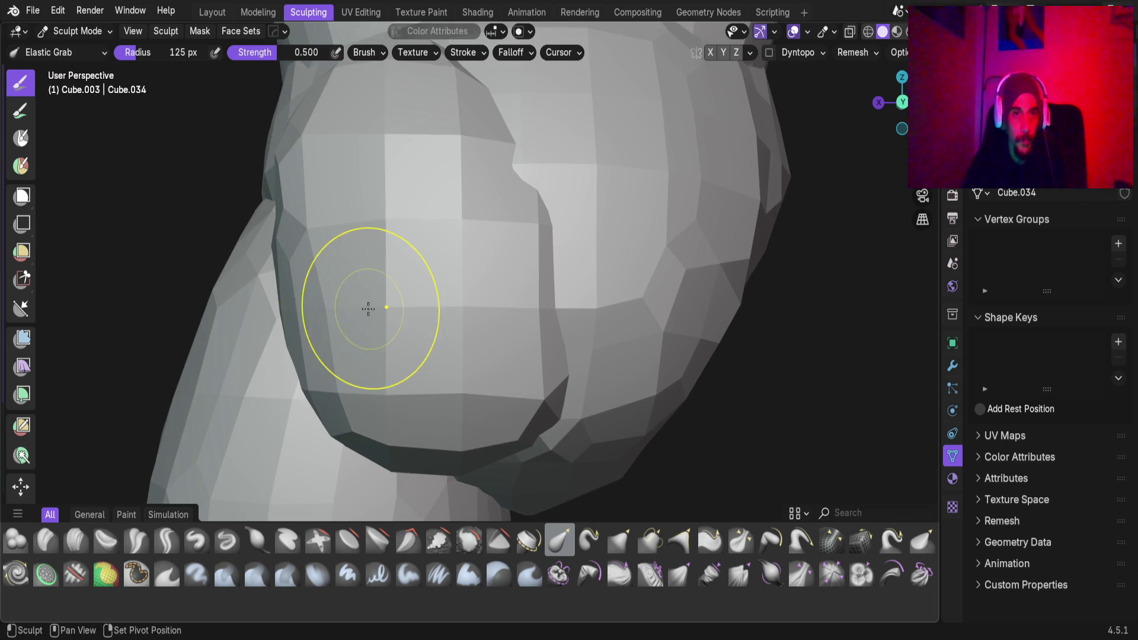
{"action": "scroll", "coordinate": [368, 282], "scroll_direction": "down", "scroll_amount": 2}
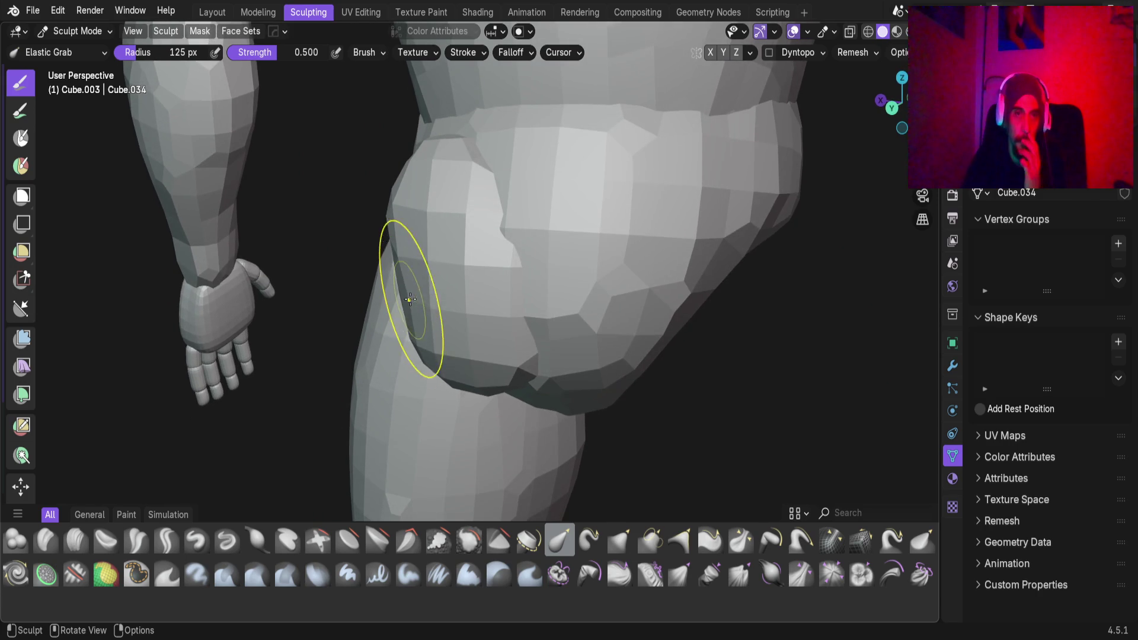
{"action": "scroll", "coordinate": [406, 329], "scroll_direction": "down", "scroll_amount": 2}
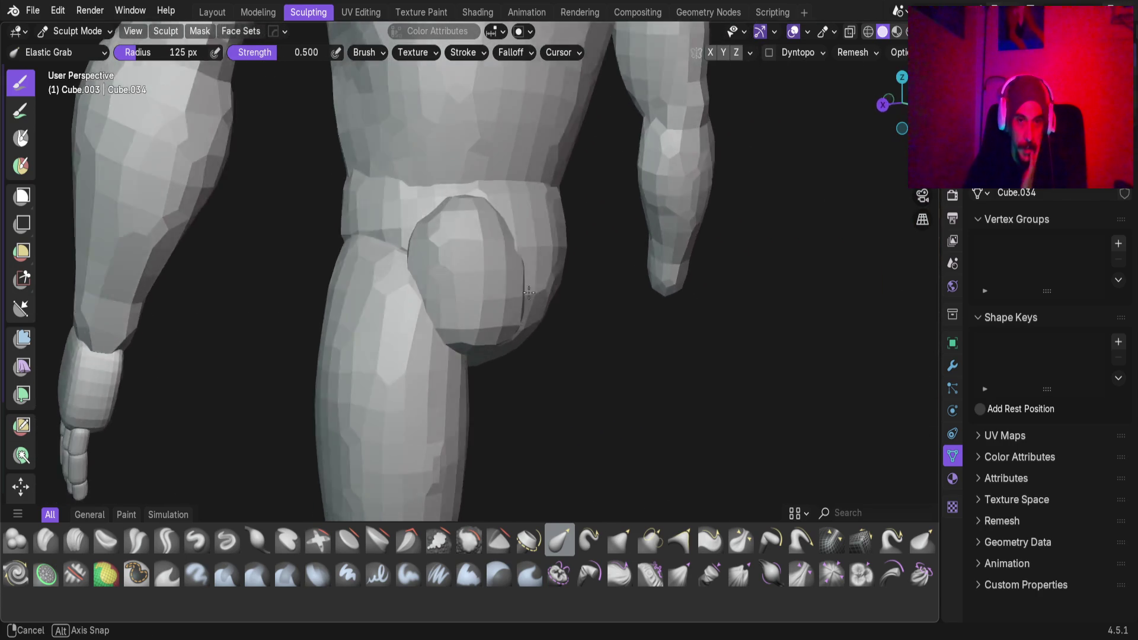